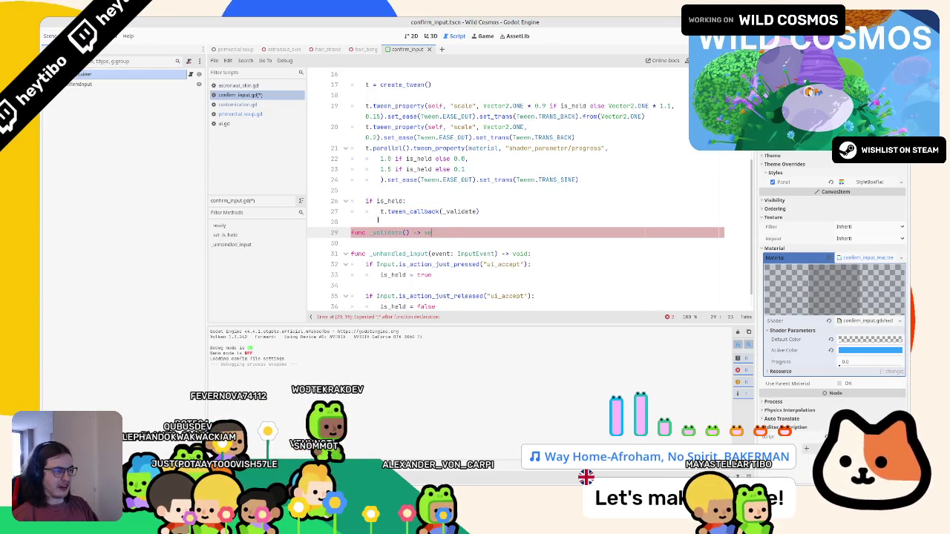
# Give the empty _validate function a placeholder pass body.
pyautogui.press('Return')
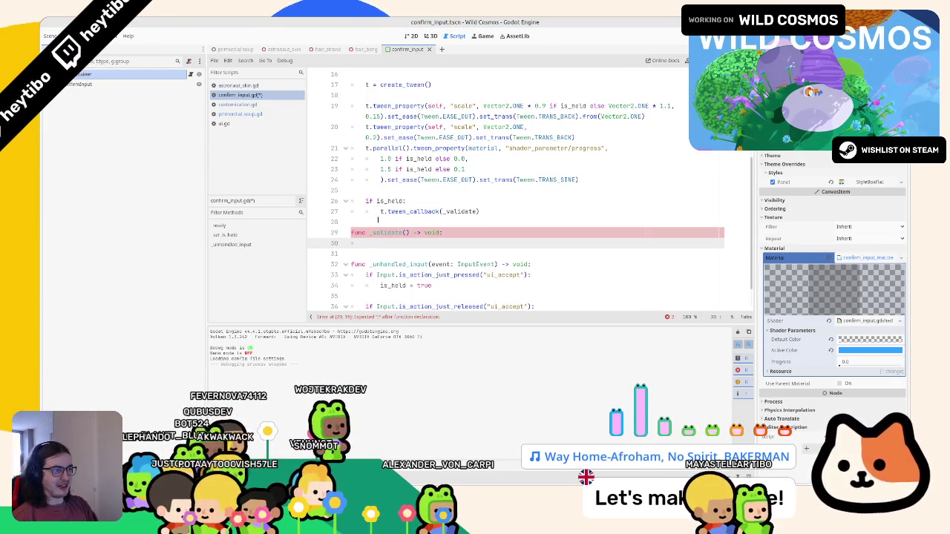
pyautogui.write('s')
pyautogui.scroll(3, 377, 220)
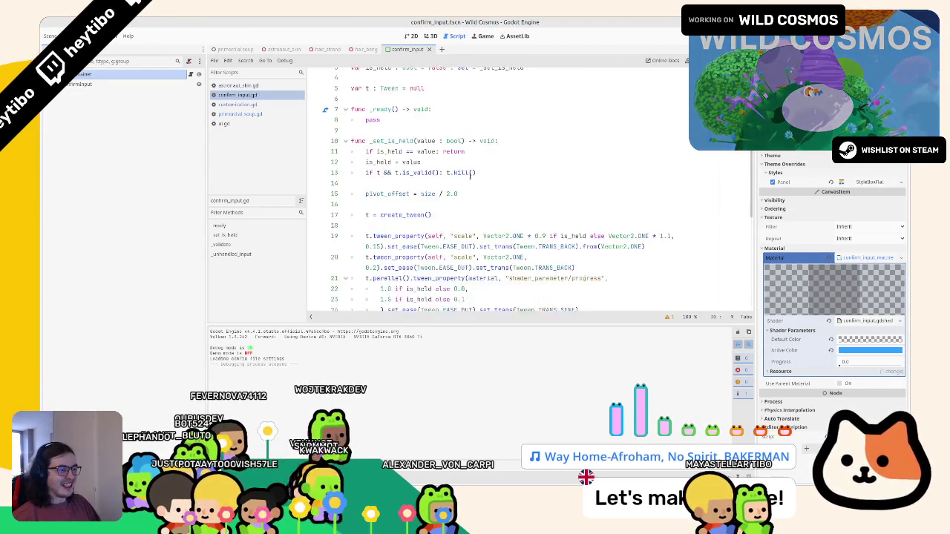
pyautogui.scroll(-4, 467, 194)
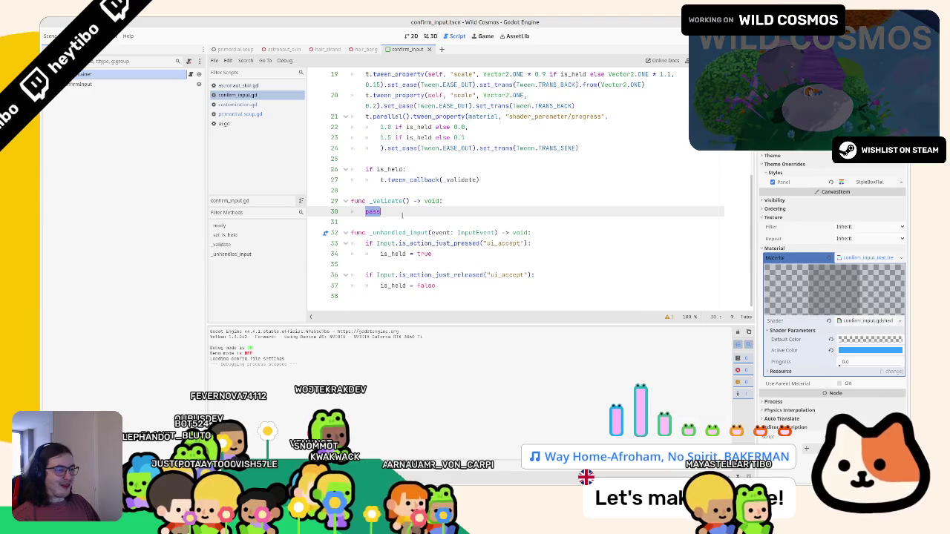
pyautogui.scroll(6, 391, 215)
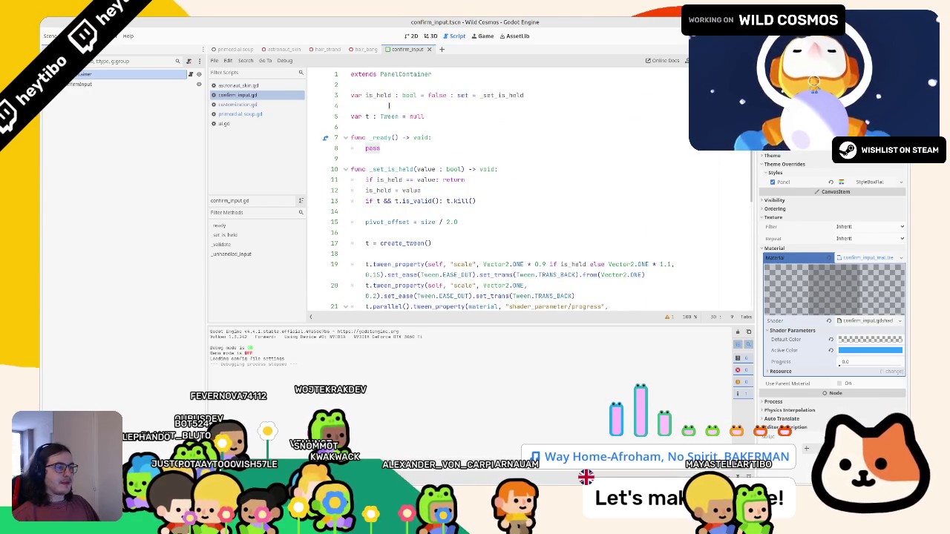
# Declare is_validated : bool = false on line 4 below is_held.
pyautogui.click(389, 105)
pyautogui.write('var is_')
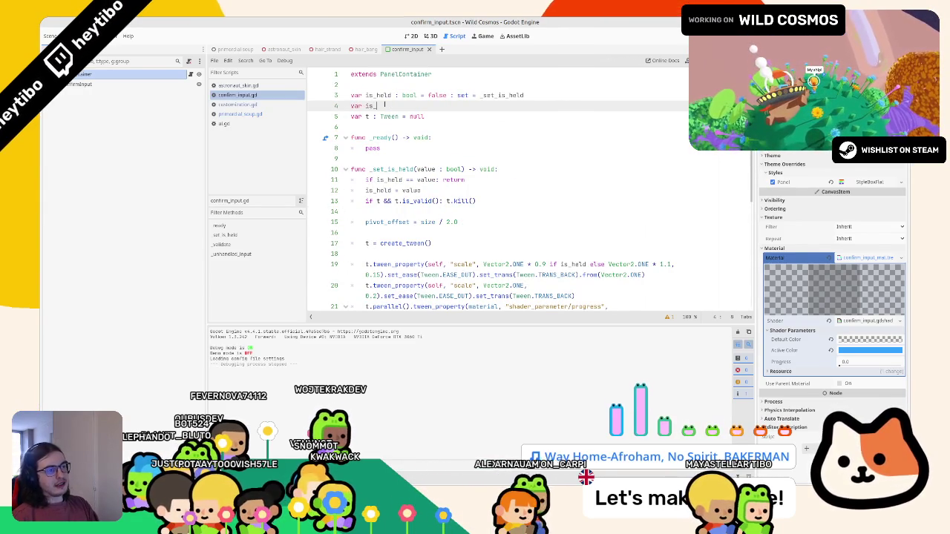
pyautogui.write('validated : bool = fals')
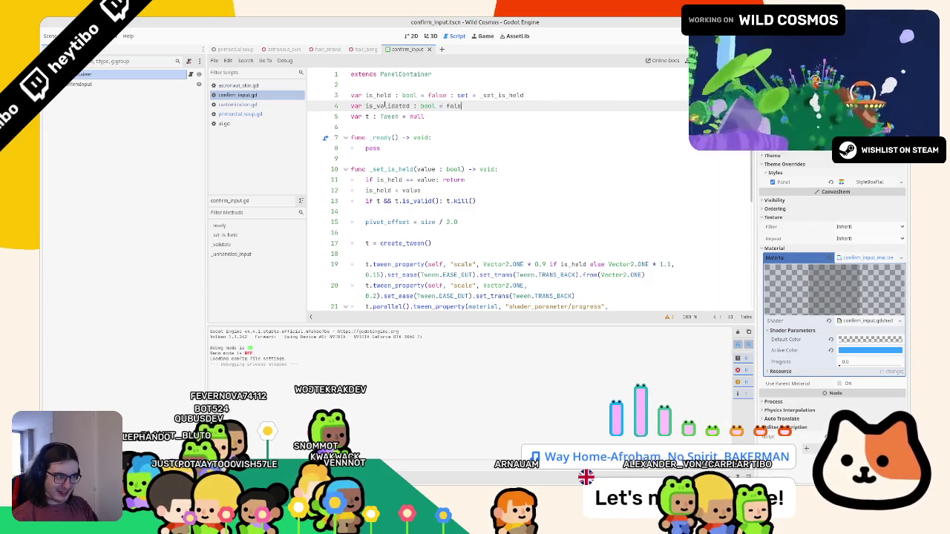
pyautogui.write('e')
pyautogui.press('Return')
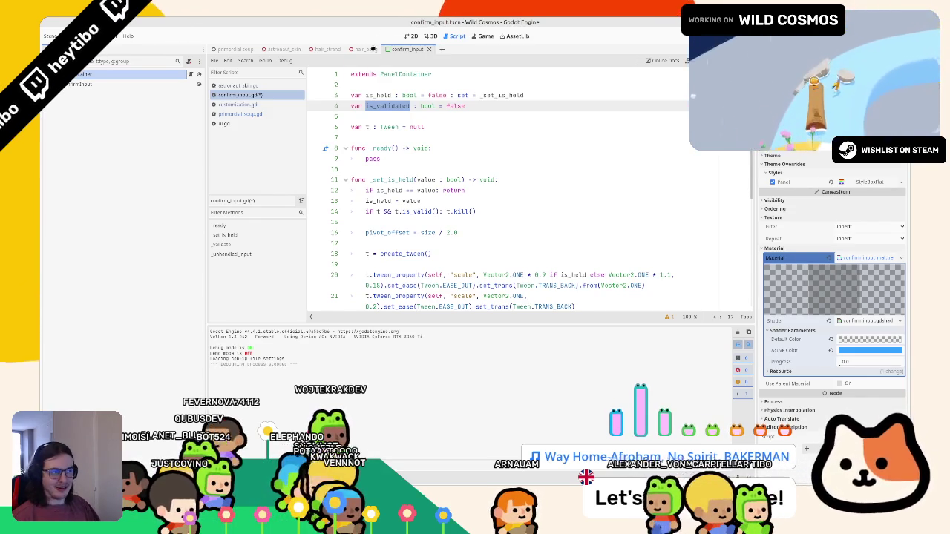
# Make _validate set is_validated = true instead of pass.
pyautogui.scroll(-6, 512, 189)
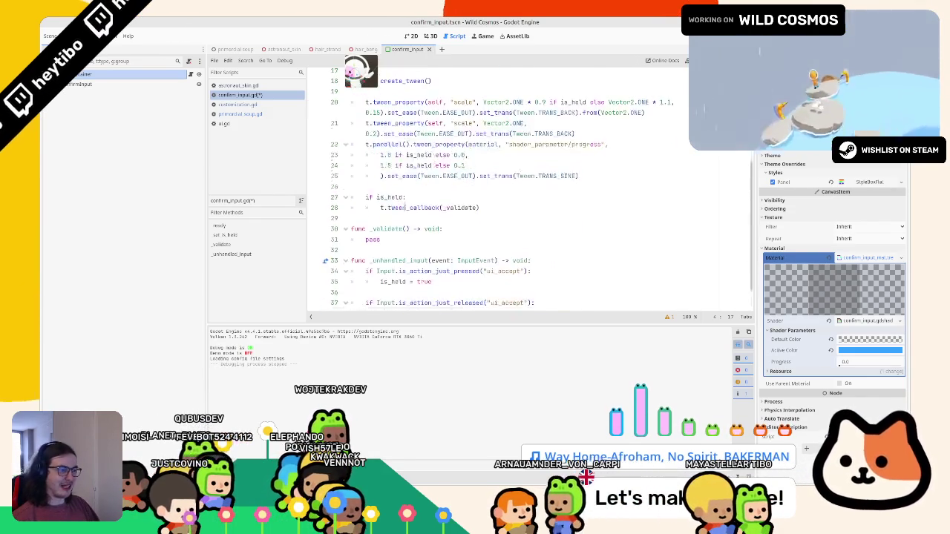
pyautogui.click(411, 211)
pyautogui.write('is_validated = tr')
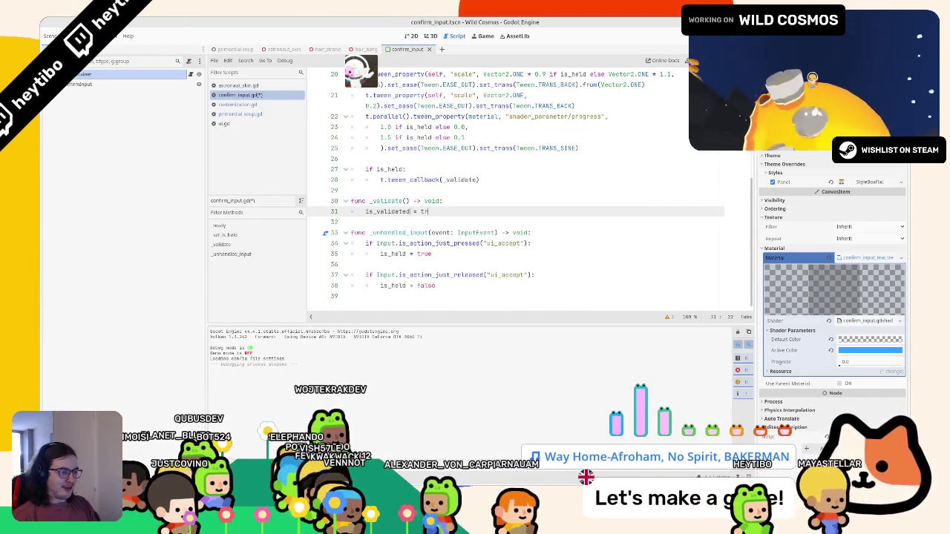
pyautogui.write('ue')
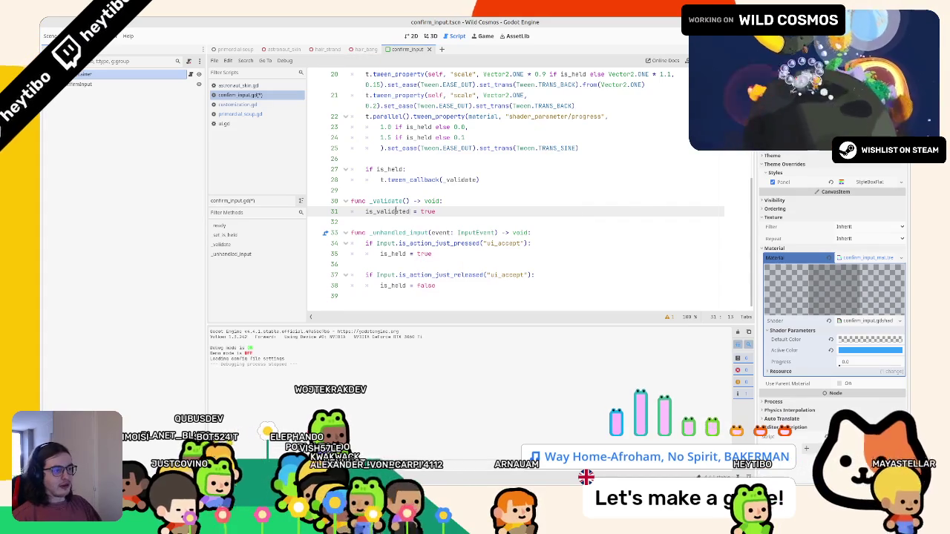
pyautogui.doubleClick(407, 212)
pyautogui.scroll(6, 416, 204)
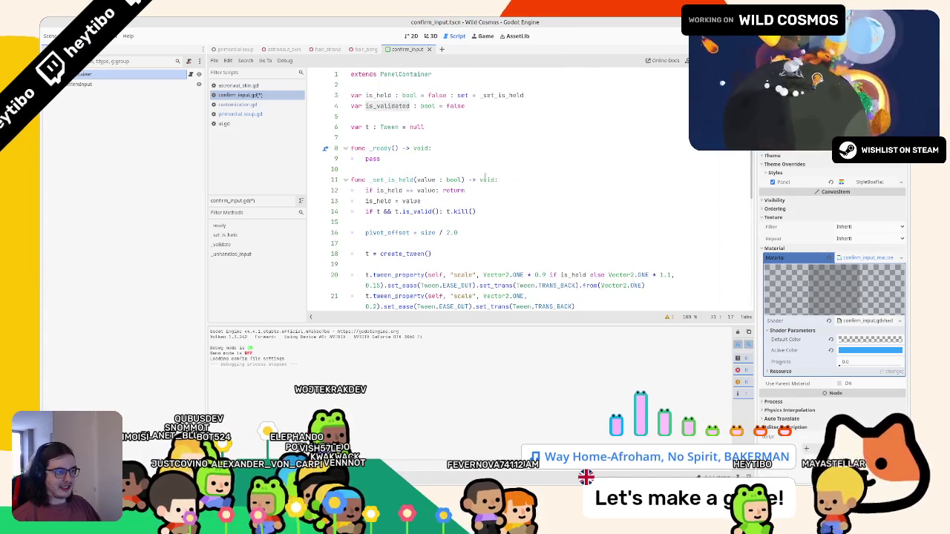
# Add 'if is_validated: return' at the top of _set_is_held and run the game.
pyautogui.click(521, 179)
pyautogui.press('Return')
pyautogui.write('if is_validated:')
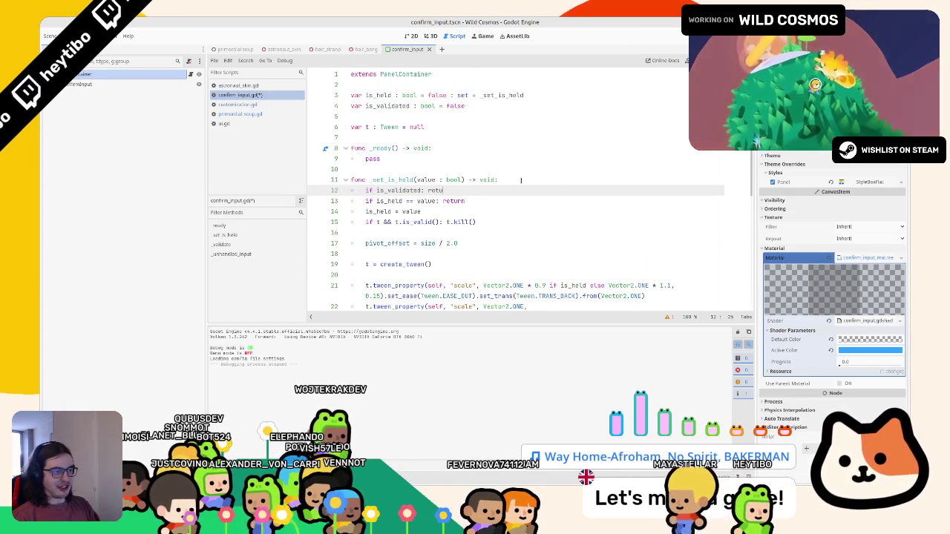
pyautogui.write('return')
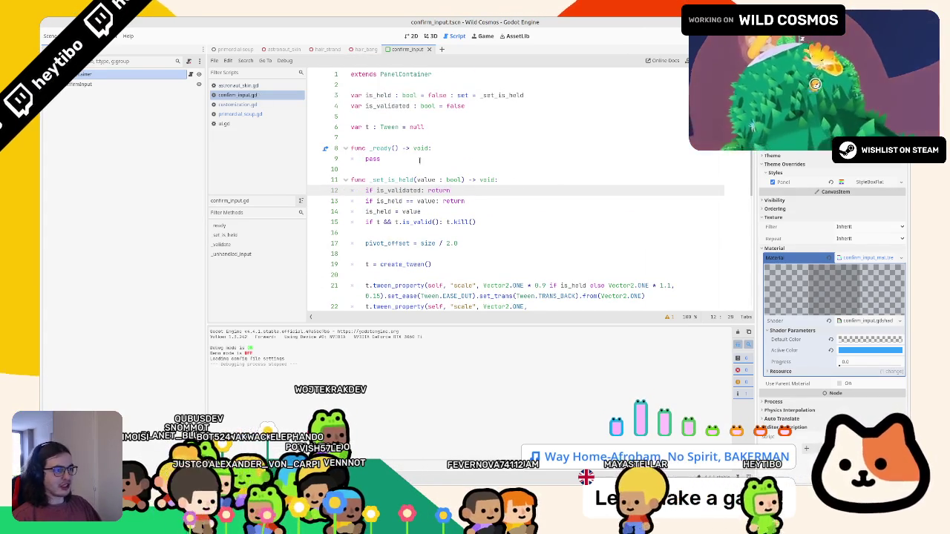
pyautogui.scroll(-6, 428, 187)
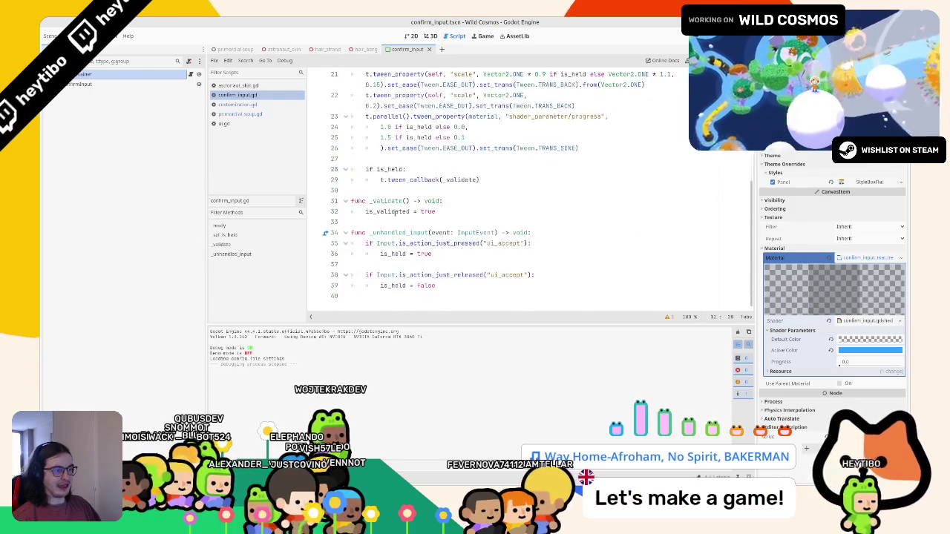
pyautogui.click(429, 187)
pyautogui.press('F6')
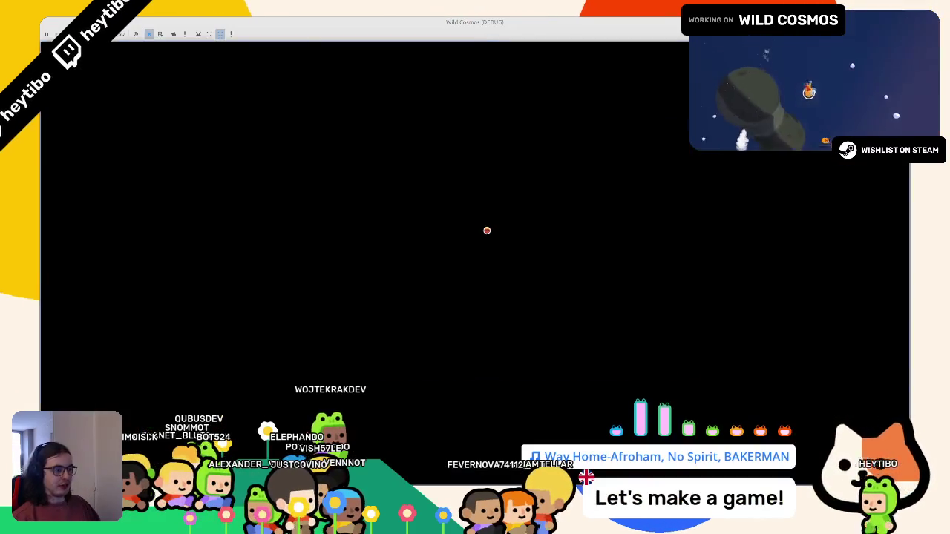
# Hold Space until the Hold Space To Confirm bar fills, then stop the game.
pyautogui.press('space')
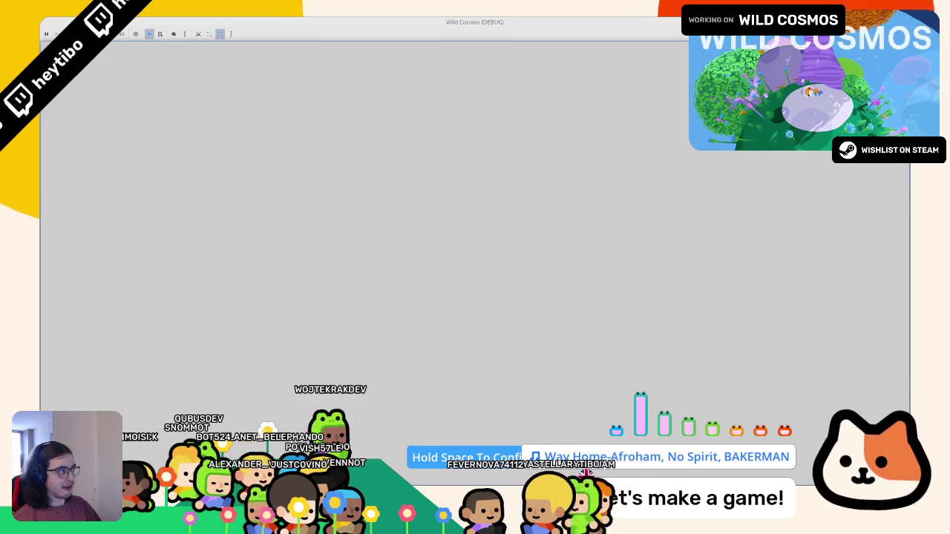
pyautogui.press('F8')
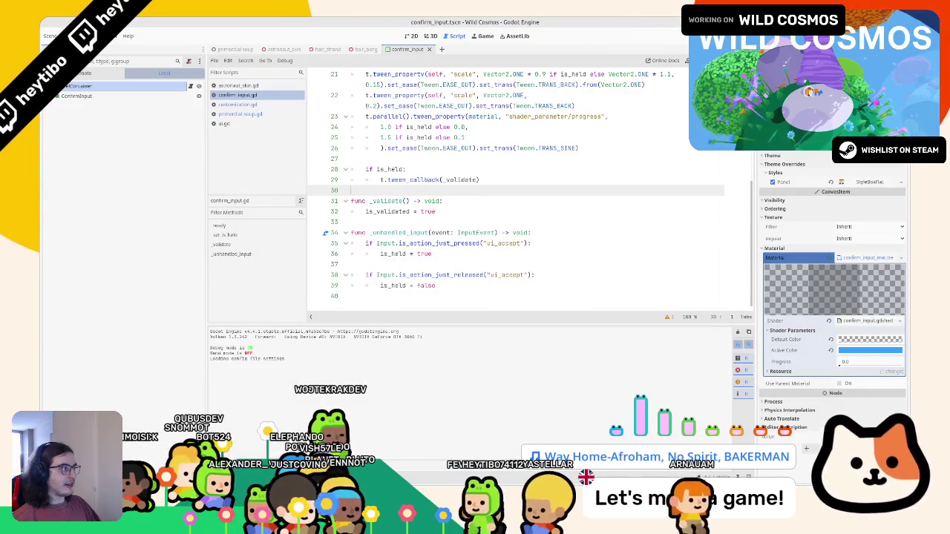
# Open blank indented line 33 in _validate right after is_validated = true.
pyautogui.click(422, 233)
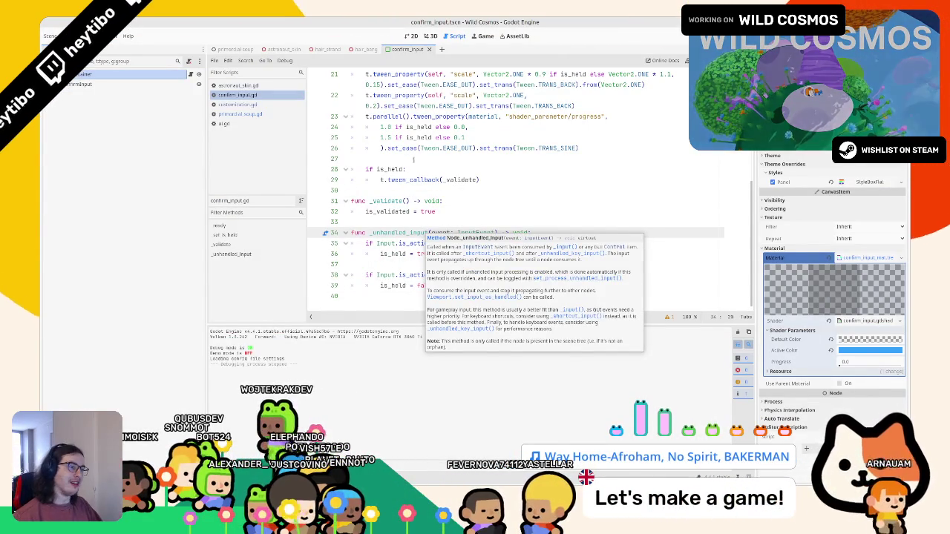
pyautogui.scroll(6, 388, 153)
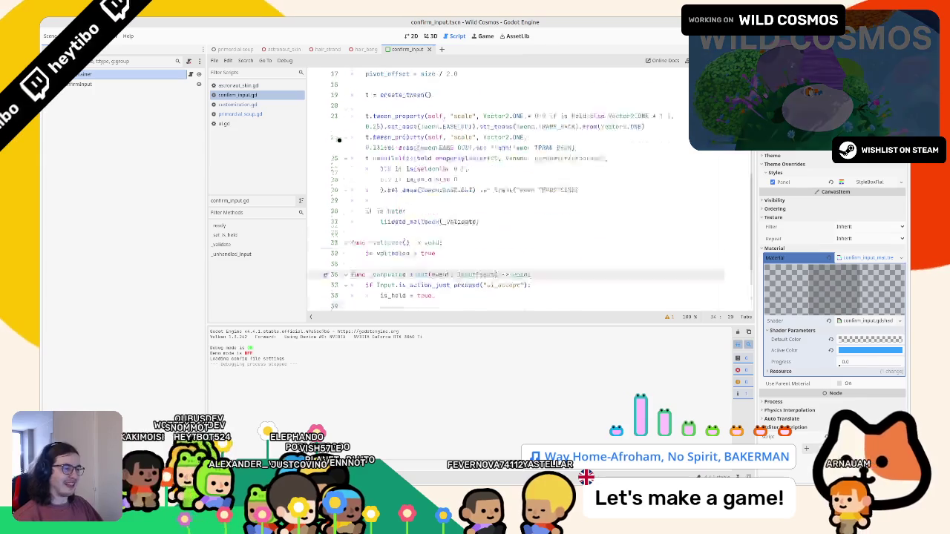
pyautogui.scroll(-6, 446, 243)
pyautogui.click(473, 211)
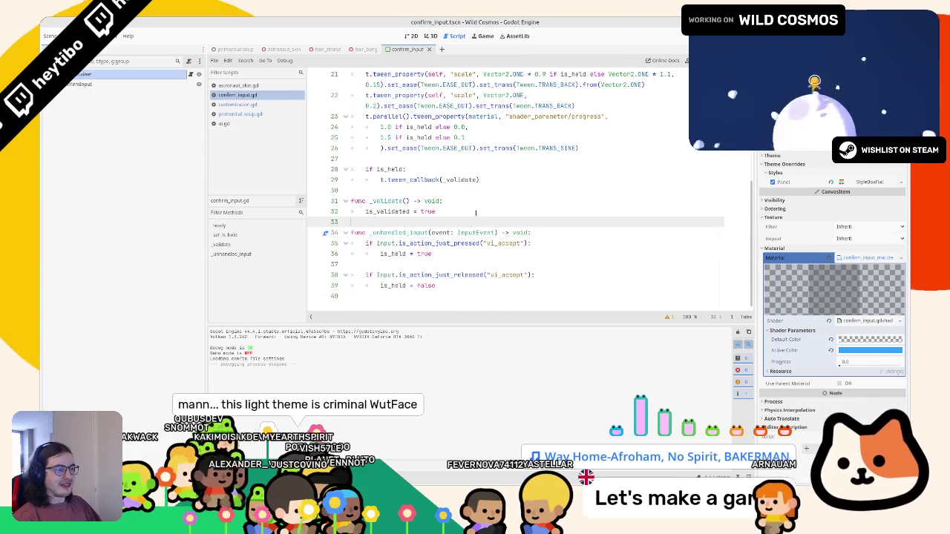
pyautogui.press('Return')
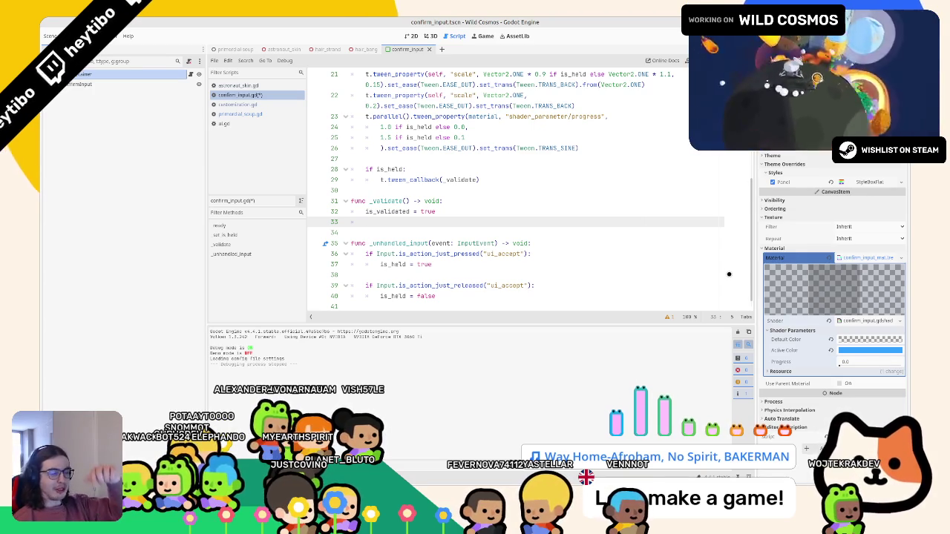
pyautogui.scroll(-1, 640, 263)
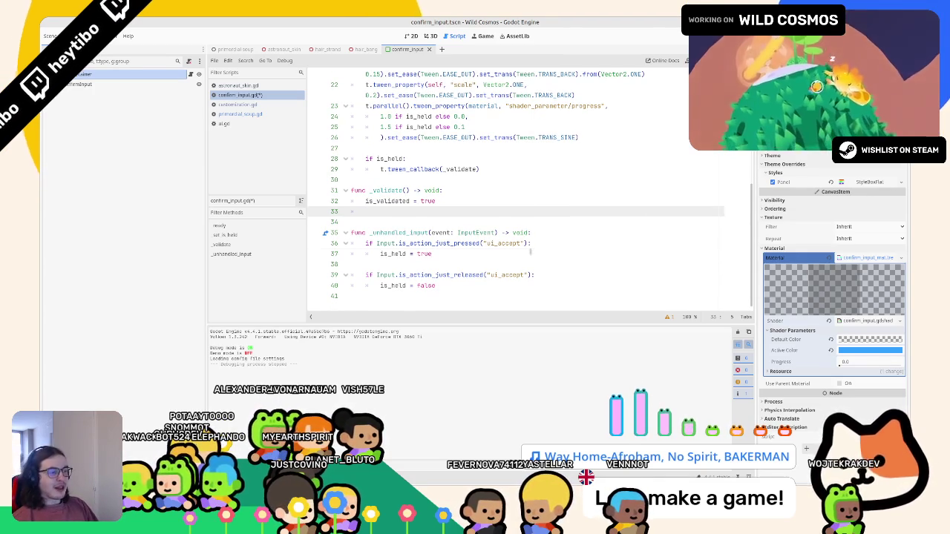
pyautogui.click(518, 199)
pyautogui.click(517, 214)
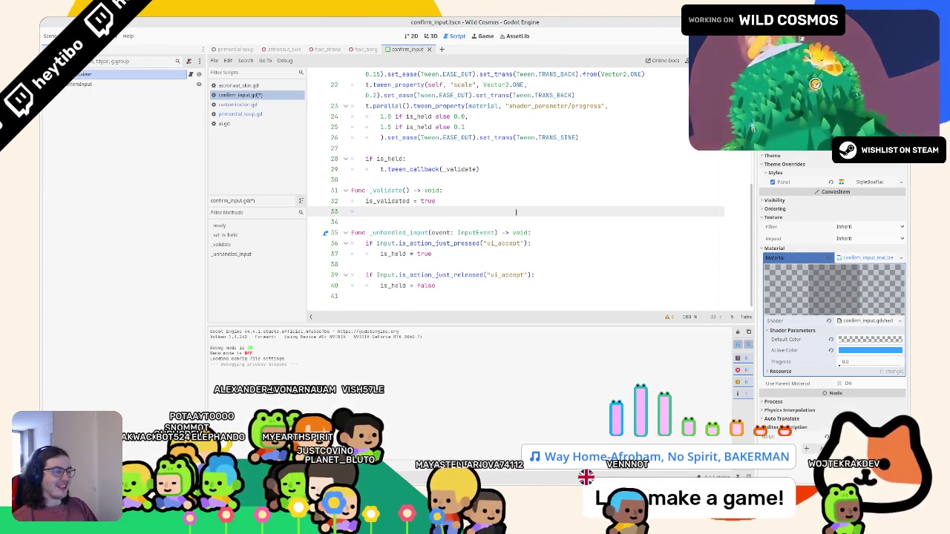
# Declare confirm_tween : Tween = create_tween() in _validate.
pyautogui.press('Return')
pyautogui.write('var validate_')
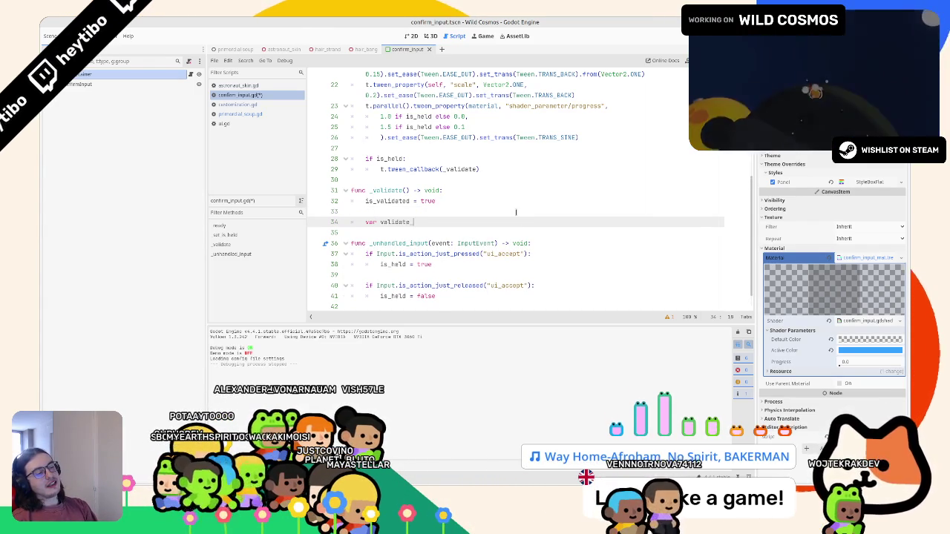
pyautogui.press('BackSpace')
pyautogui.press('BackSpace')
pyautogui.press('BackSpace')
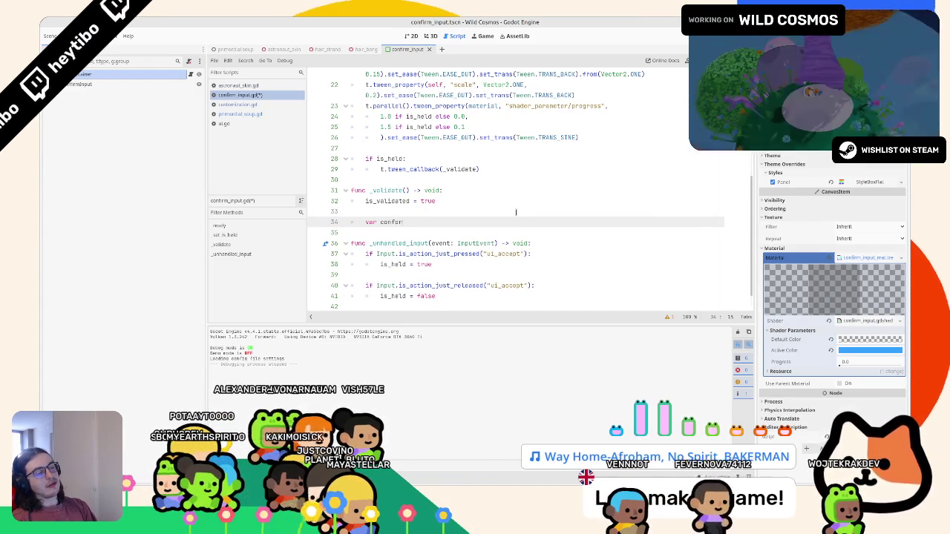
pyautogui.write('c')
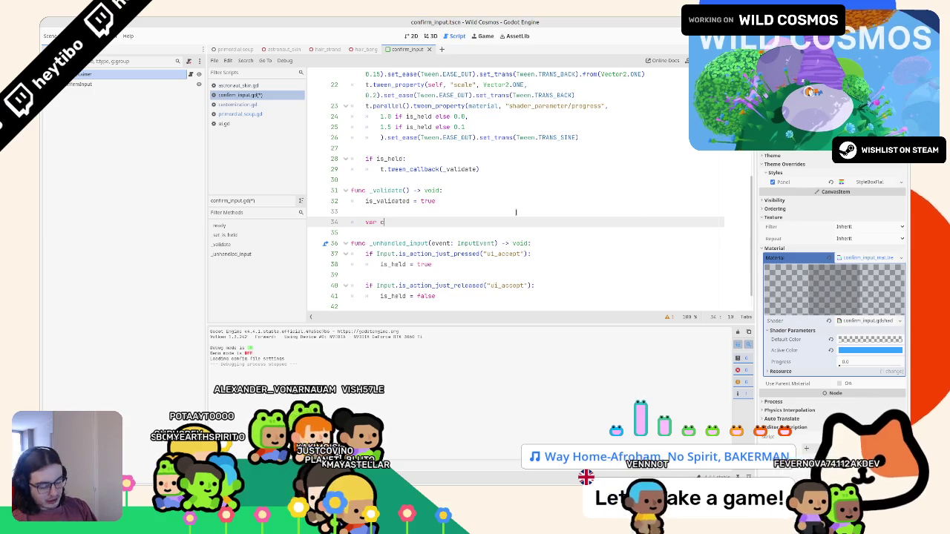
pyautogui.write('onfirm')
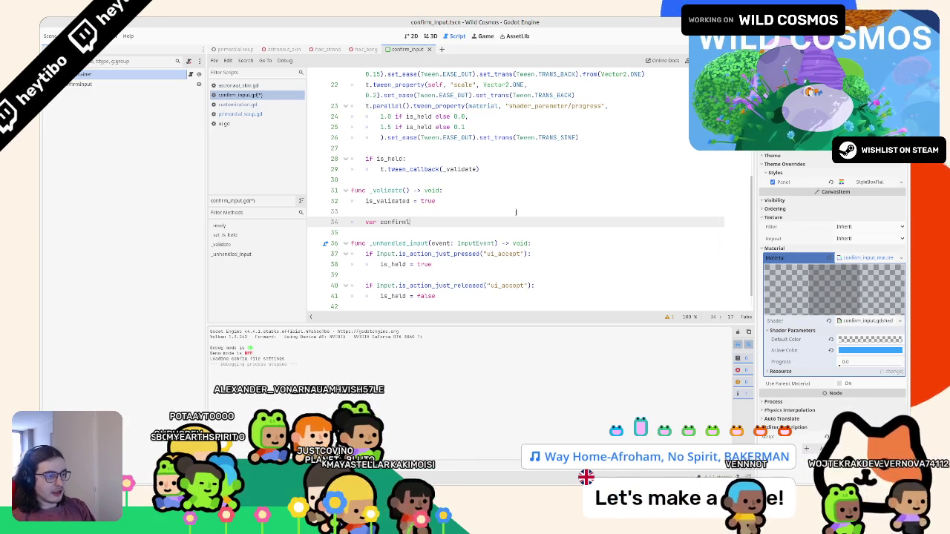
pyautogui.write('_tween : ')
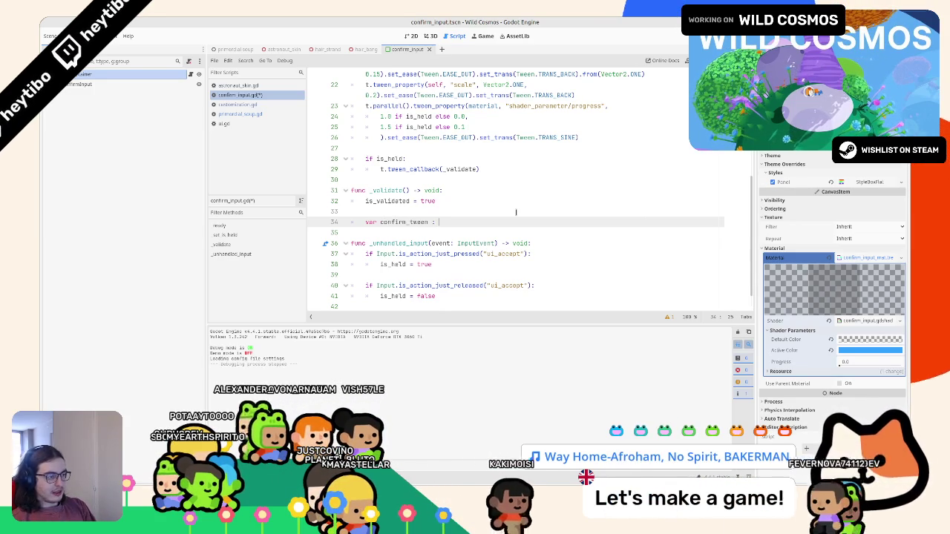
pyautogui.write('twe')
pyautogui.press('Return')
pyautogui.write('= cr')
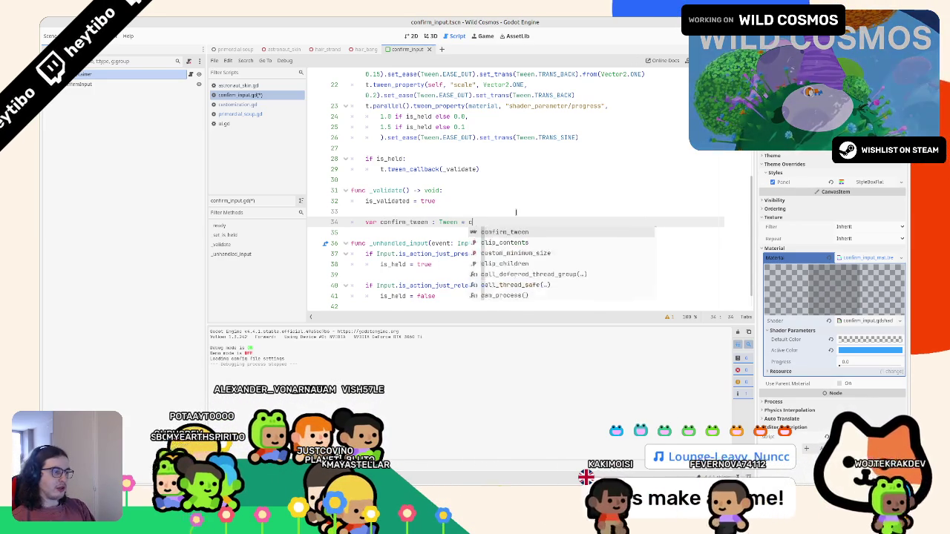
pyautogui.press('Return')
pyautogui.press('Return')
pyautogui.click(394, 221)
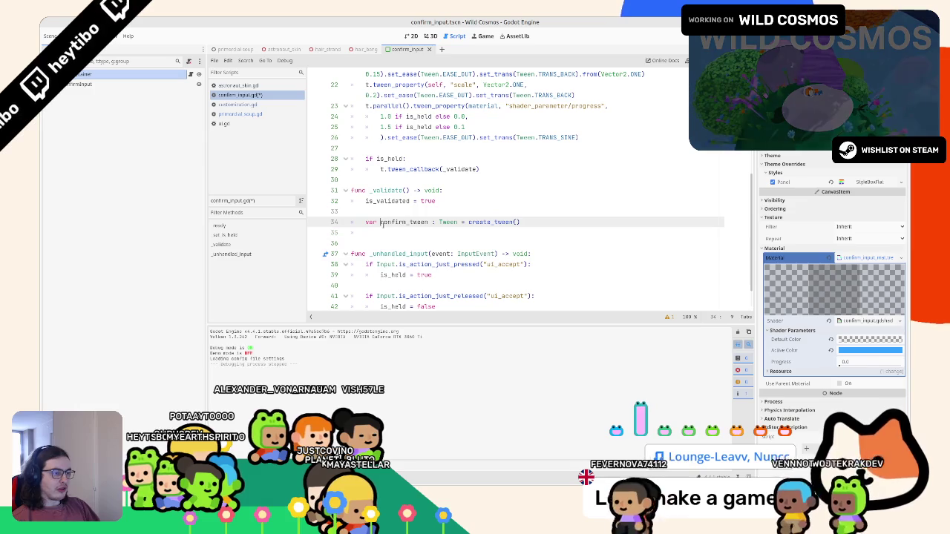
pyautogui.doubleClick(405, 222)
pyautogui.scroll(5, 402, 211)
pyautogui.scroll(-3, 401, 211)
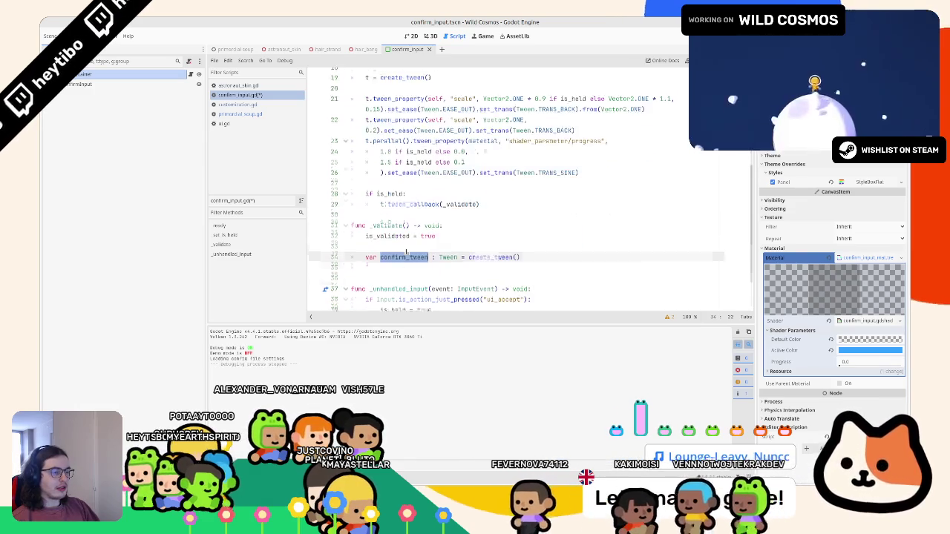
# Add a confirm_tween.tween_property on self's scale to 1.1 over 0.2 seconds.
pyautogui.click(403, 261)
pyautogui.write('t.')
pyautogui.press('BackSpace')
pyautogui.press('BackSpace')
pyautogui.write('confirm_tween.t')
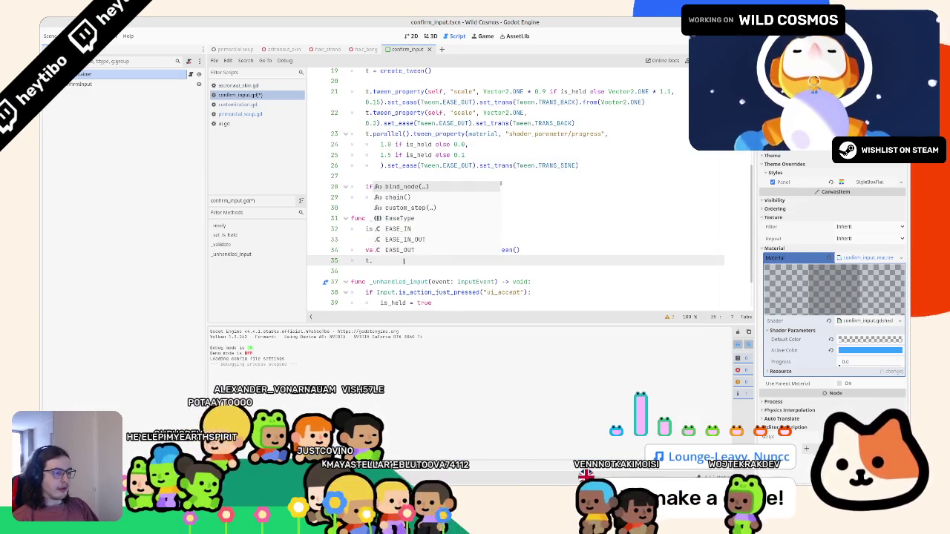
pyautogui.write('ween_p')
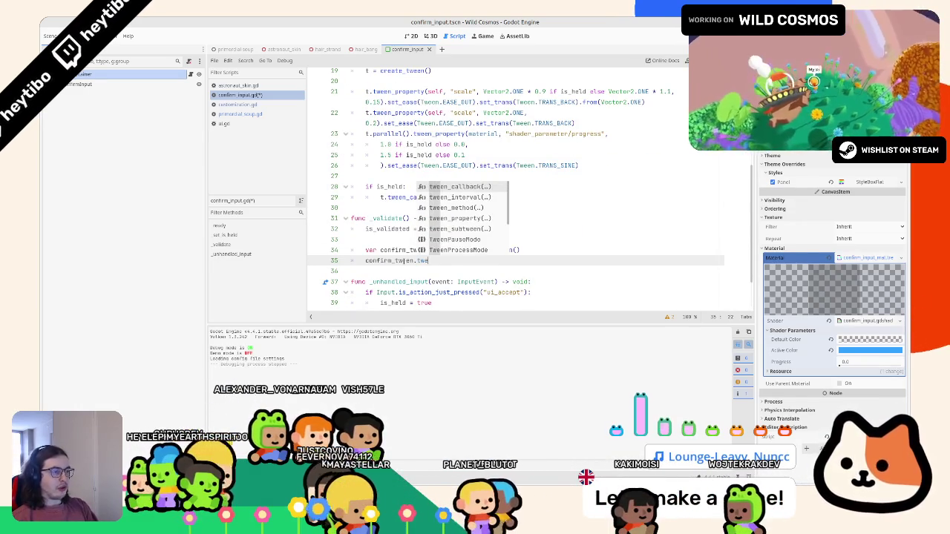
pyautogui.press('Return')
pyautogui.write('self"')
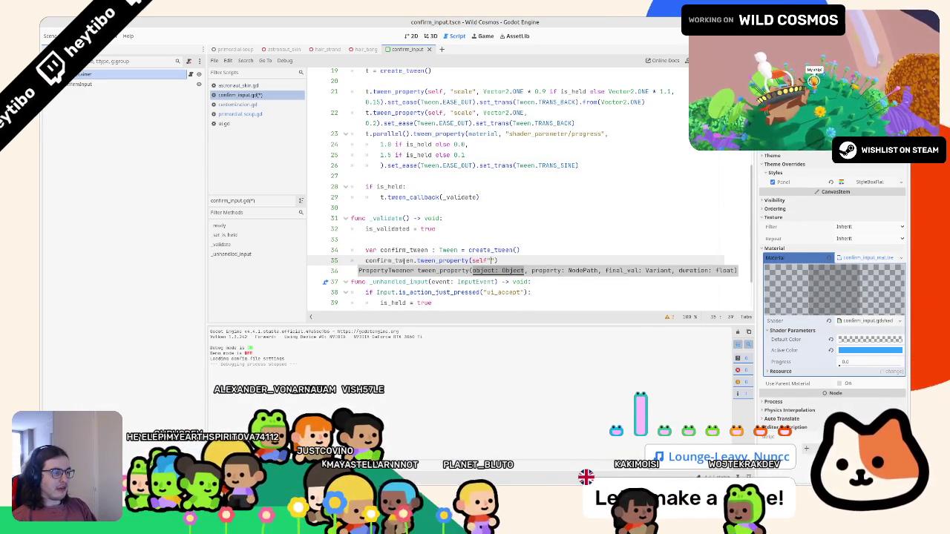
pyautogui.press('BackSpace')
pyautogui.press('BackSpace')
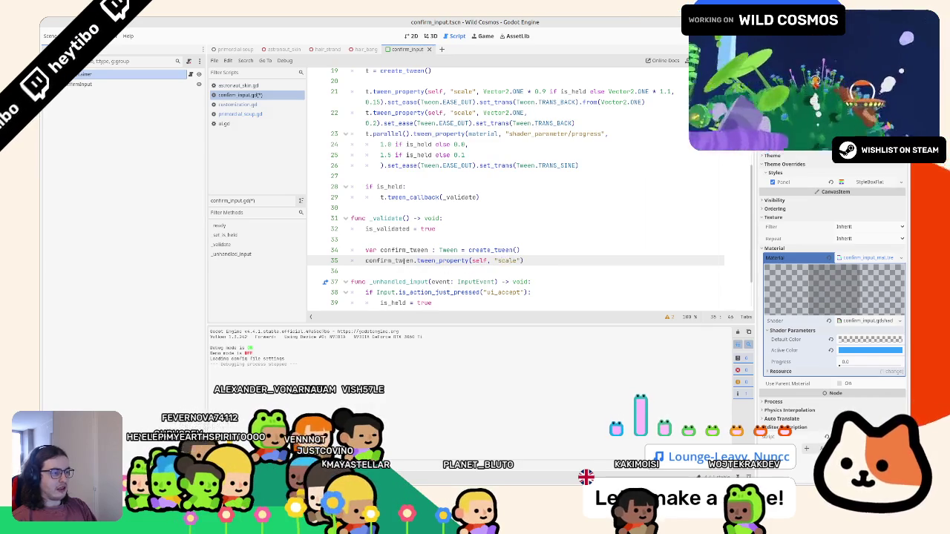
pyautogui.write(', 1.3')
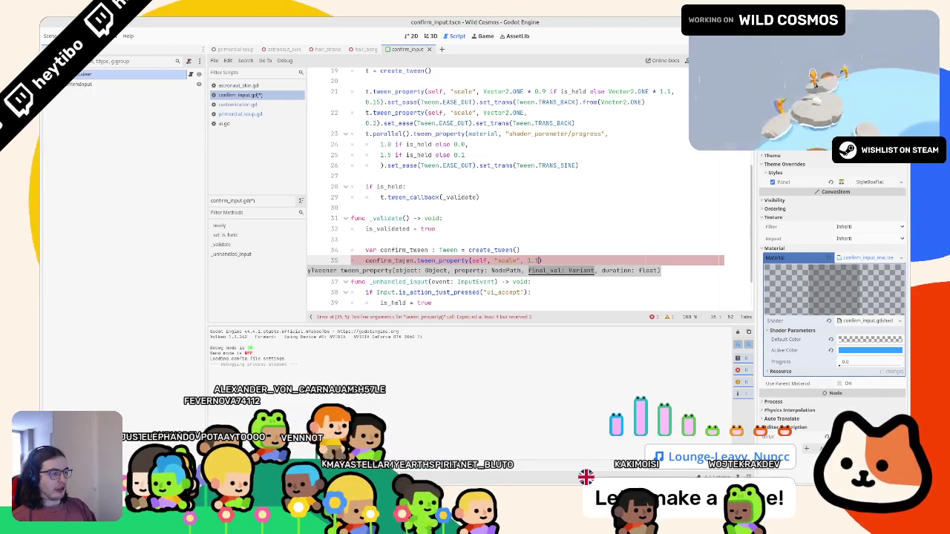
pyautogui.write('.1, 0.4')
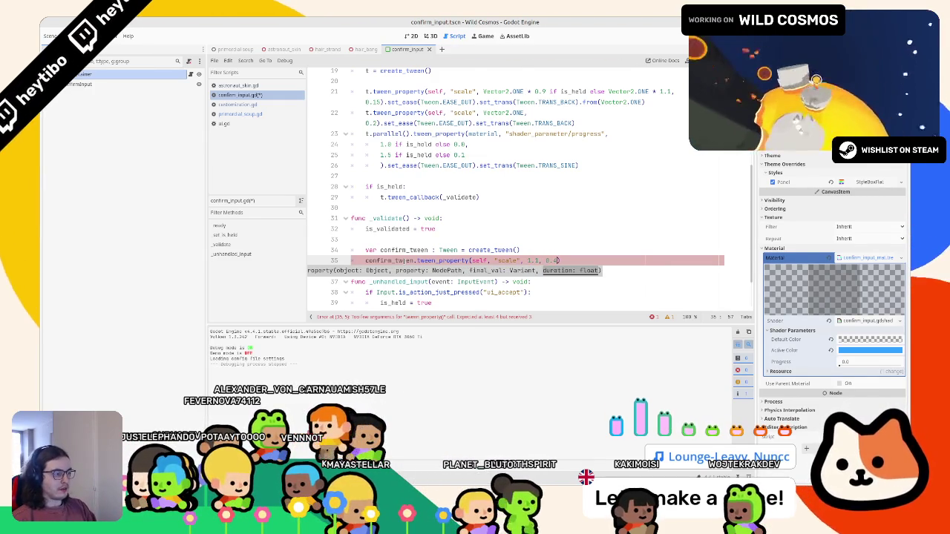
pyautogui.write('0.2')
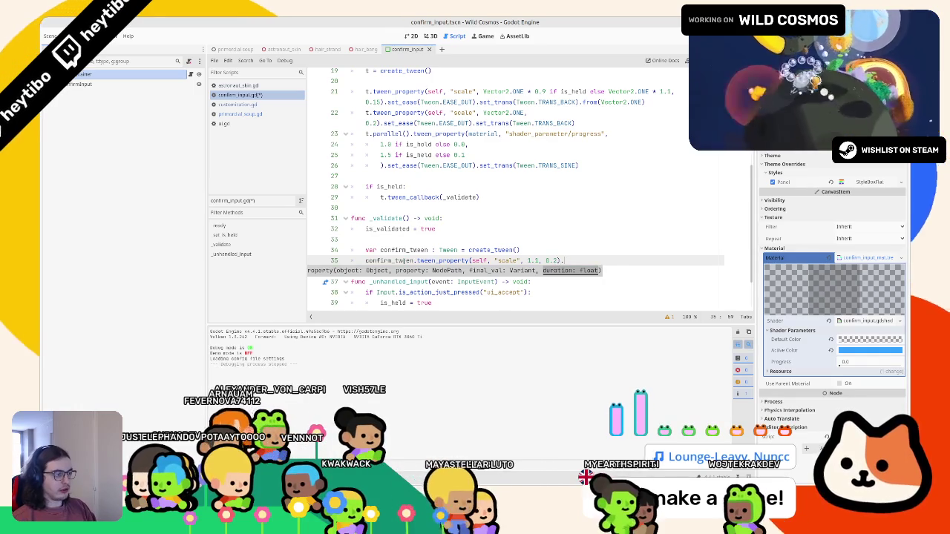
pyautogui.write(').set')
# Give the first scale tween a TRANS_BACK transition and EASE_OUT easing.
pyautogui.press('Down')
pyautogui.press('Down')
pyautogui.press('Down')
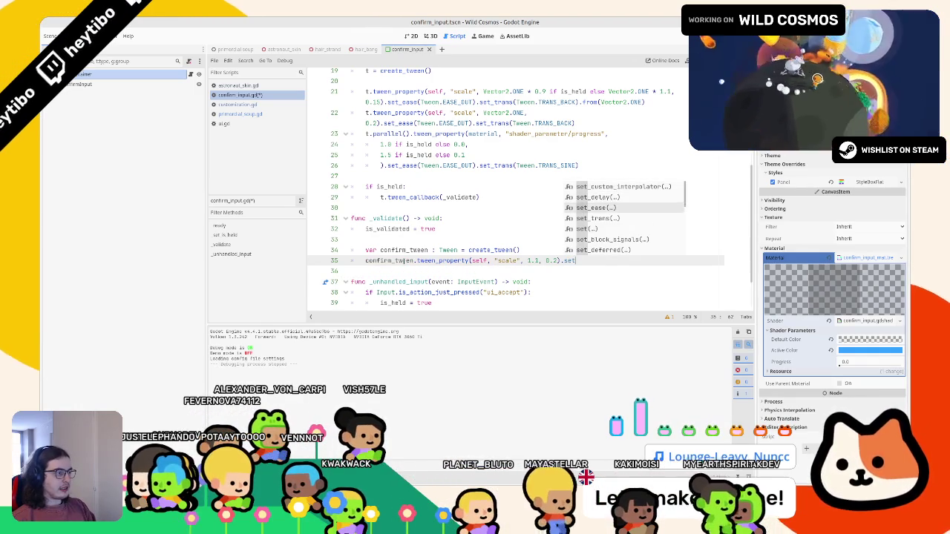
pyautogui.press('Return')
pyautogui.press('Down')
pyautogui.press('Down')
pyautogui.press('Up')
pyautogui.press('Up')
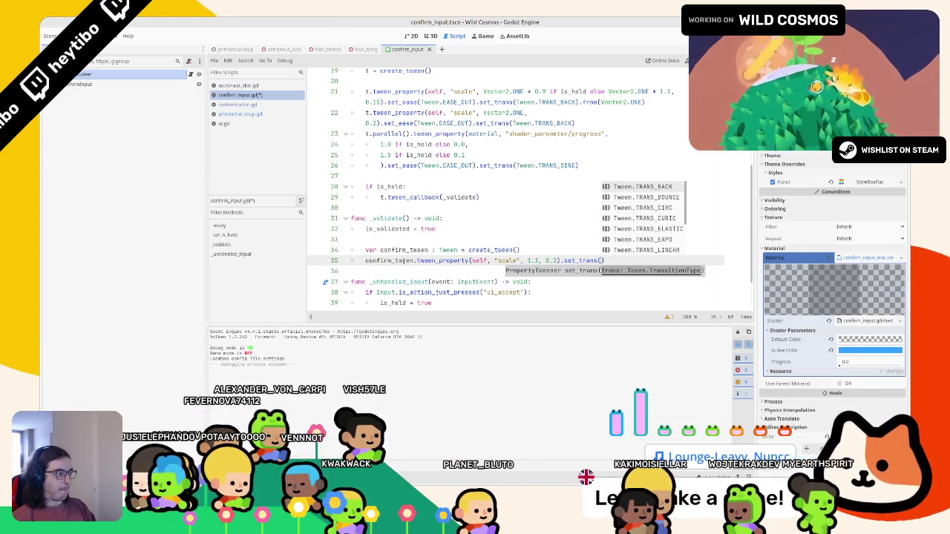
pyautogui.press('Return')
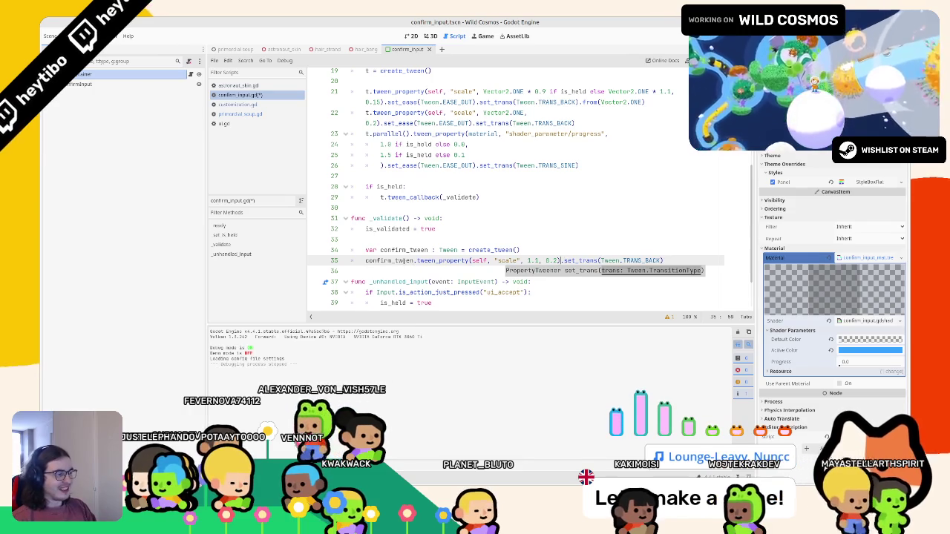
pyautogui.write('.set_e')
pyautogui.press('Return')
pyautogui.press('Down')
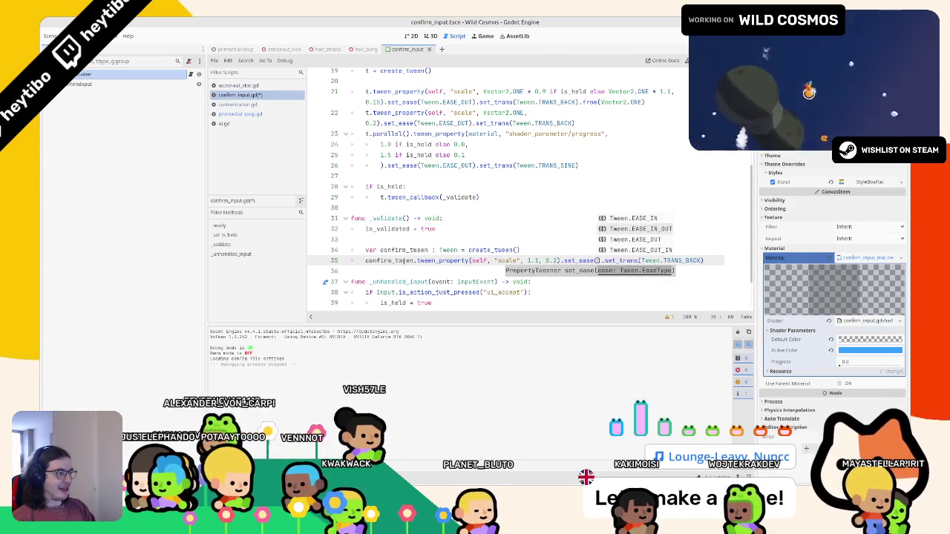
pyautogui.press('Down')
pyautogui.press('Return')
# Duplicate the scale tween line and make both targets Vector2.ONE multiples.
pyautogui.hotkey('ctrl', 'shift', 'd')
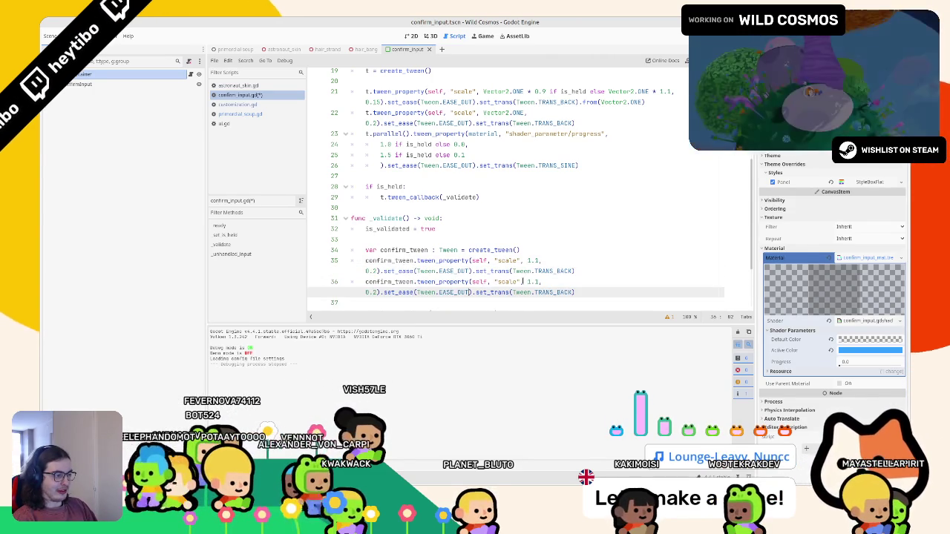
pyautogui.click(527, 260)
pyautogui.keyDown('alt'); pyautogui.click(527, 282); pyautogui.keyUp('alt')
pyautogui.write('ve')
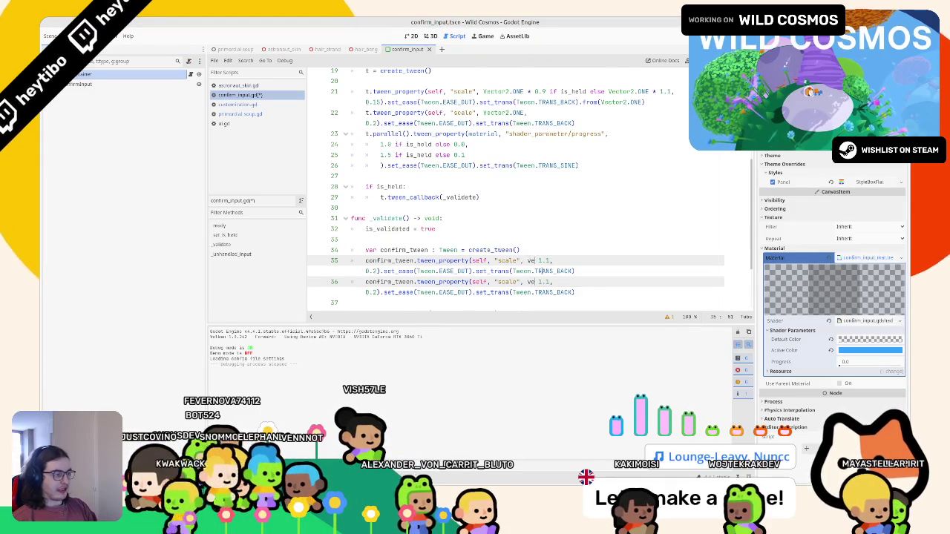
pyautogui.write('ctor2.')
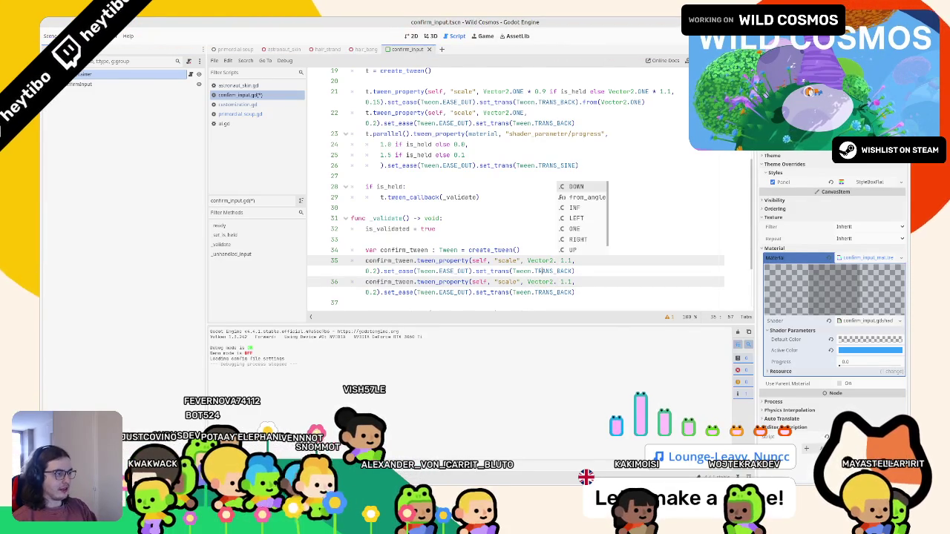
pyautogui.press('Down')
pyautogui.press('Down')
pyautogui.press('Down')
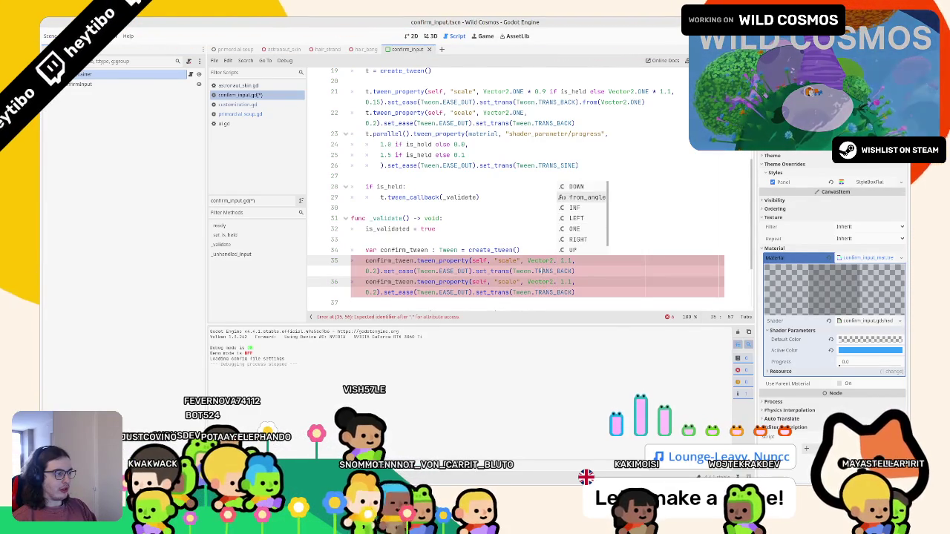
pyautogui.press('Down')
pyautogui.press('Down')
pyautogui.press('Up')
pyautogui.press('Down')
pyautogui.press('Down')
pyautogui.press('Return')
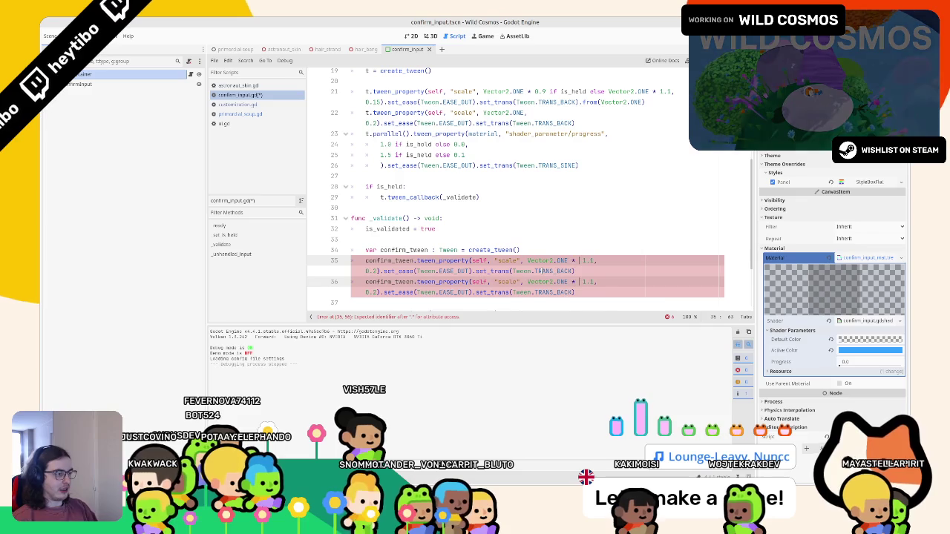
# Make the second tween shrink to 0.2 with EASE_IN over 0.1 seconds.
pyautogui.click(591, 282)
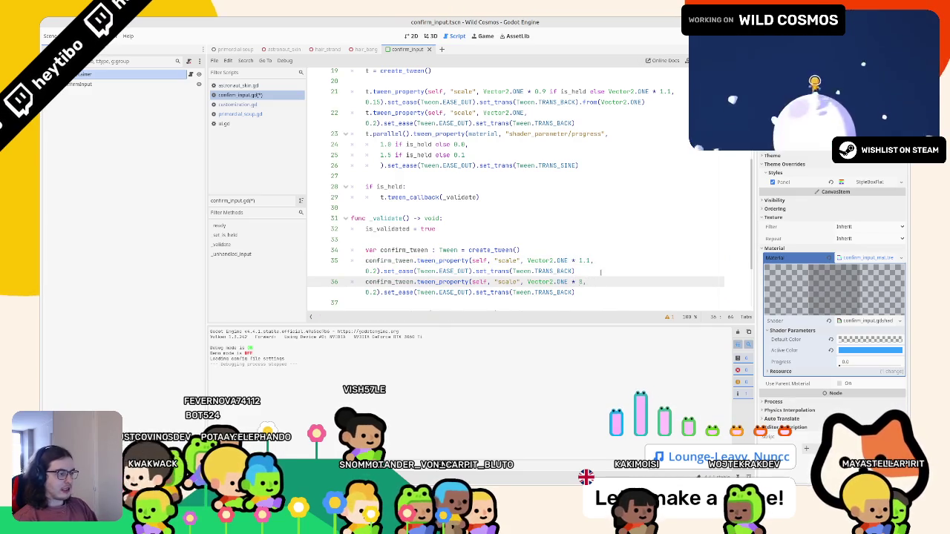
pyautogui.moveTo(487, 292); pyautogui.dragTo(576, 292)
pyautogui.doubleClick(460, 292)
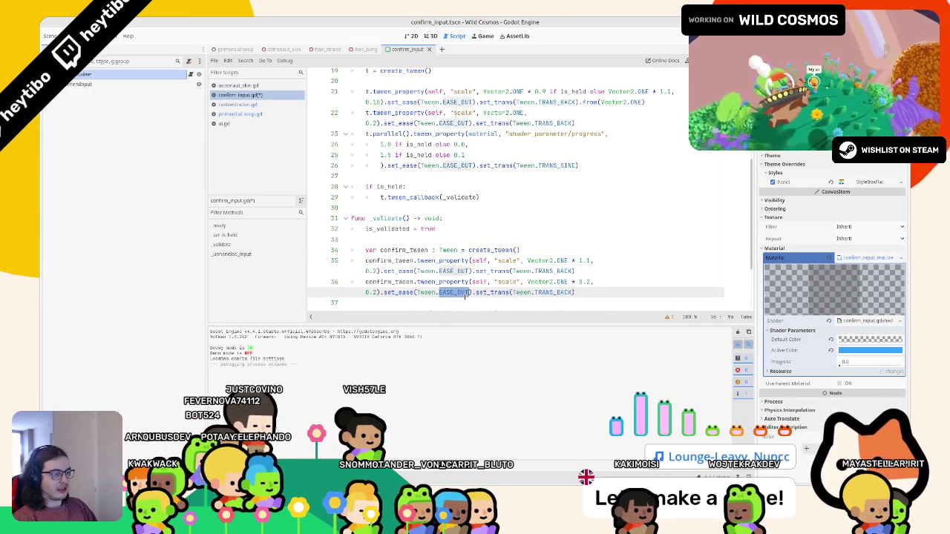
pyautogui.write('eas')
pyautogui.press('Return')
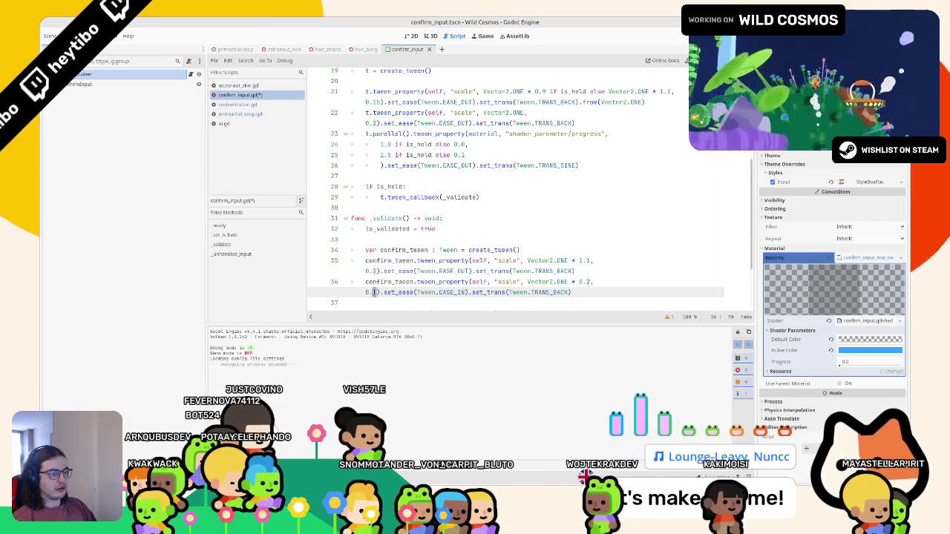
pyautogui.press('BackSpace')
pyautogui.write('1')
pyautogui.press('End')
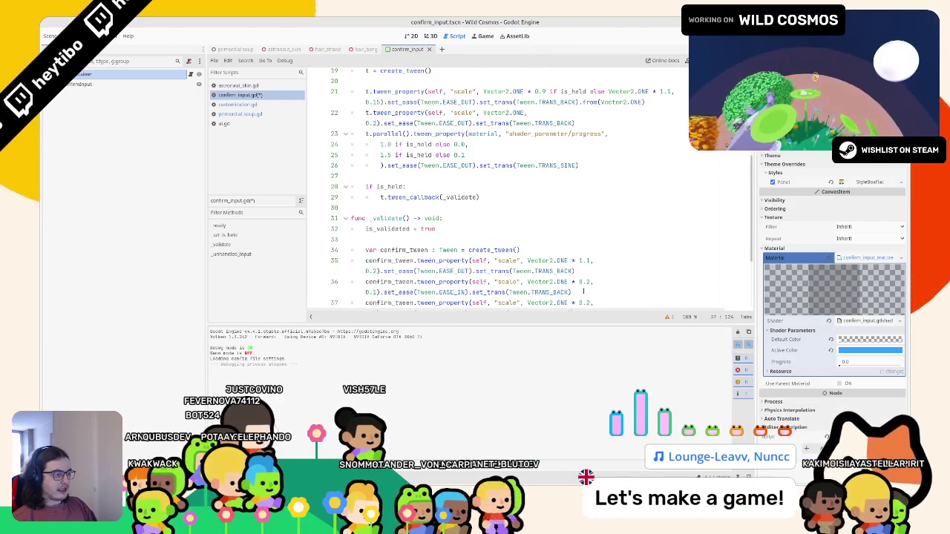
# Save, then duplicate the shrink line into a fade tweening modulate:a to 0.0.
pyautogui.scroll(-1, 516, 186)
pyautogui.hotkey('ctrl', 's')
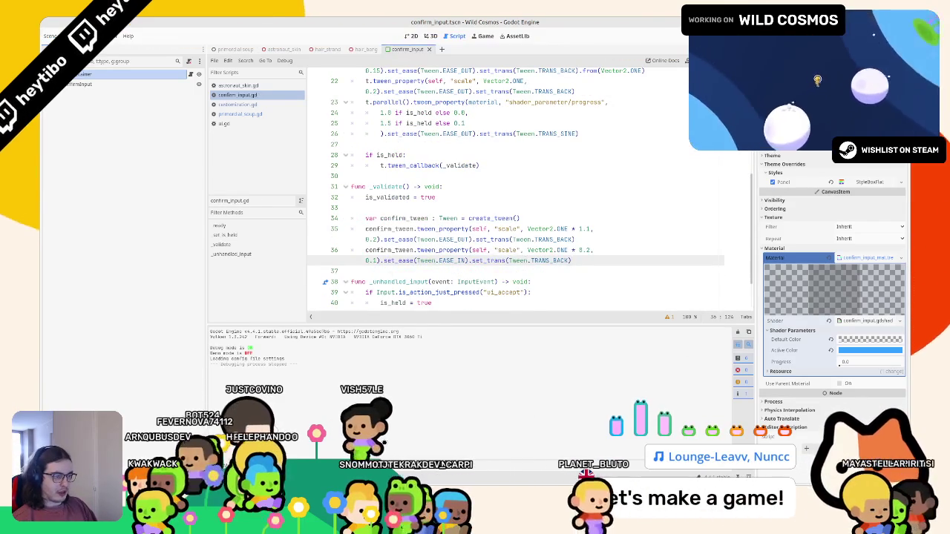
pyautogui.hotkey('ctrl', 'shift', 'd')
pyautogui.doubleClick(507, 271)
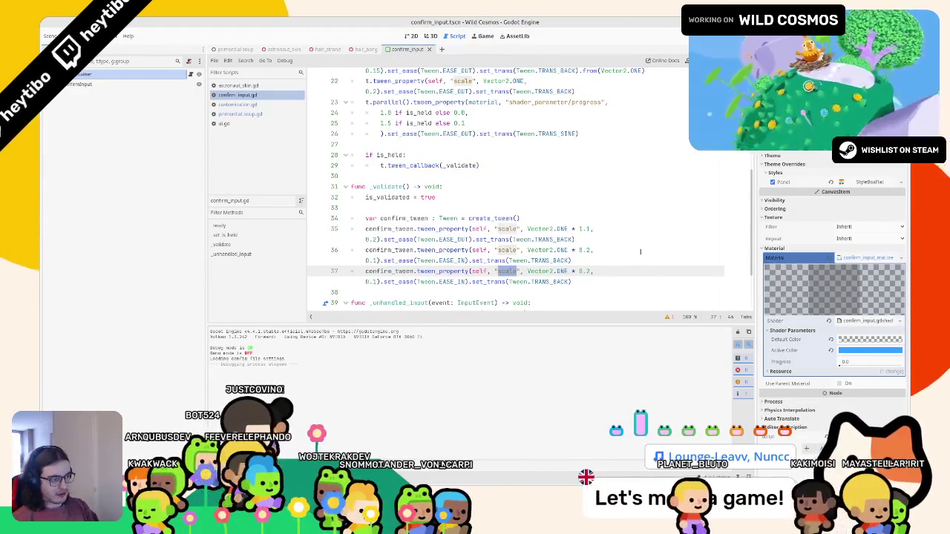
pyautogui.write('mod')
pyautogui.press('Return')
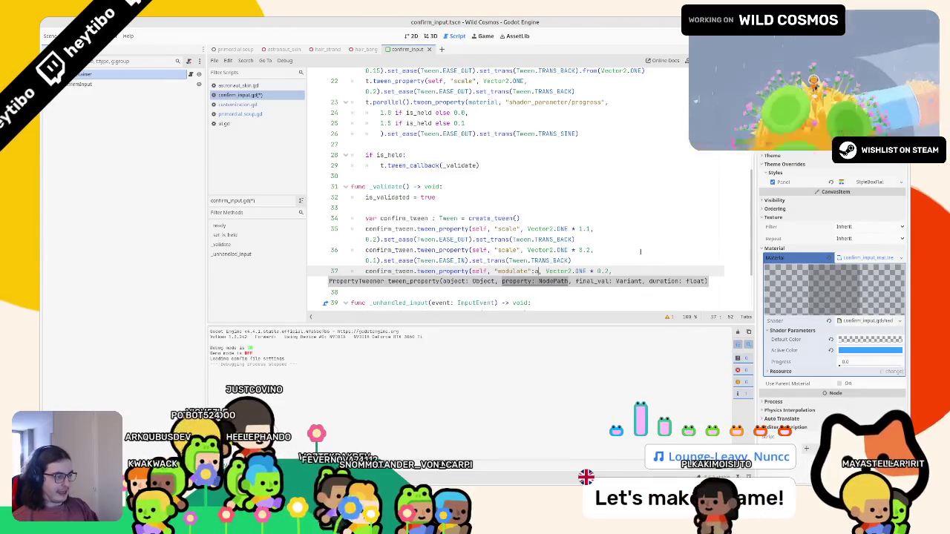
pyautogui.press('Right')
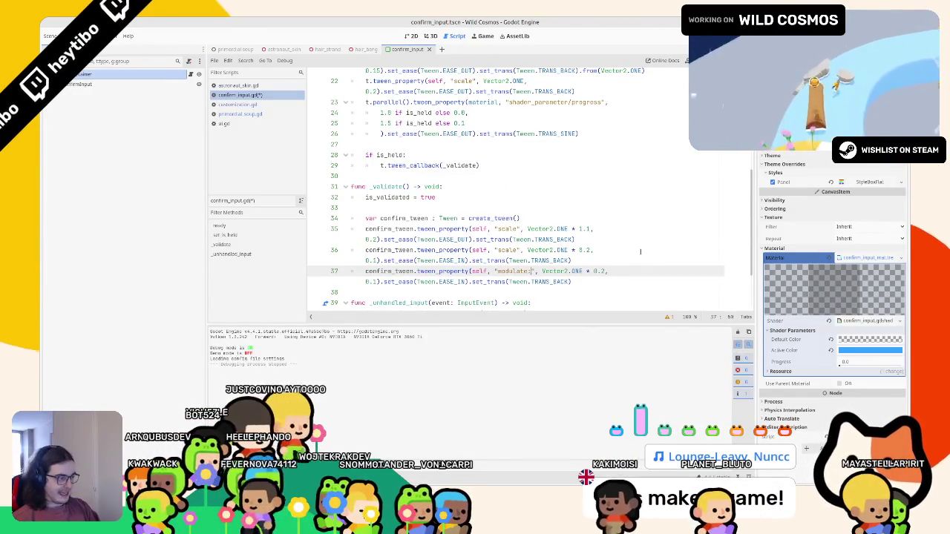
pyautogui.write(':a')
pyautogui.moveTo(546, 271); pyautogui.dragTo(610, 271)
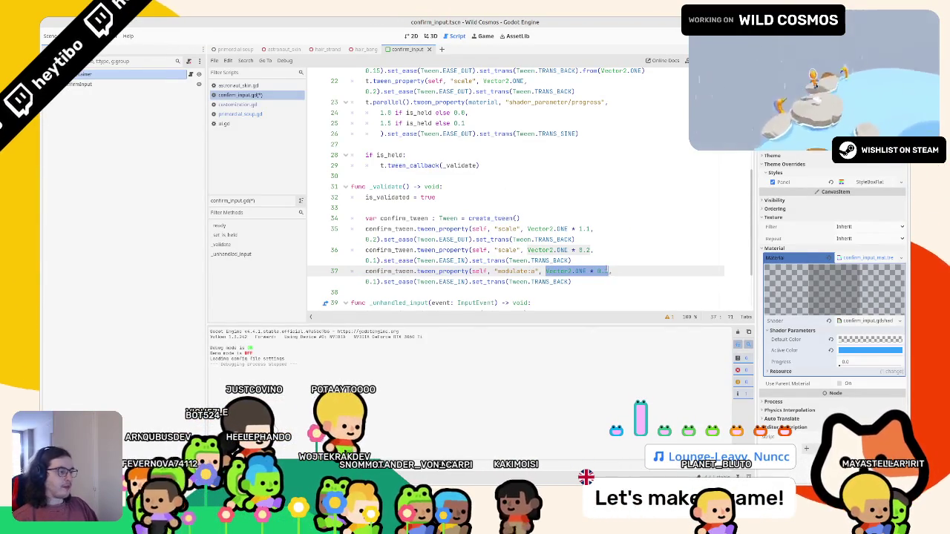
pyautogui.write('0.0')
pyautogui.press('End')
pyautogui.press('Down')
pyautogui.press('Down')
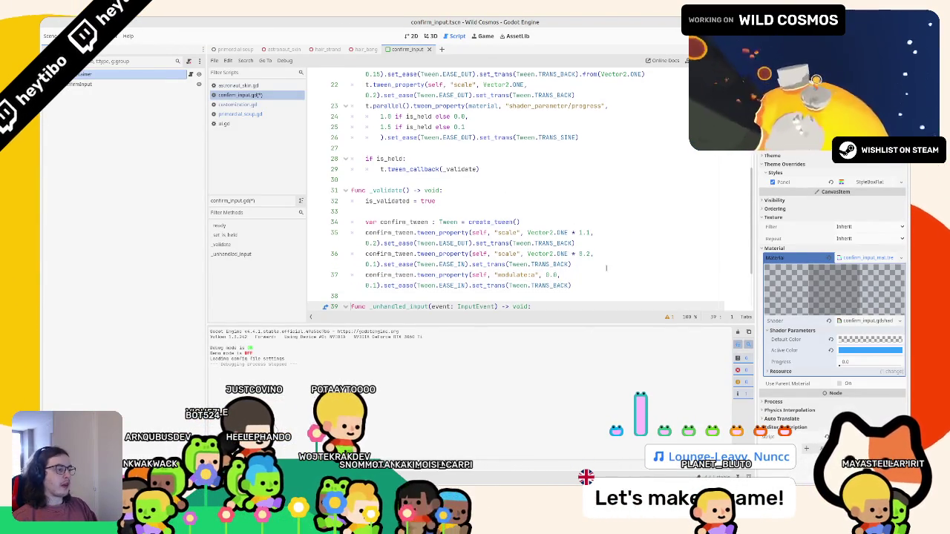
# Start the fade from 1.0, drop its easing and transition, and make it parallel().
pyautogui.click(380, 285)
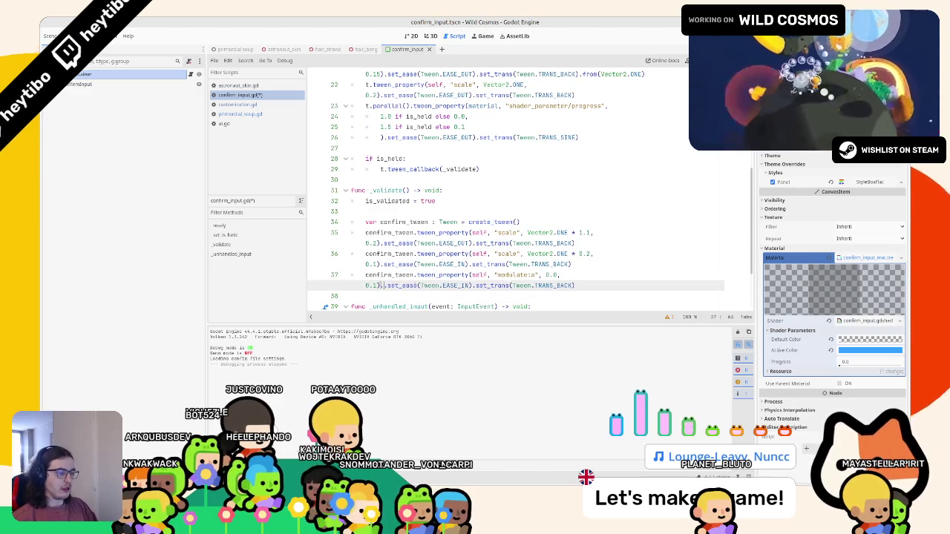
pyautogui.write('.from(1.0')
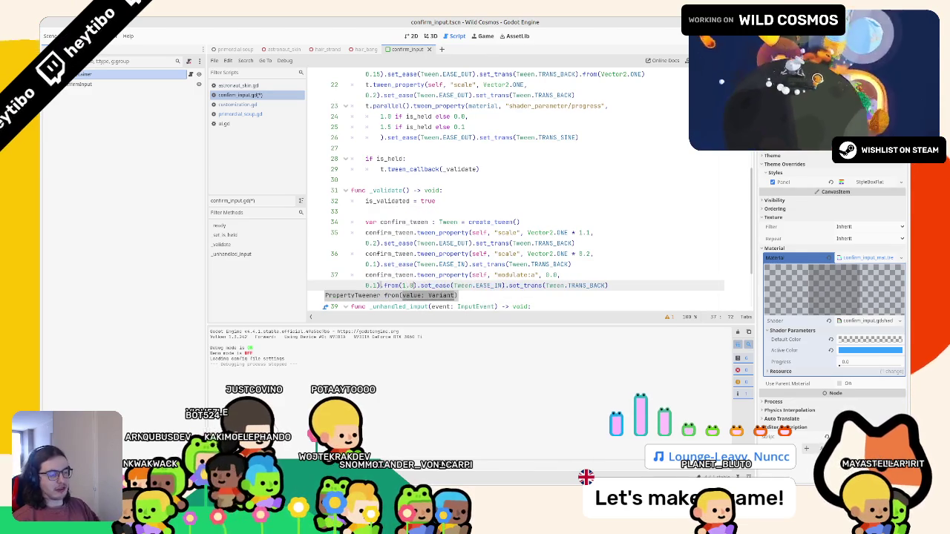
pyautogui.press('Escape')
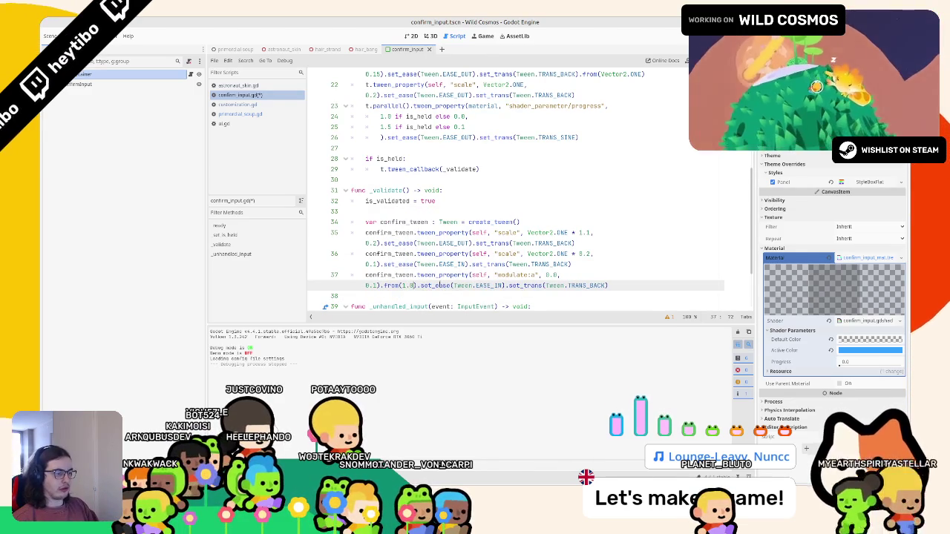
pyautogui.moveTo(420, 285); pyautogui.dragTo(681, 285)
pyautogui.press('BackSpace')
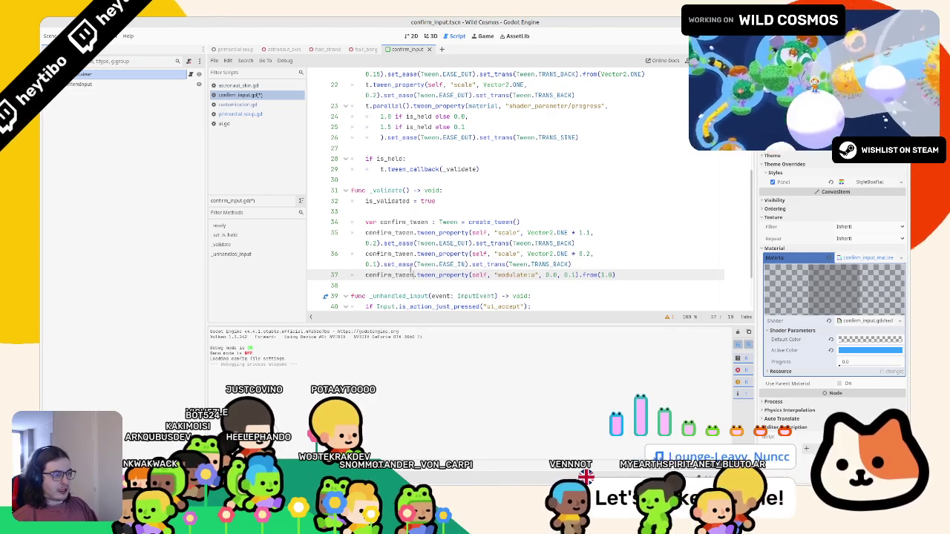
pyautogui.click(413, 275)
pyautogui.write('.s')
pyautogui.press('BackSpace')
pyautogui.write('parallel()')
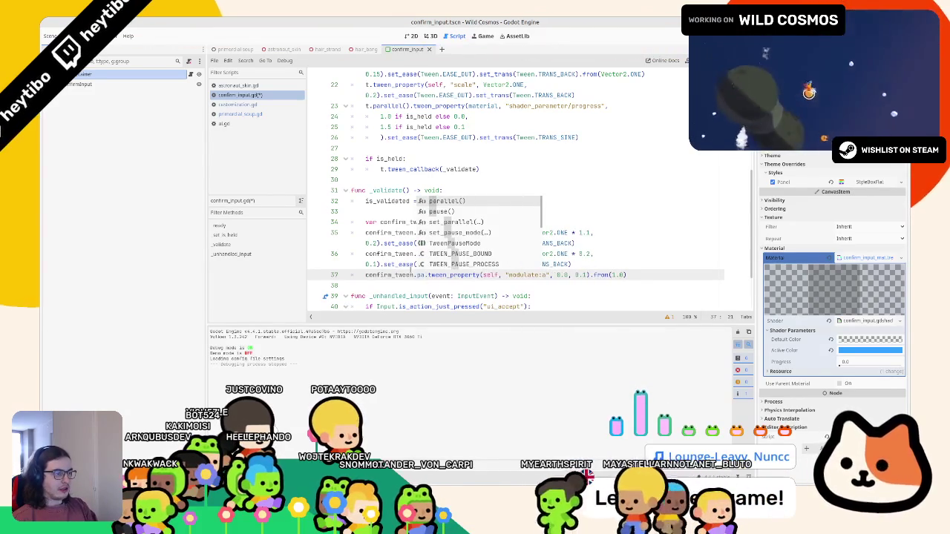
pyautogui.press('F6')
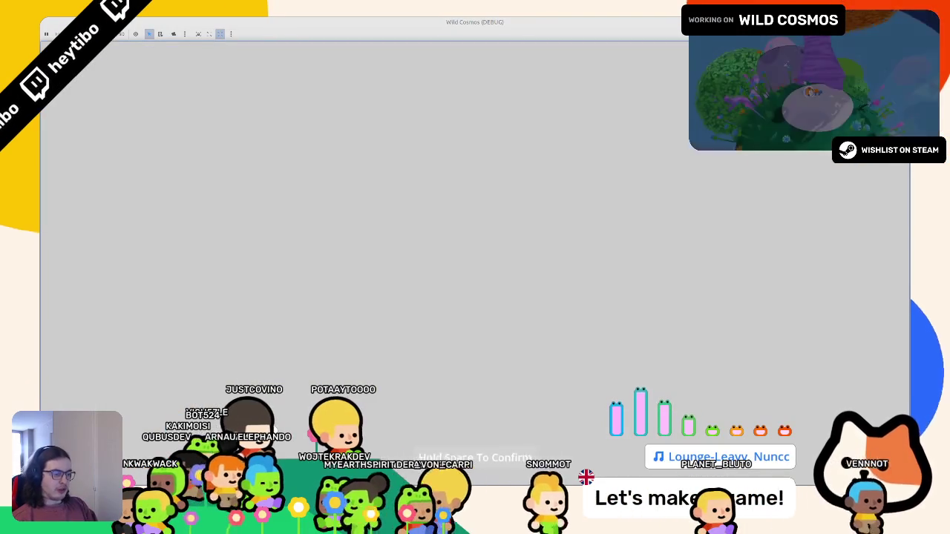
pyautogui.press('space')
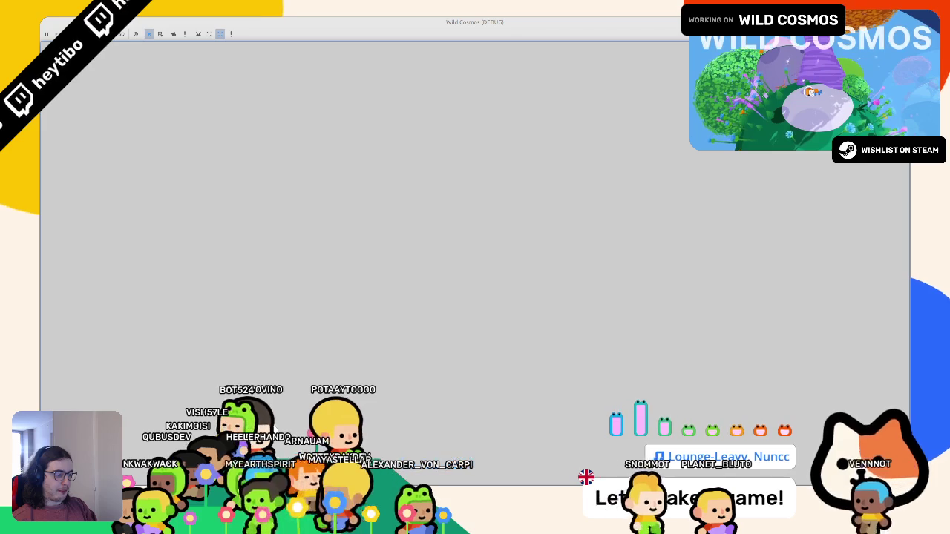
pyautogui.hotkey('alt', 'Tab')
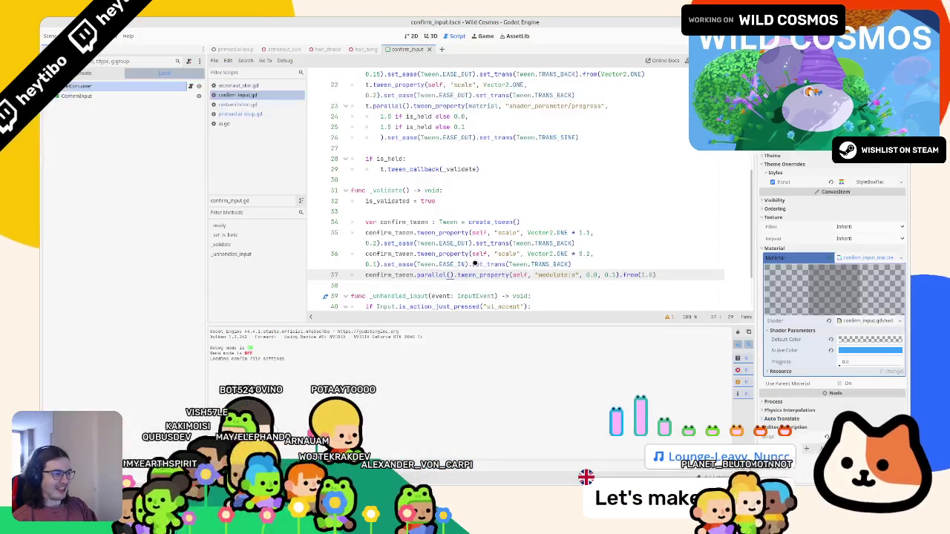
pyautogui.click(365, 264)
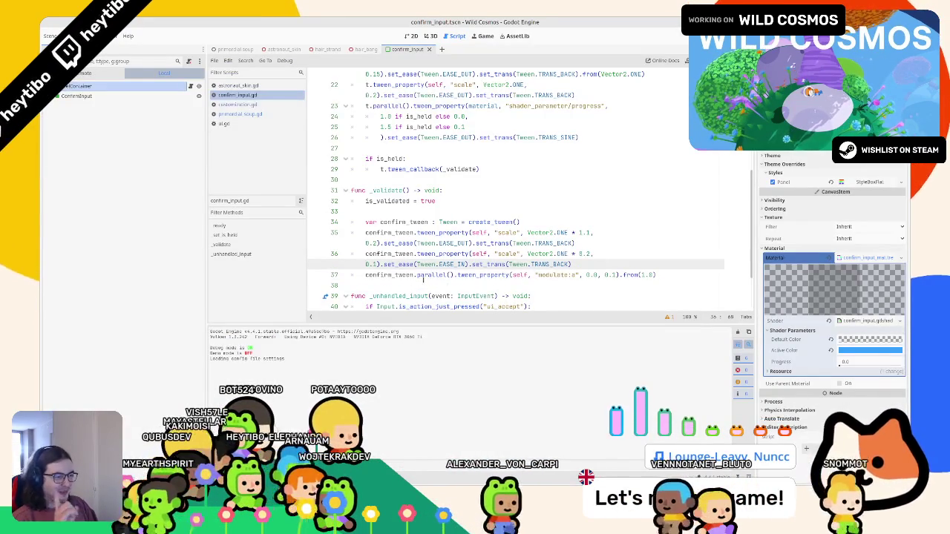
pyautogui.click(557, 243)
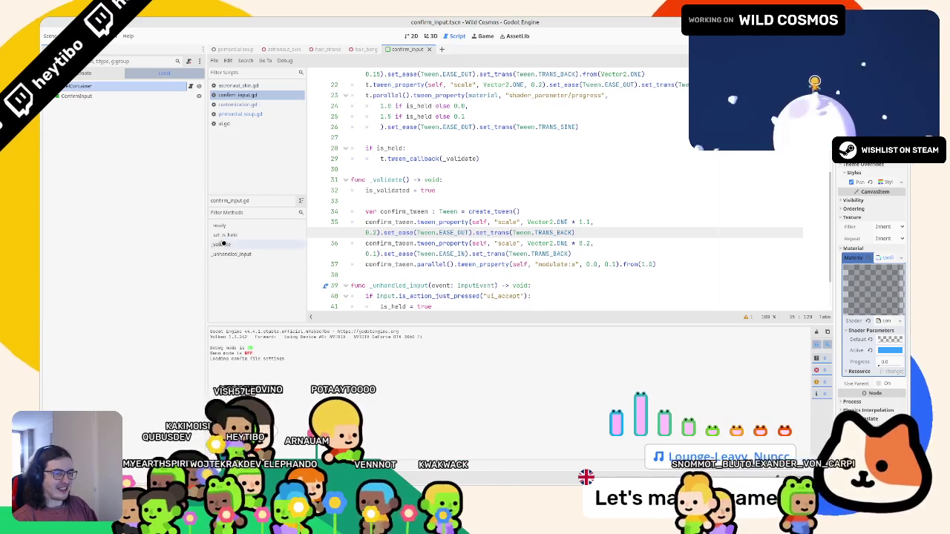
# Widen the code view, set both shrink and fade durations to 0.25, and test in game.
pyautogui.moveTo(207, 234); pyautogui.dragTo(142, 235)
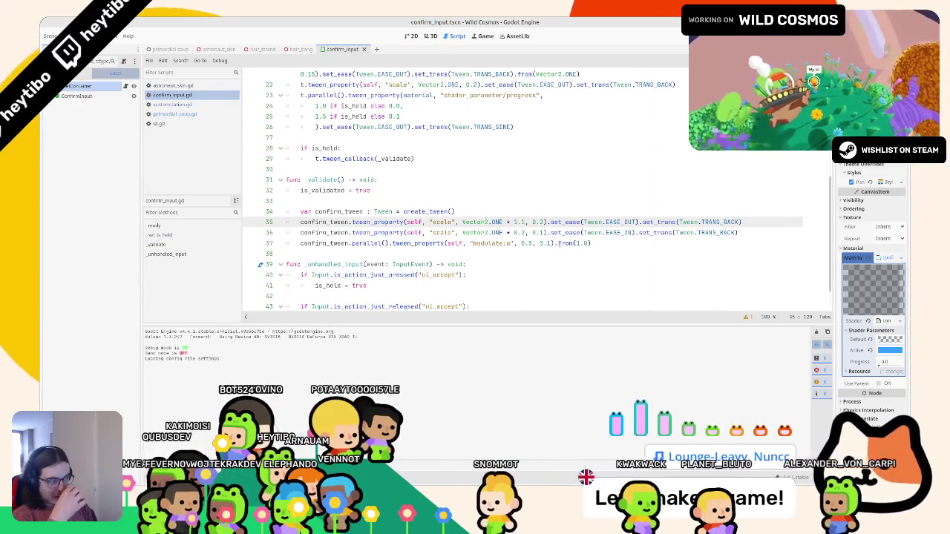
pyautogui.click(550, 243)
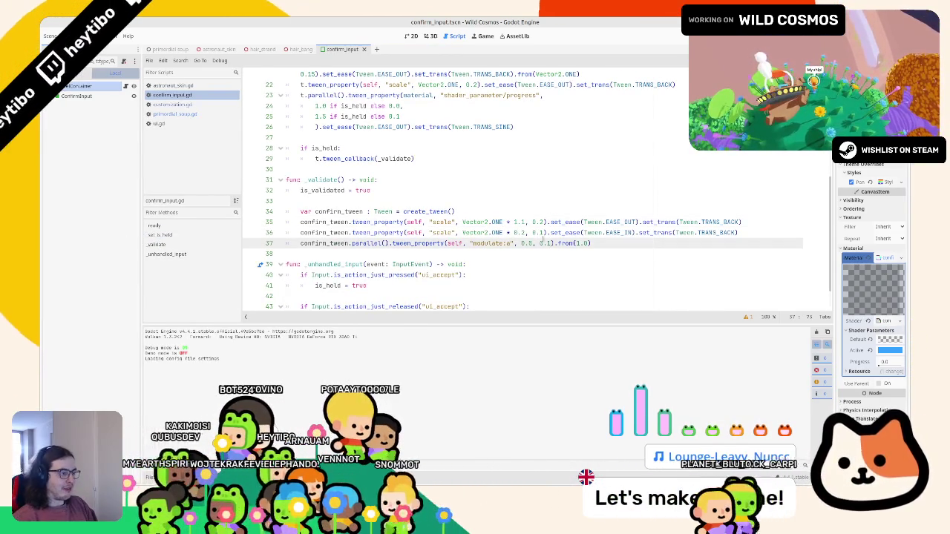
pyautogui.hotkey('shift', 'alt', 'Up')
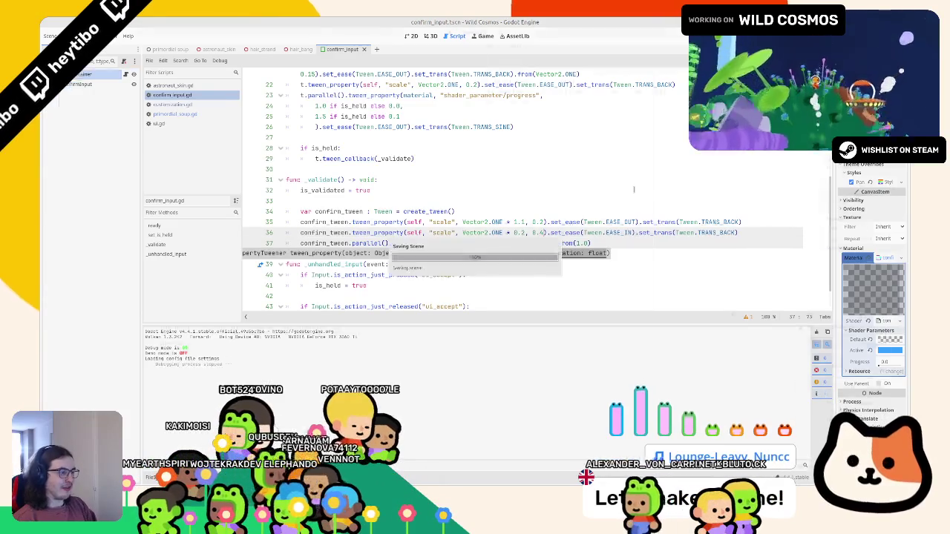
pyautogui.press('F5')
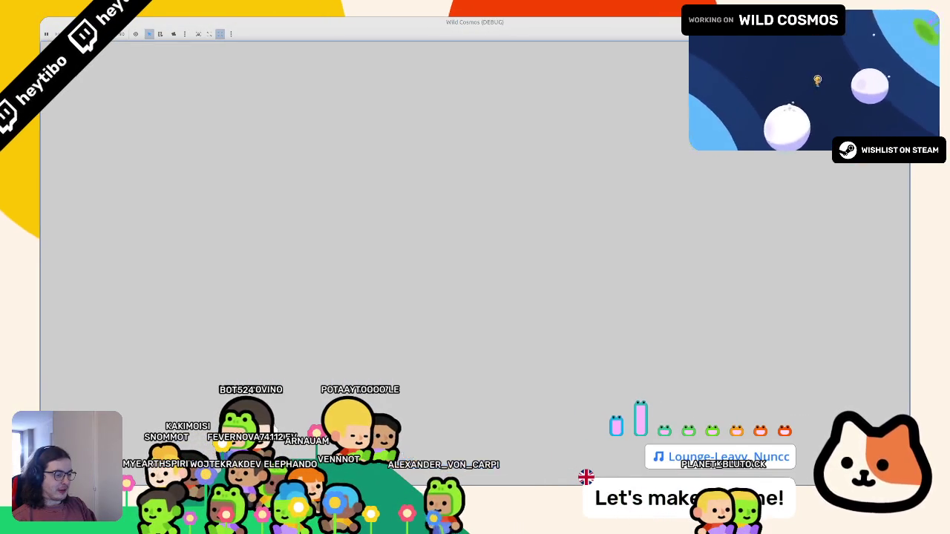
pyautogui.press('F8')
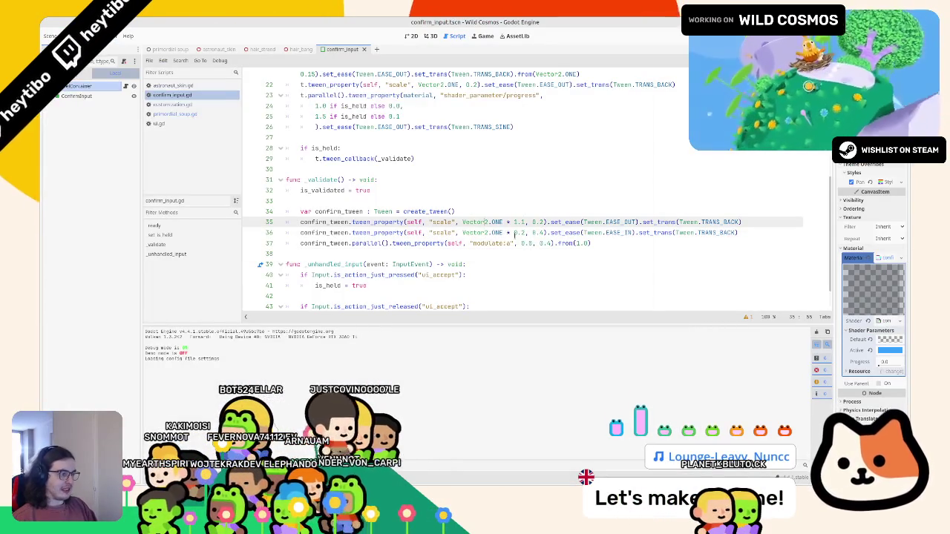
pyautogui.press('BackSpace')
pyautogui.write('3')
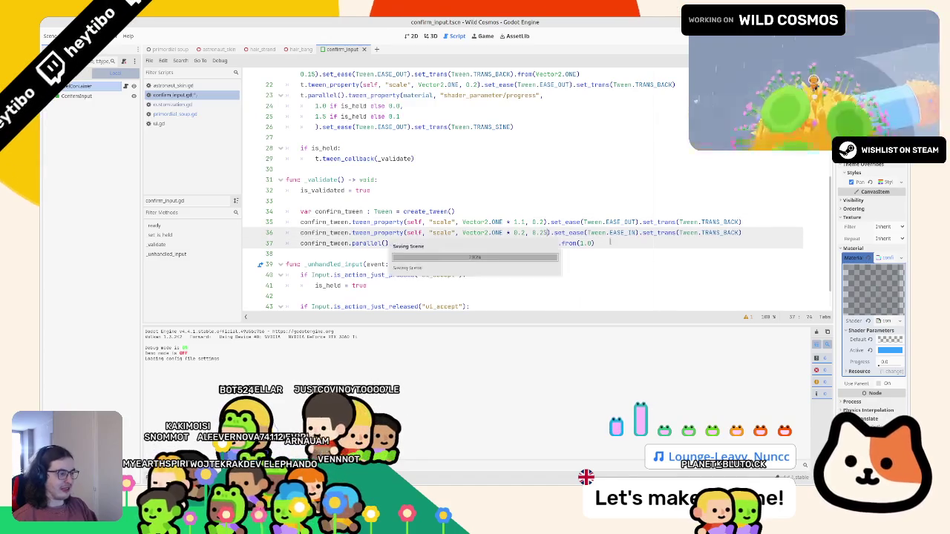
pyautogui.press('F5')
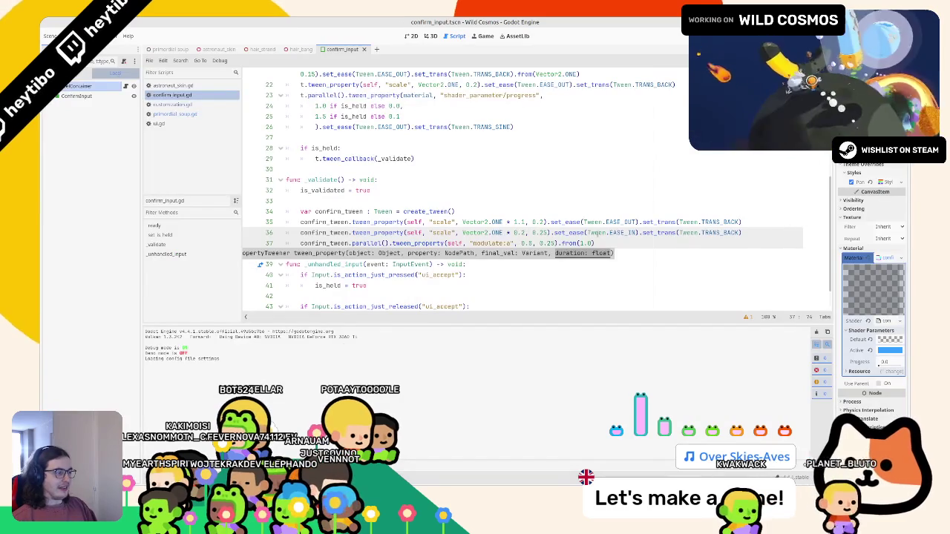
# Remove TRANS_BACK from the shrink tween on line 36 and test in game.
pyautogui.click(609, 233)
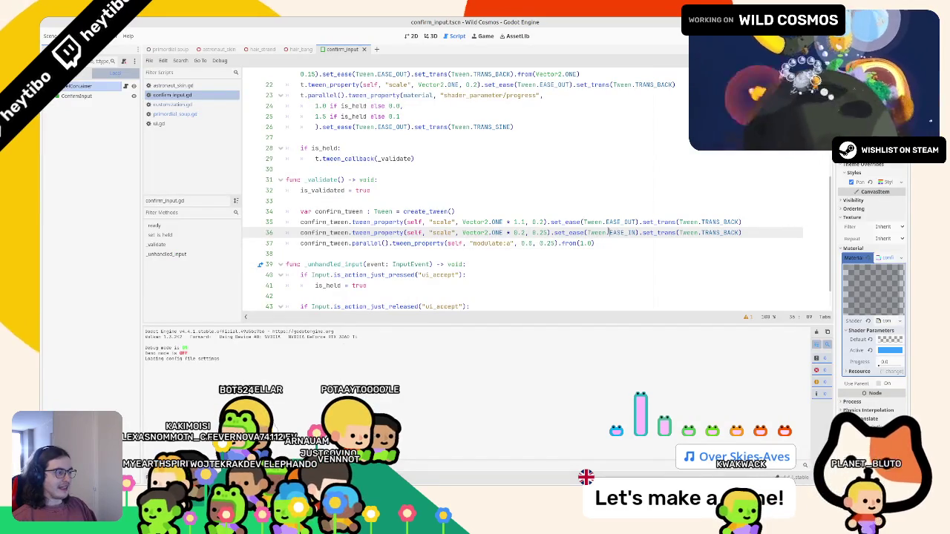
pyautogui.moveTo(653, 235); pyautogui.dragTo(778, 235)
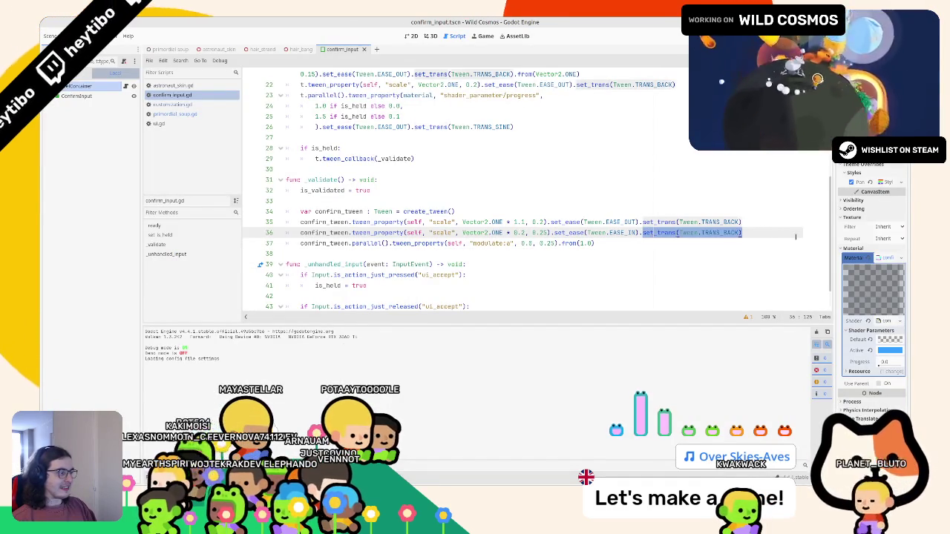
pyautogui.press('BackSpace')
pyautogui.press('F6')
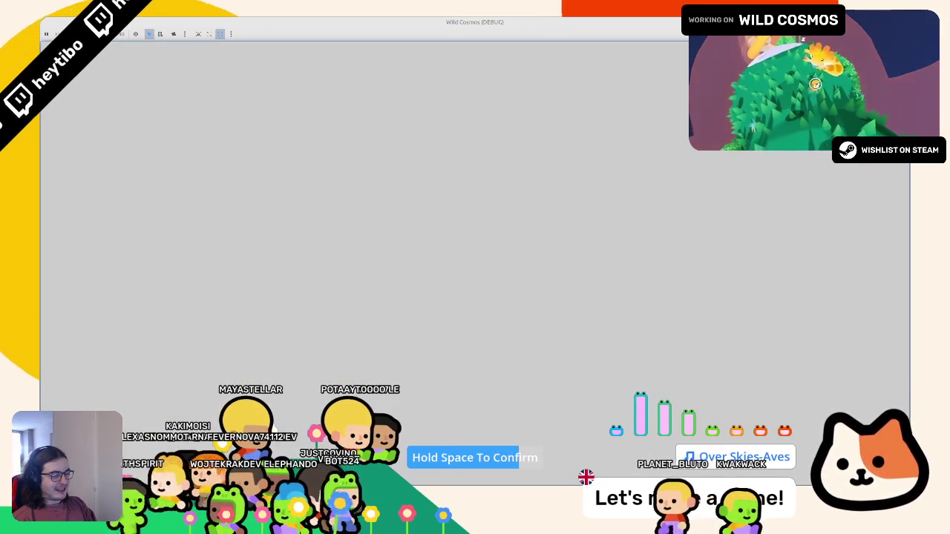
pyautogui.press('F8')
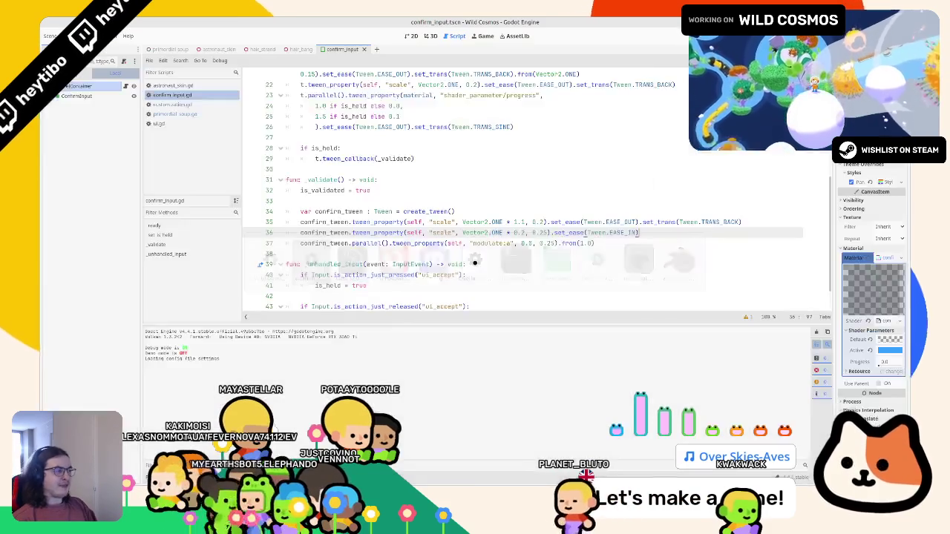
# Restore the transition call, set line 36 to EASE_IN with a sine transition, and test.
pyautogui.write('.set_trans(Tween.TRANS_BACK)')
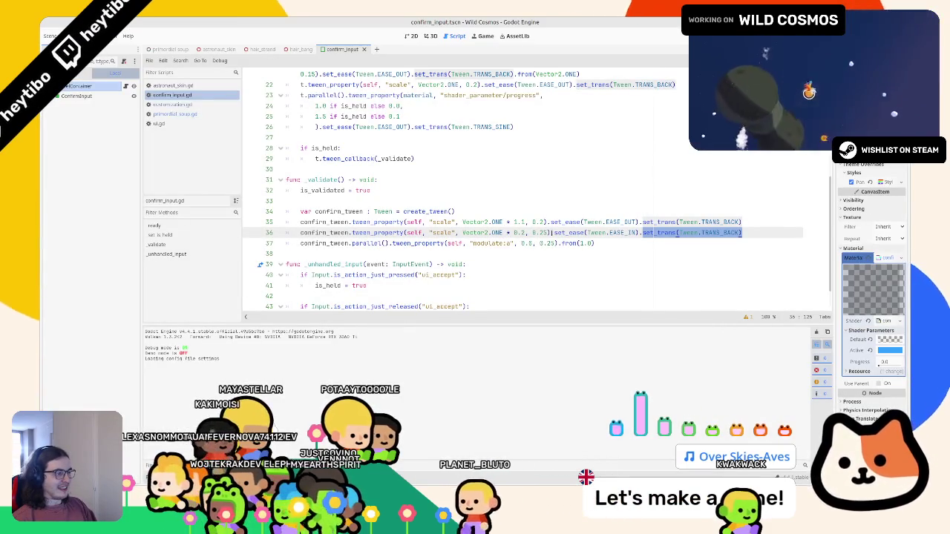
pyautogui.click(618, 232)
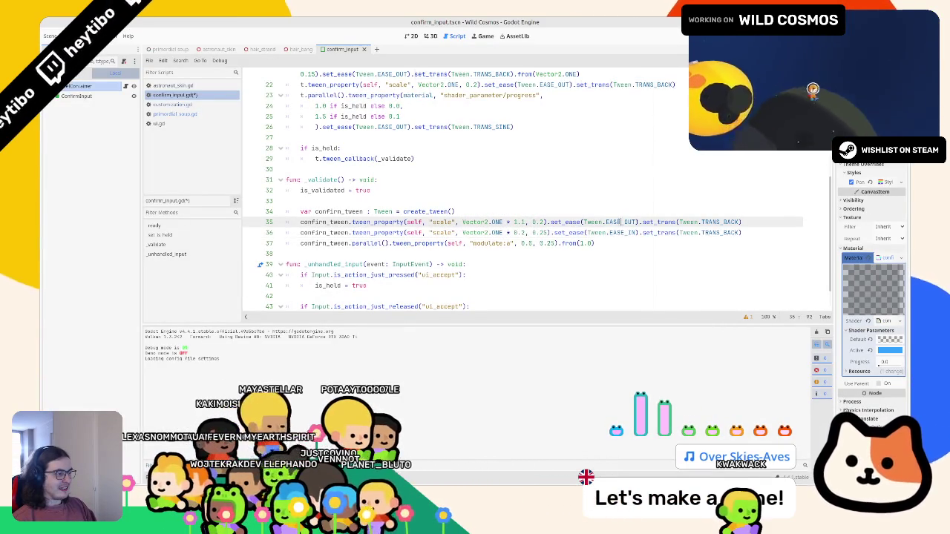
pyautogui.write('OUT')
pyautogui.moveTo(682, 233); pyautogui.dragTo(774, 236)
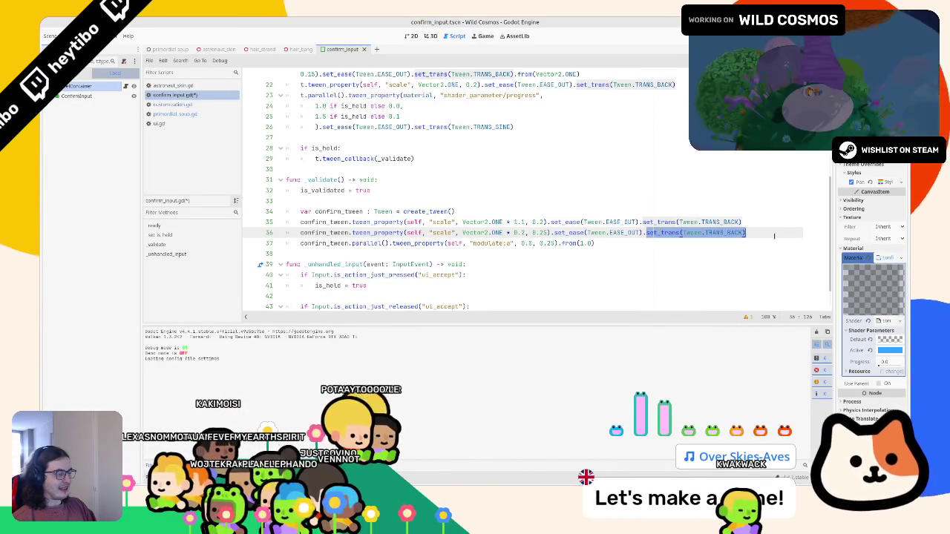
pyautogui.doubleClick(619, 232)
pyautogui.write('EASE_IN')
pyautogui.moveTo(667, 232); pyautogui.dragTo(742, 233)
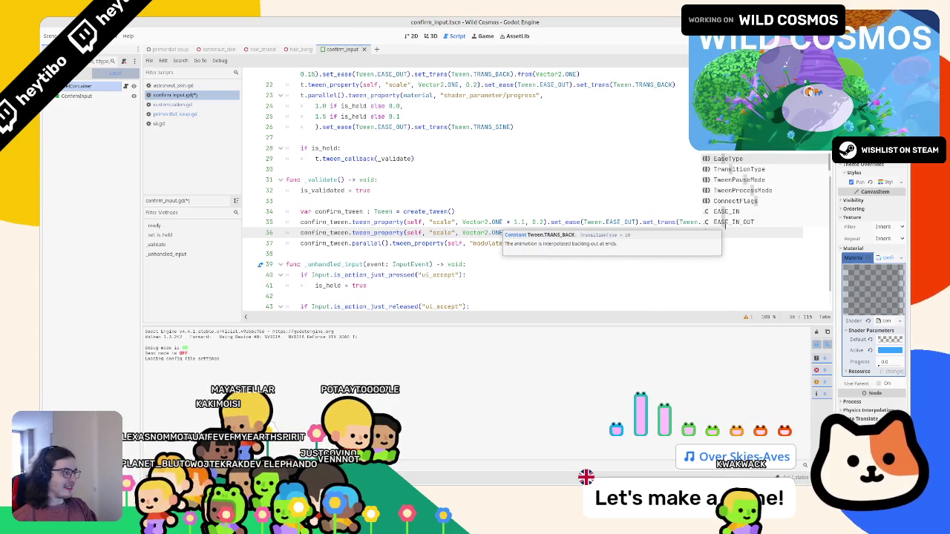
pyautogui.press('F5')
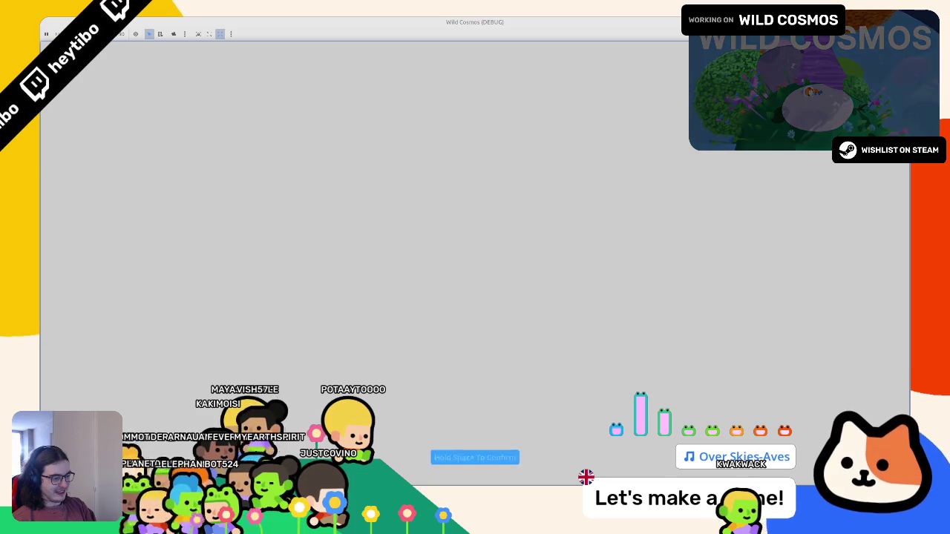
pyautogui.press('F8')
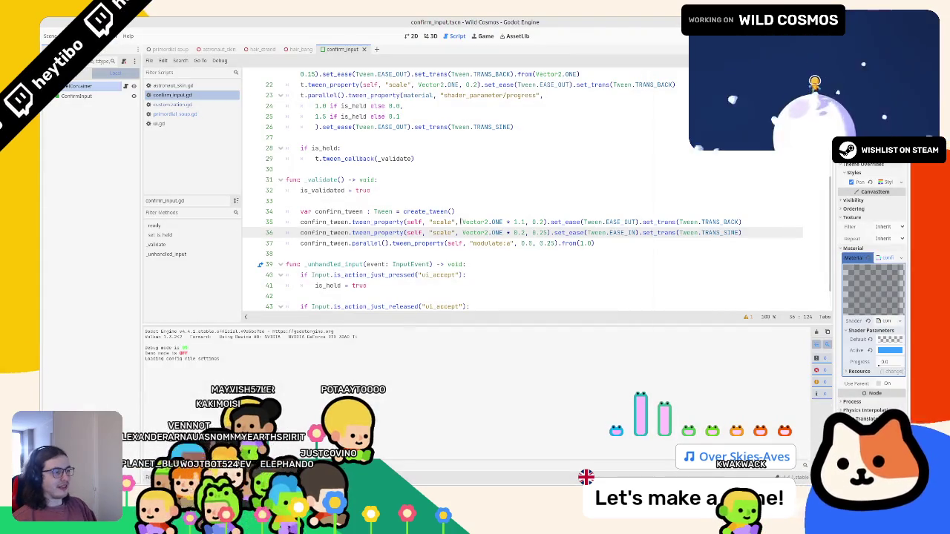
# Set both shrink and fade durations to 0.2 and hold Space in game to check it.
pyautogui.doubleClick(543, 232)
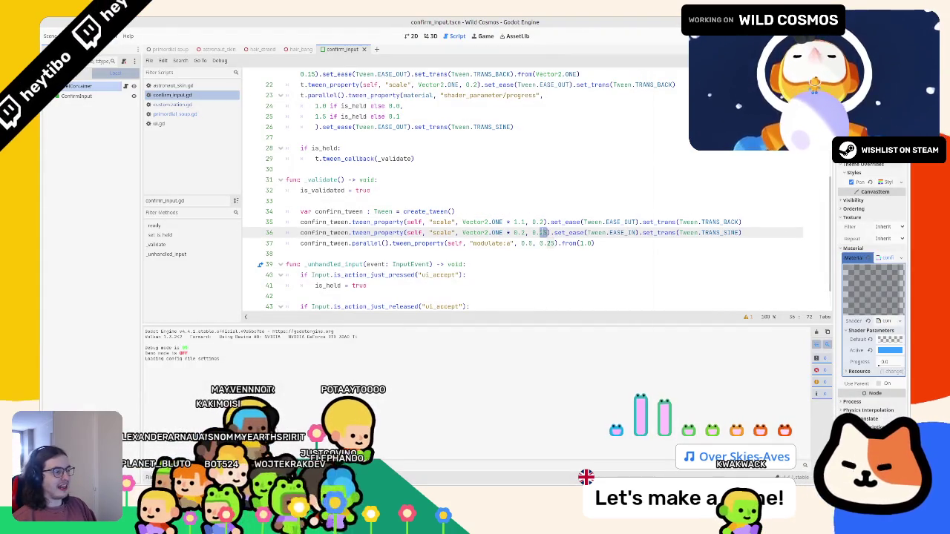
pyautogui.doubleClick(550, 243)
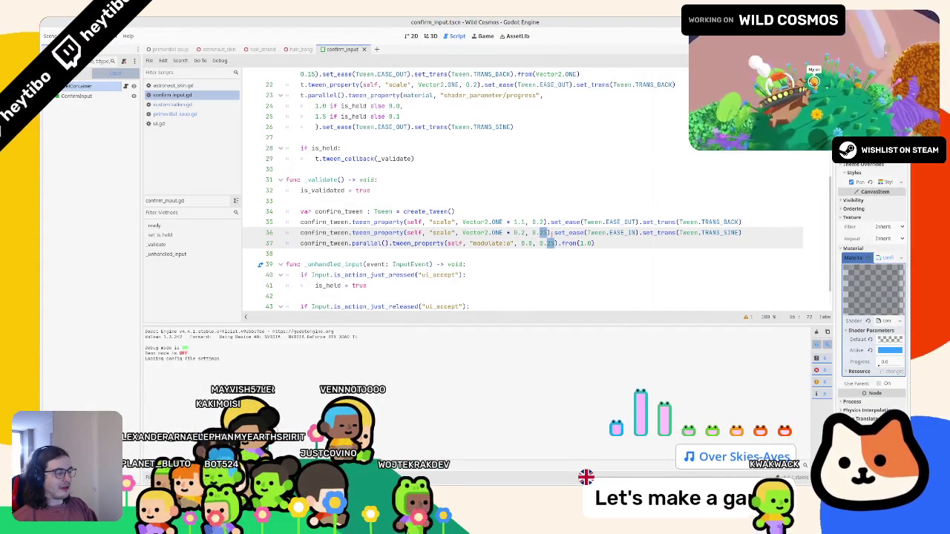
pyautogui.write('2')
pyautogui.press('Up')
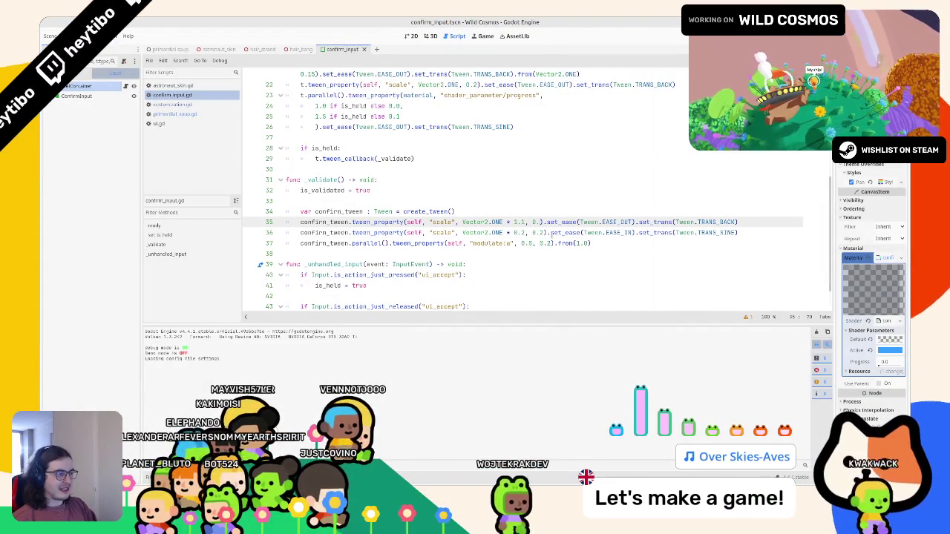
pyautogui.press('F5')
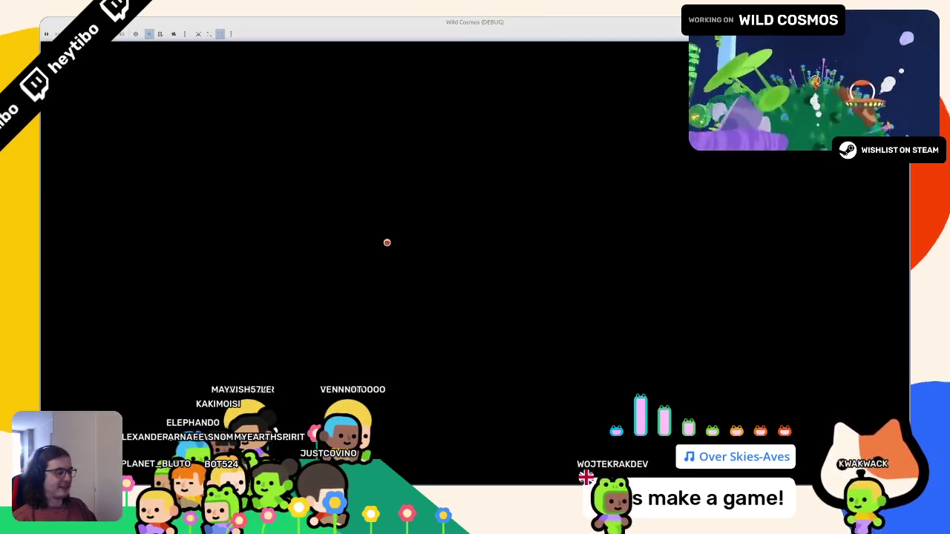
pyautogui.press('space')
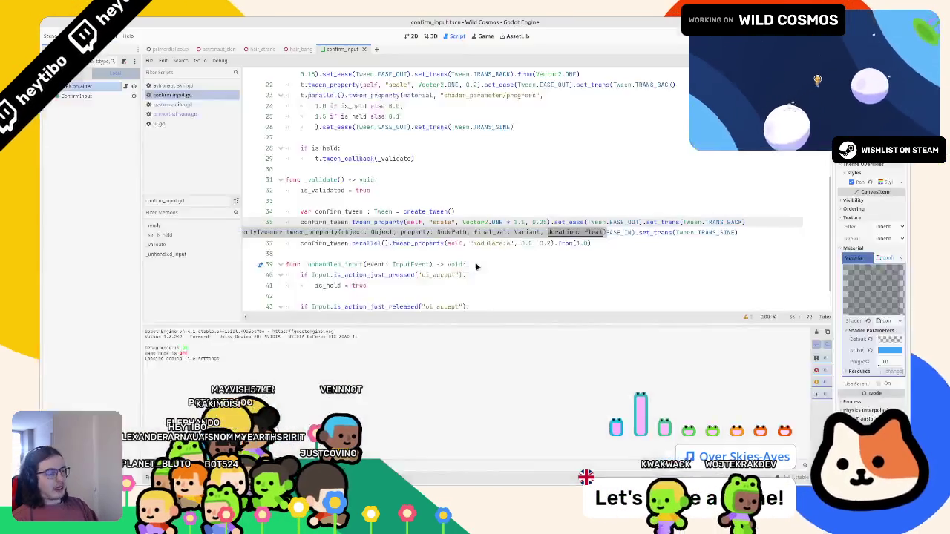
pyautogui.hotkey('ctrl', 's')
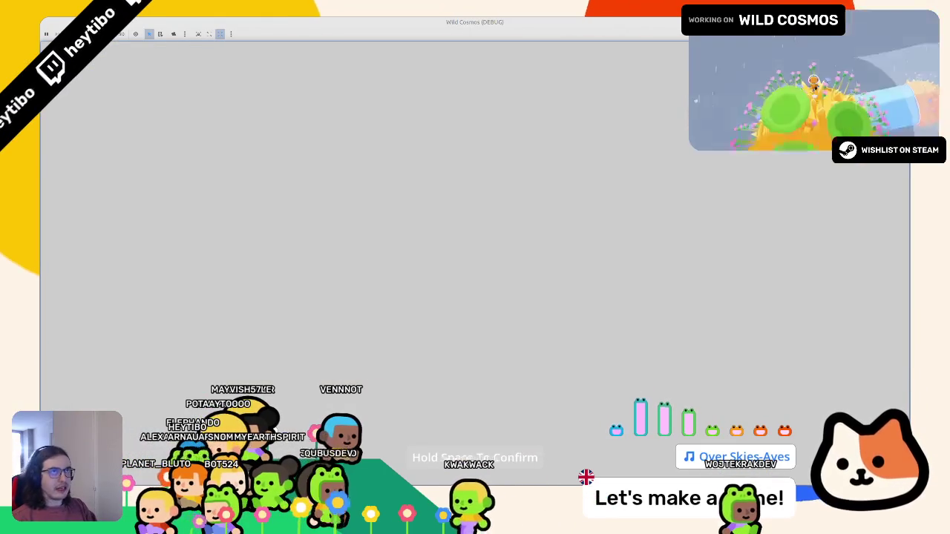
pyautogui.press('space')
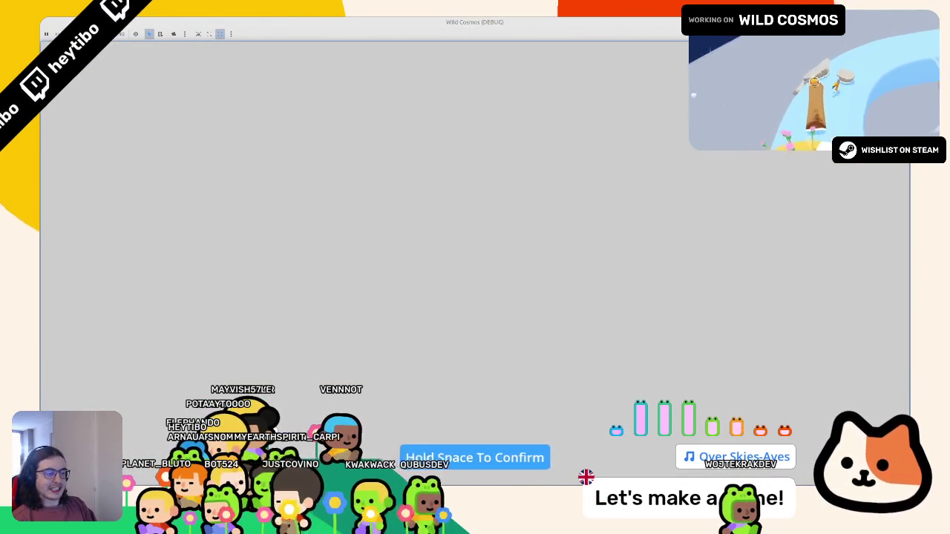
pyautogui.hotkey('alt', 'Tab')
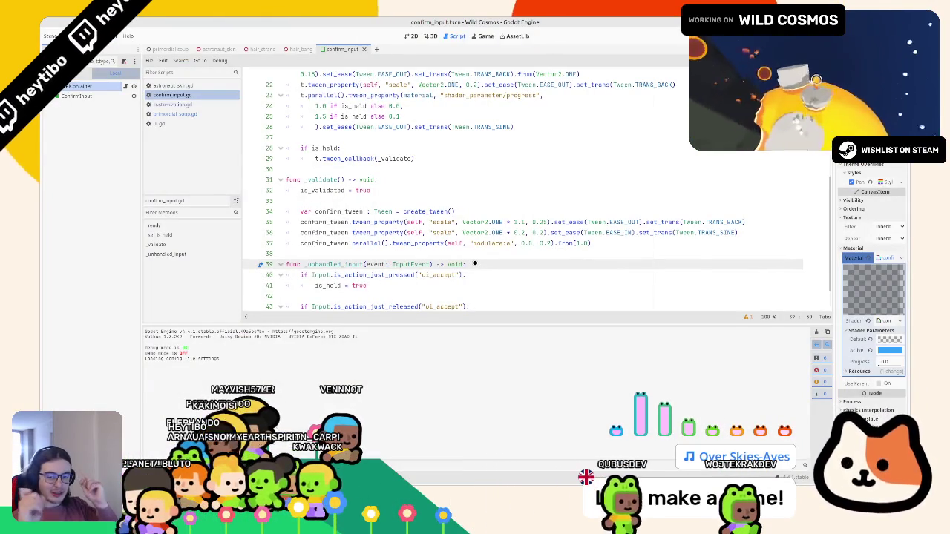
# Add an empty line after the modulate fade tween on line 37.
pyautogui.click(495, 222)
pyautogui.click(571, 254)
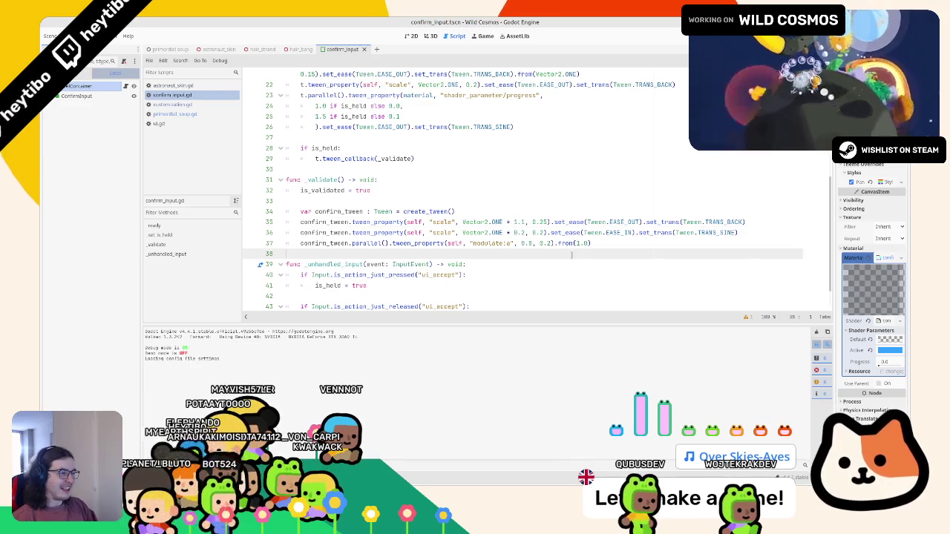
pyautogui.click(598, 243)
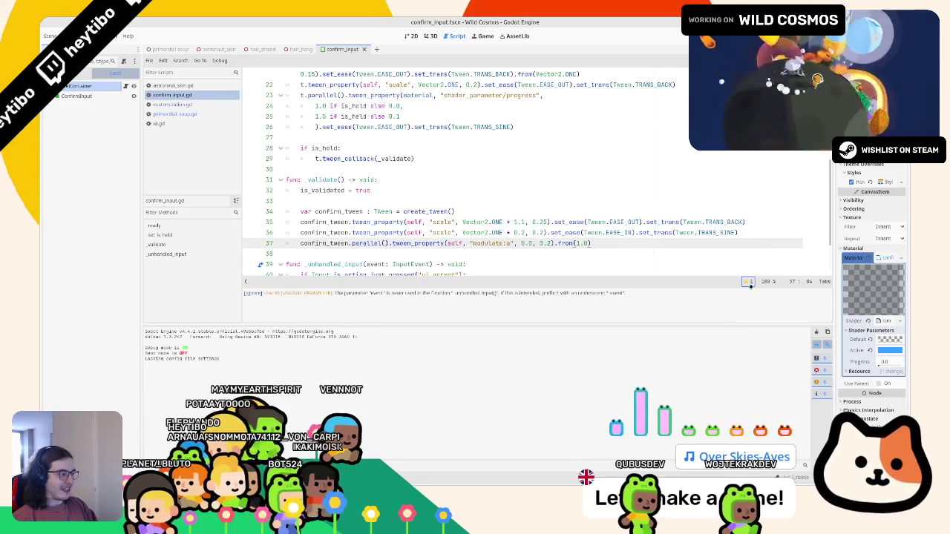
pyautogui.press('Return')
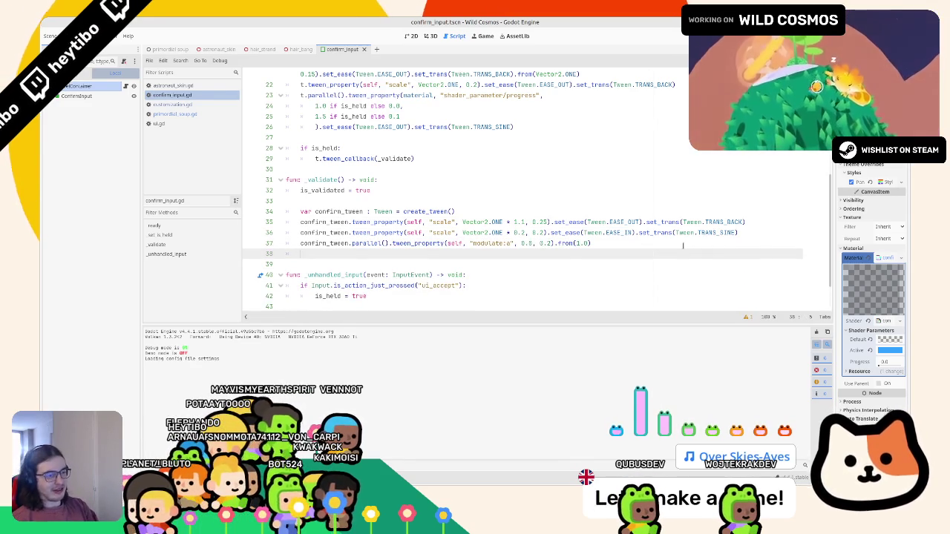
# Replace the empty _ready function on lines 8–9 with 'signal confirmed'.
pyautogui.scroll(7, 520, 223)
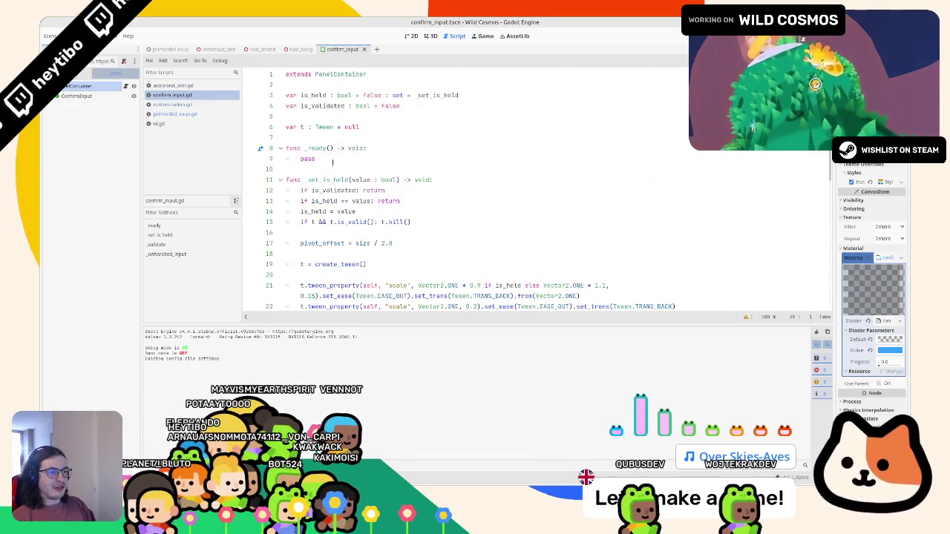
pyautogui.click(349, 148)
pyautogui.click(333, 158)
pyautogui.hotkey('shift', 'Up')
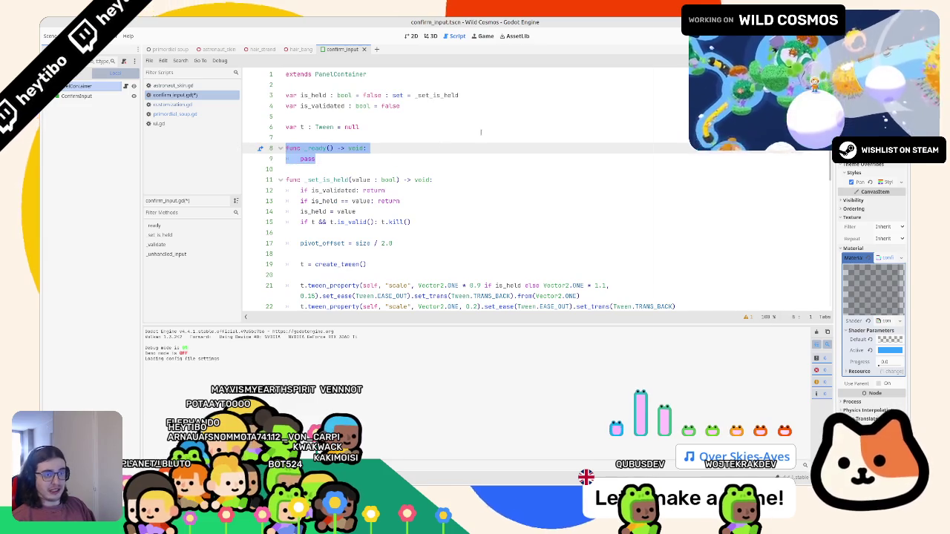
pyautogui.write('signal confirmed')
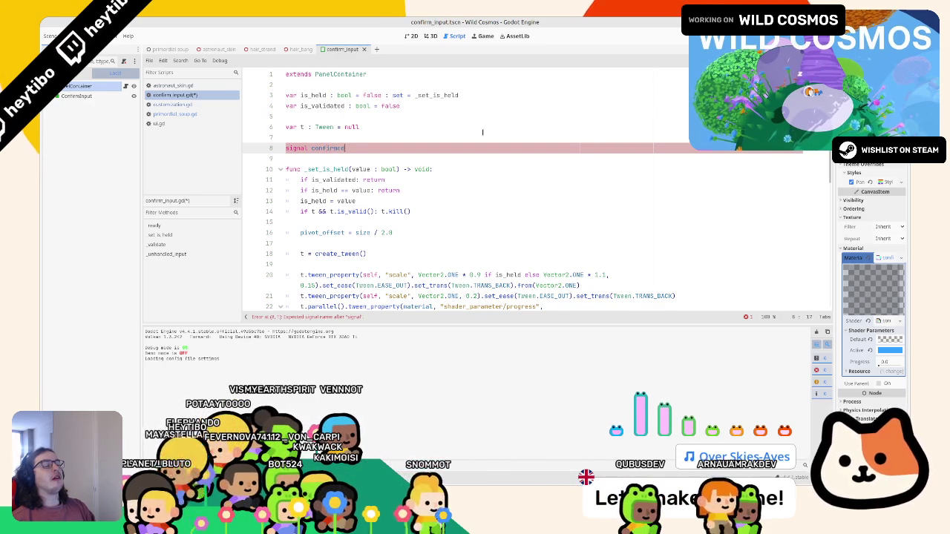
# Save confirm_input.gd and switch to the primordial_soup.gd script.
pyautogui.hotkey('ctrl', 's')
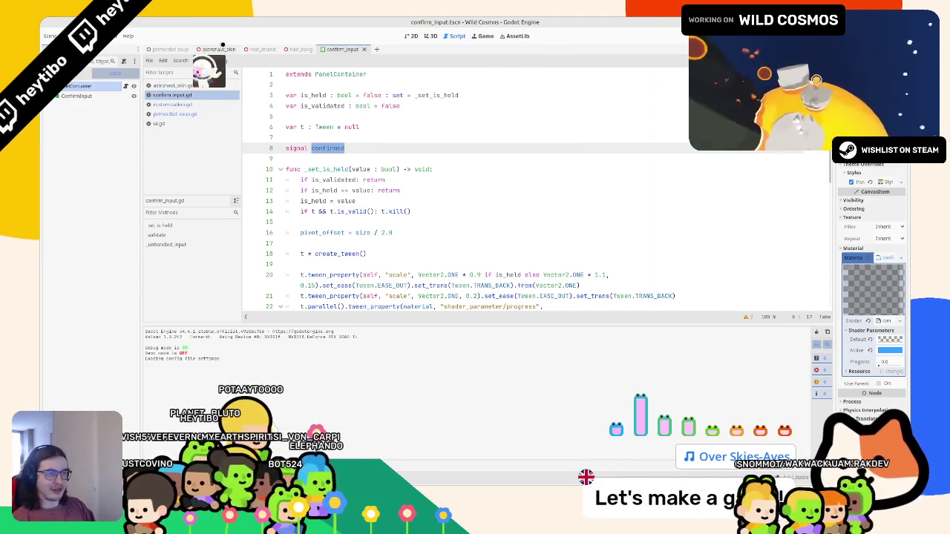
pyautogui.click(223, 47)
pyautogui.click(161, 47)
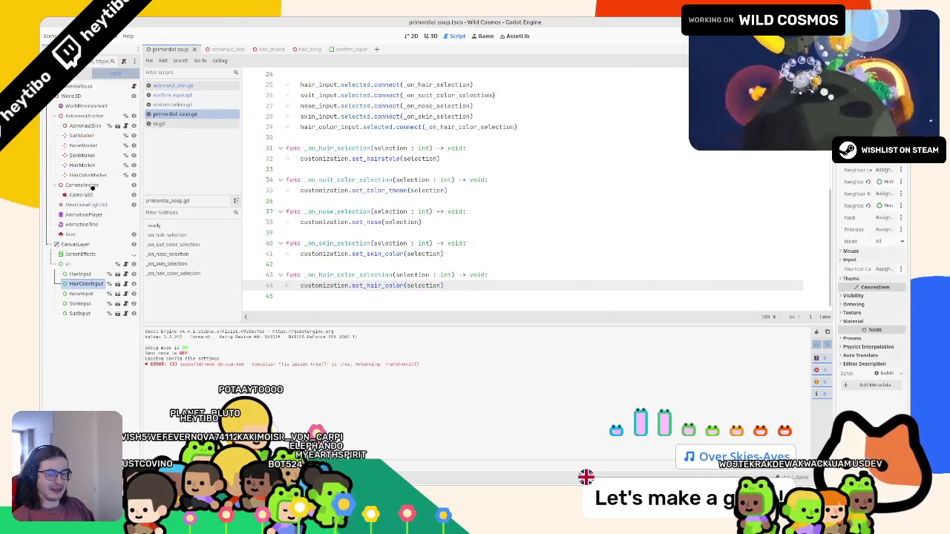
# Widen the Scene dock and do a quick test run of the game.
pyautogui.moveTo(141, 127); pyautogui.dragTo(155, 127)
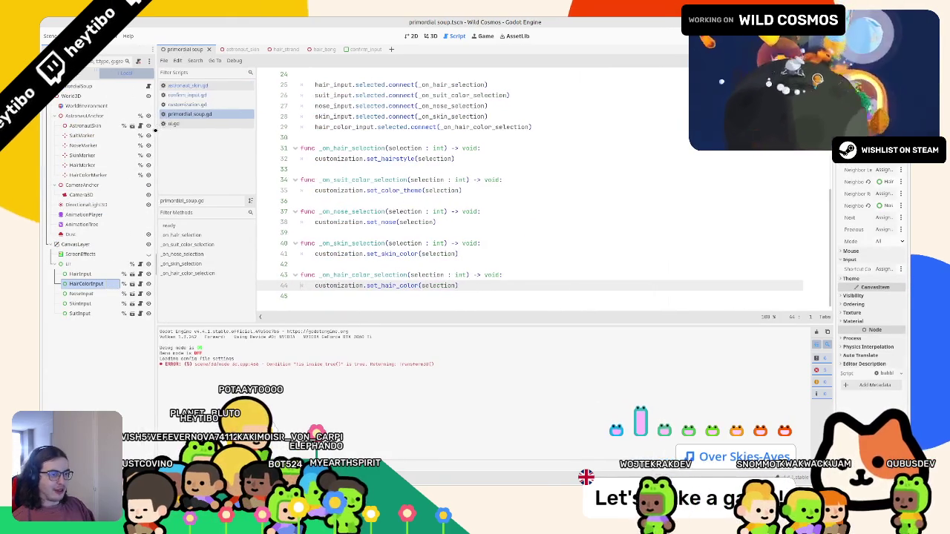
pyautogui.scroll(1, 327, 127)
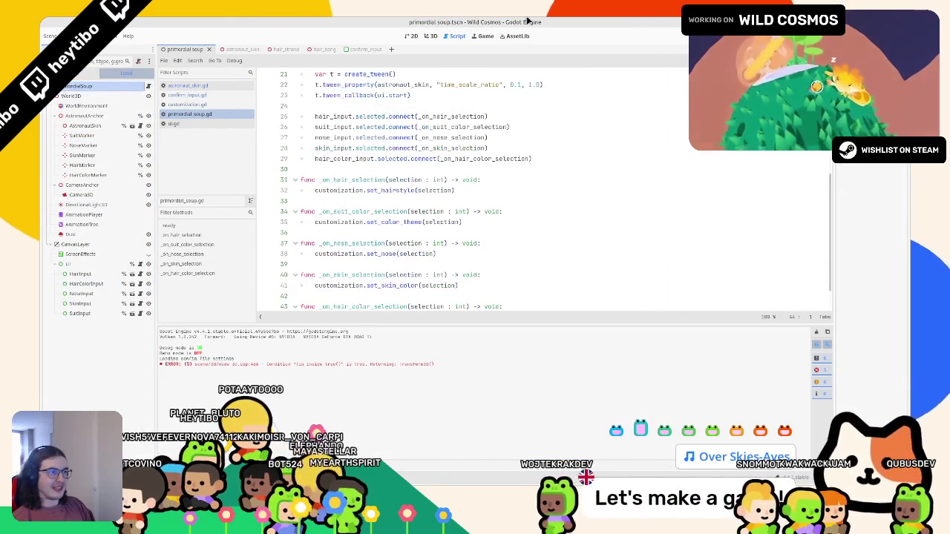
pyautogui.click(431, 36)
pyautogui.click(454, 35)
pyautogui.press('F5')
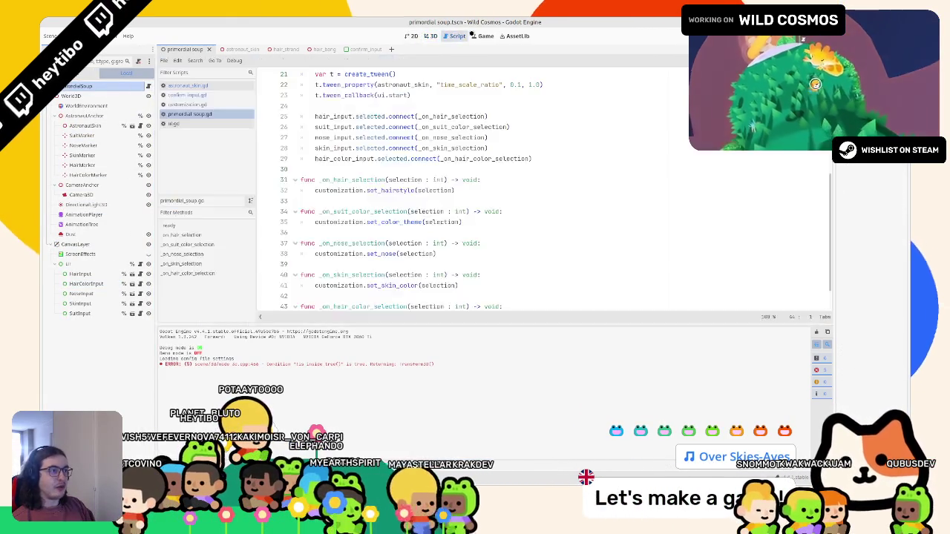
pyautogui.press('F8')
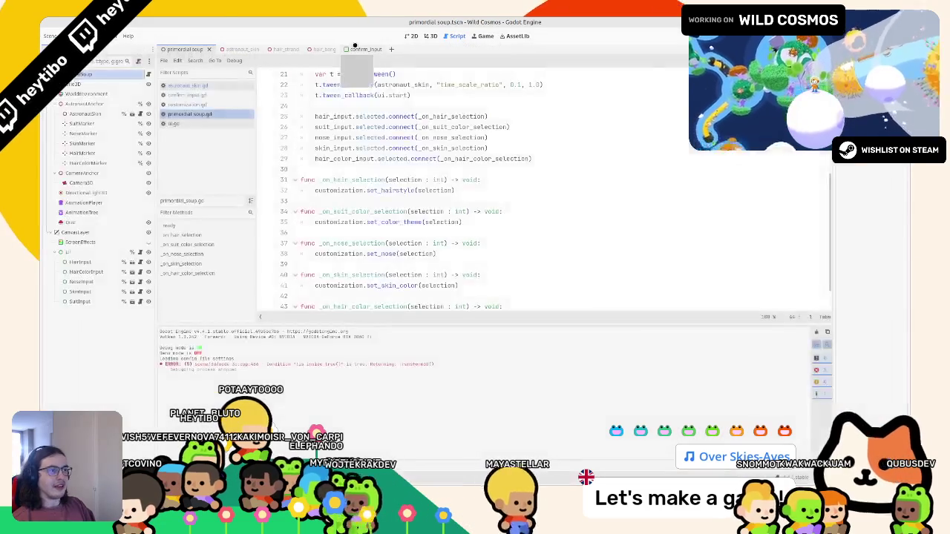
# Add confirmed.emit() at the end of _validate in confirm_input.gd.
pyautogui.click(356, 49)
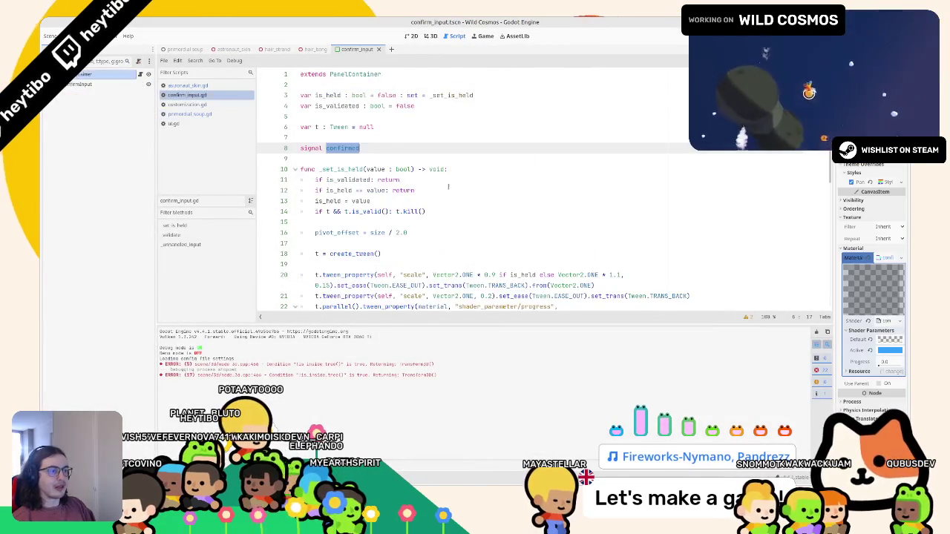
pyautogui.scroll(-4, 334, 179)
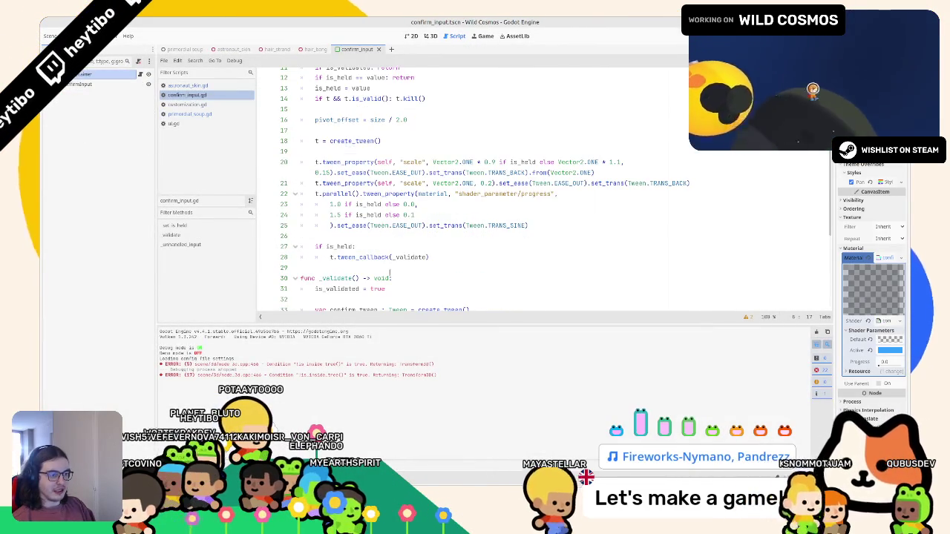
pyautogui.scroll(-5, 391, 276)
pyautogui.click(390, 203)
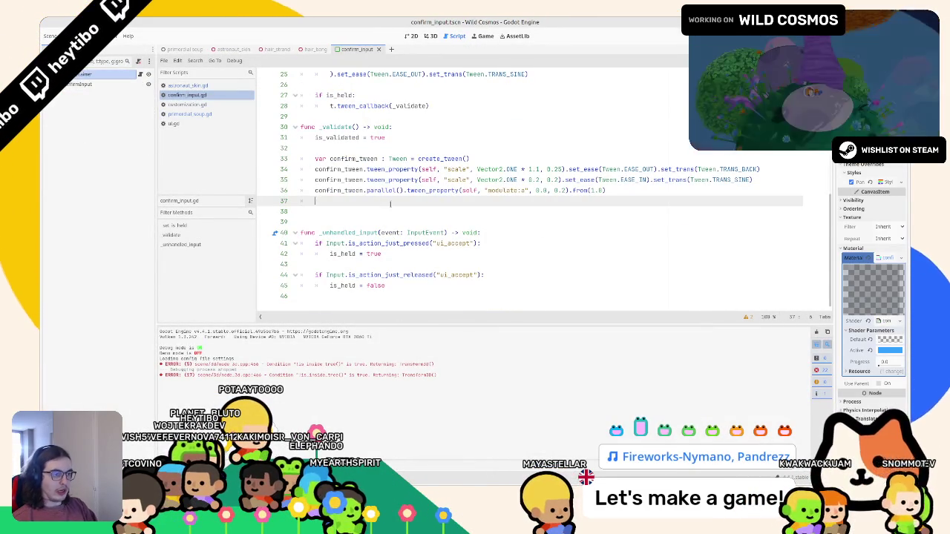
pyautogui.press('Return')
pyautogui.write('confirmed')
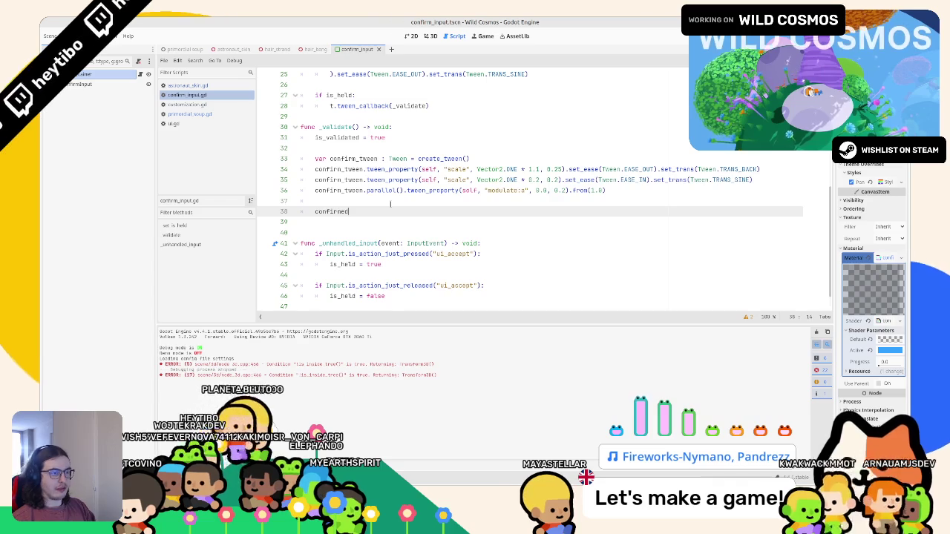
pyautogui.write('.el')
pyautogui.press('Return')
pyautogui.click(390, 203)
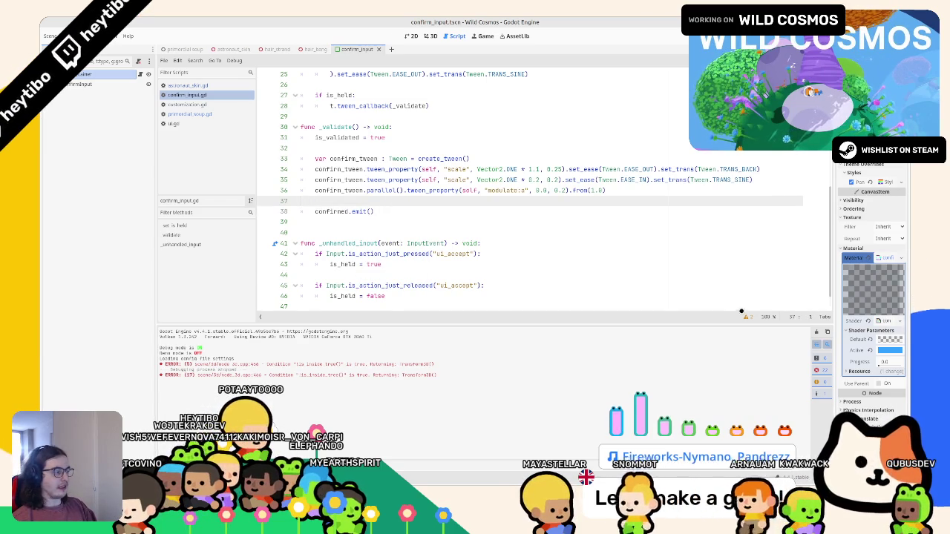
# Clear the unused-parameter warning by renaming event to _event, then reopen primordial soup.
pyautogui.click(746, 317)
pyautogui.scroll(-2, 520, 223)
pyautogui.click(327, 293)
pyautogui.write('_')
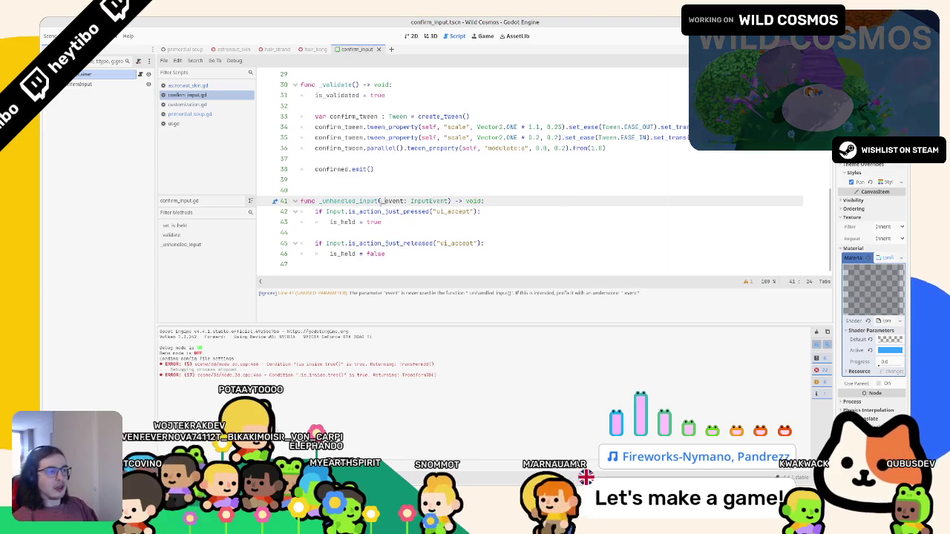
pyautogui.click(185, 49)
pyautogui.click(431, 35)
# Instance confirm_input.tscn under the UI node from the FileSystem dock.
pyautogui.click(408, 36)
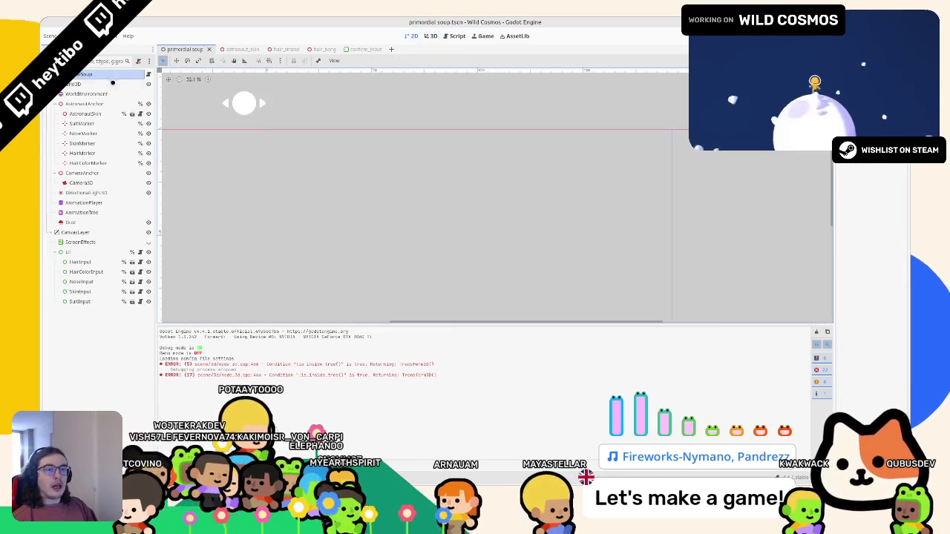
pyautogui.click(430, 36)
pyautogui.click(78, 252)
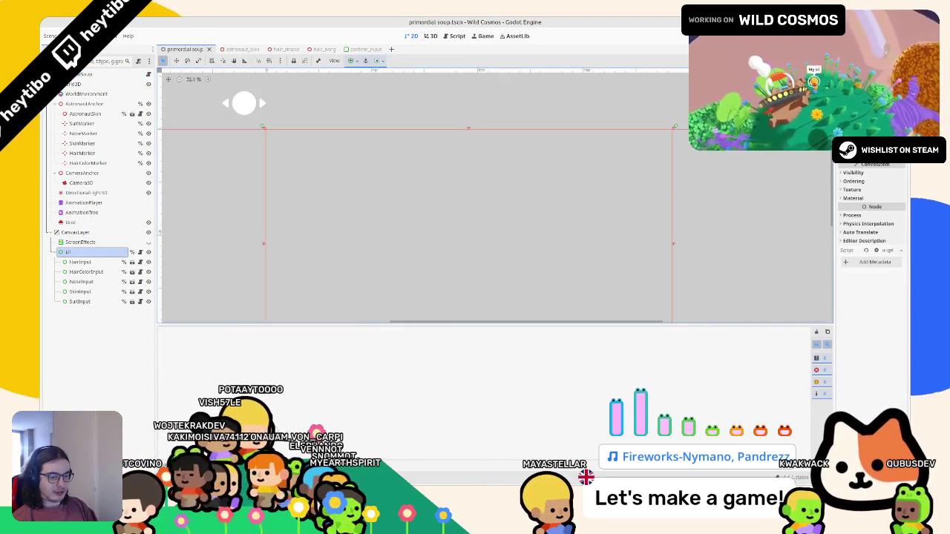
pyautogui.hotkey('alt', 'f')
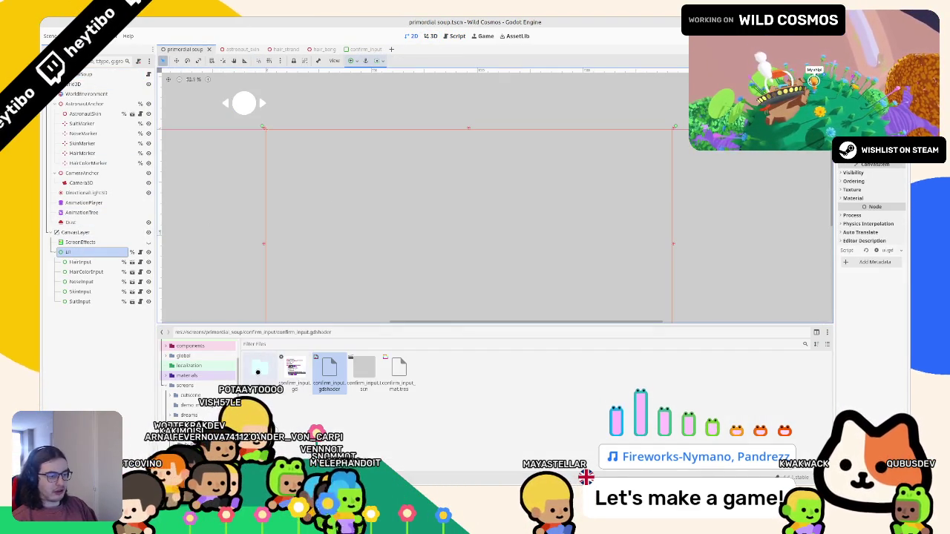
pyautogui.click(256, 373)
pyautogui.moveTo(363, 369); pyautogui.dragTo(96, 251)
# Test the confirm prompt in game, then select the new PanelContainer.
pyautogui.scroll(3, 377, 235)
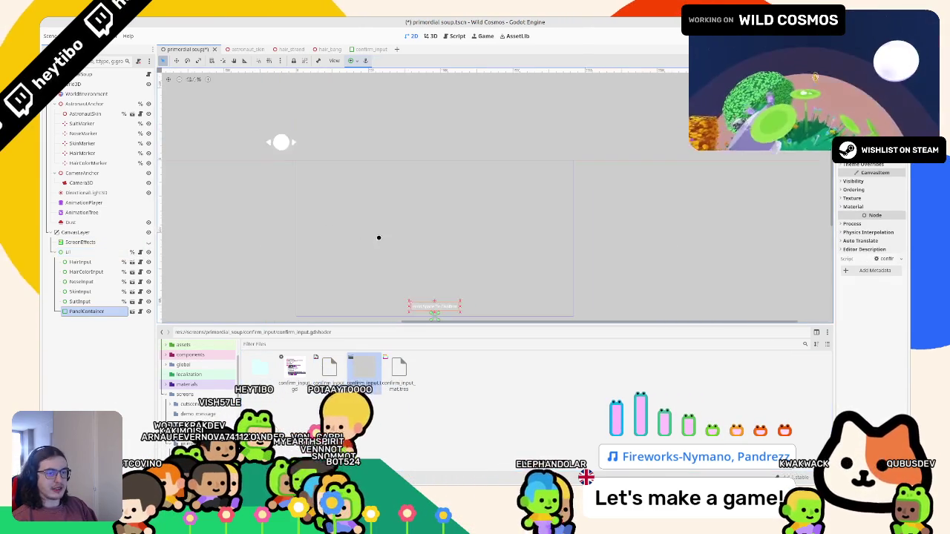
pyautogui.scroll(1, 415, 210)
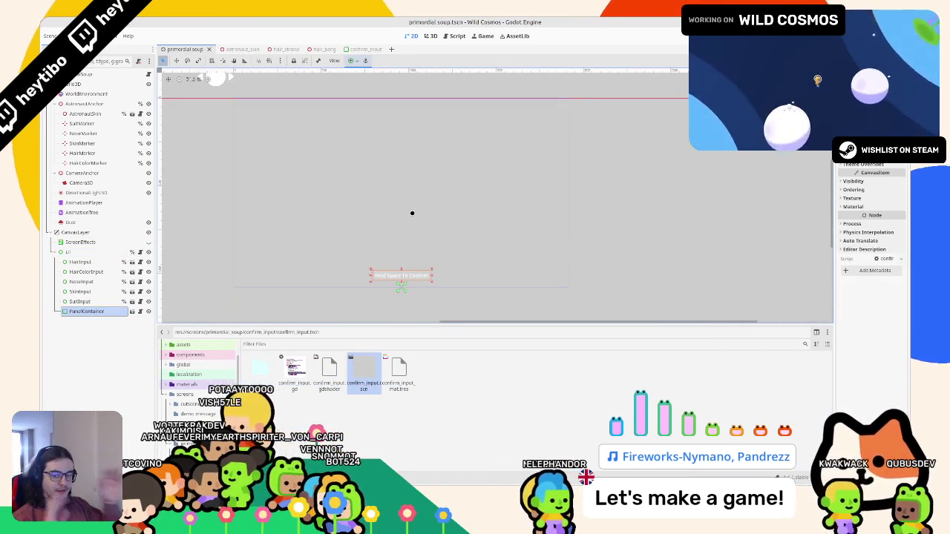
pyautogui.press('F5')
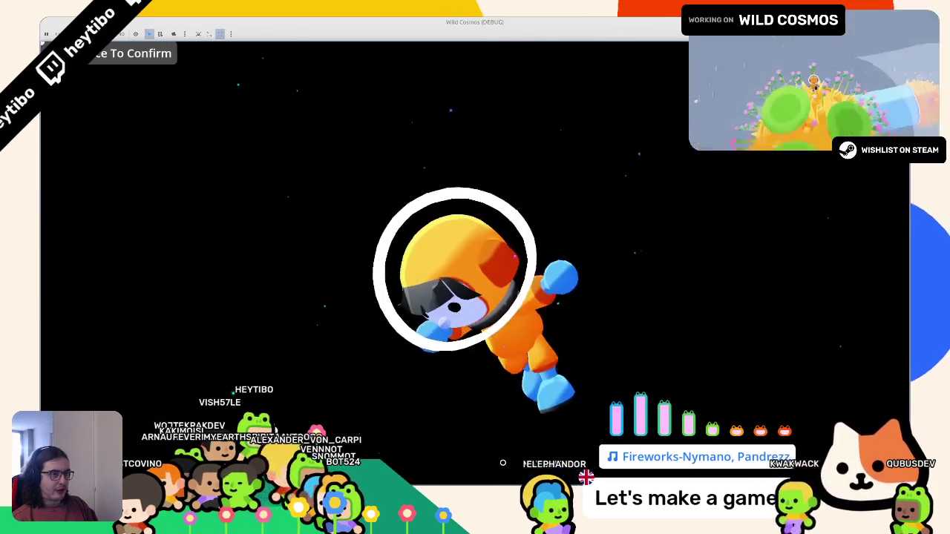
pyautogui.press('F8')
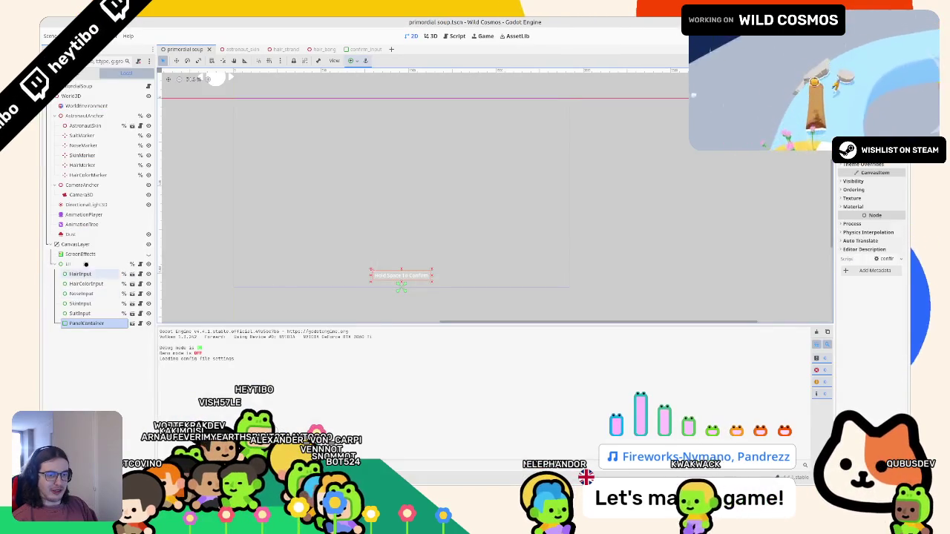
pyautogui.click(82, 254)
pyautogui.press('Down')
pyautogui.press('Down')
pyautogui.press('Down')
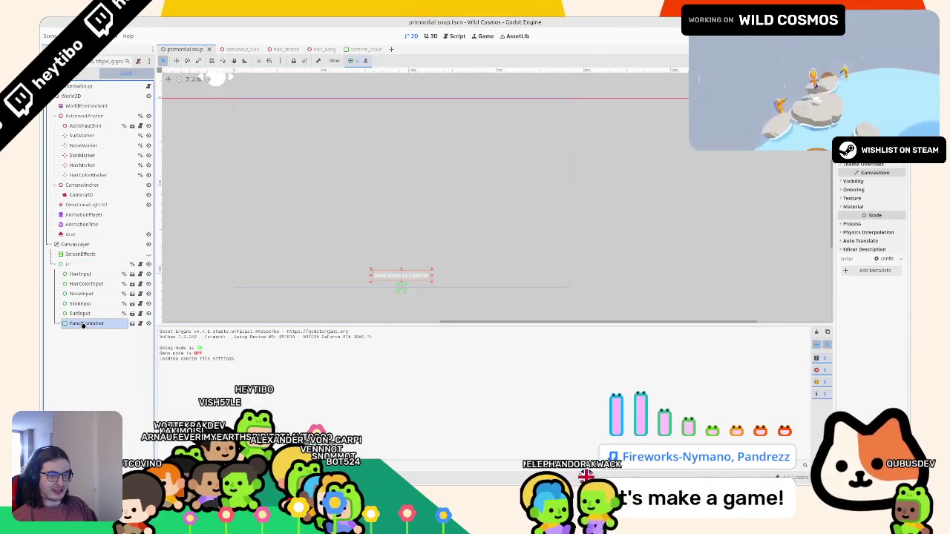
# Anchor PanelContainer with the top-left preset and test run the scene with F6.
pyautogui.click(353, 60)
pyautogui.click(355, 86)
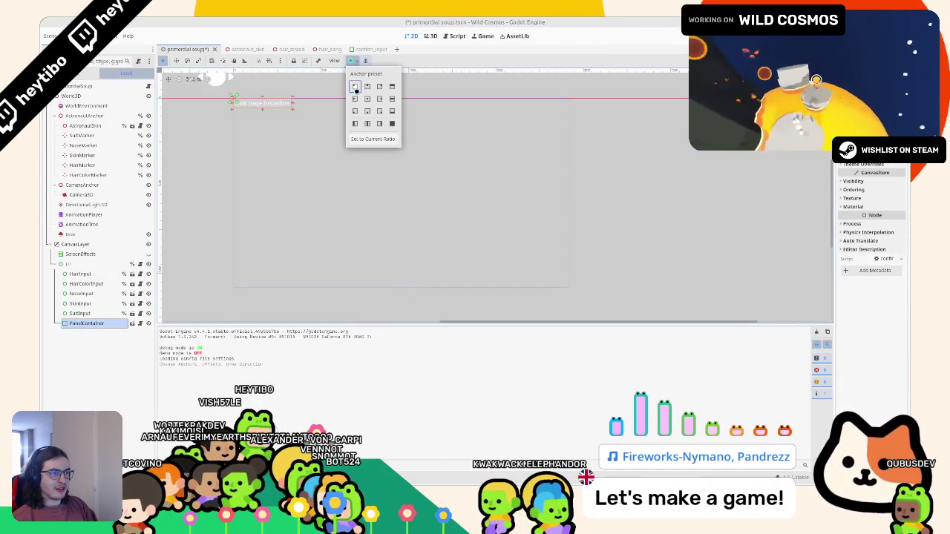
pyautogui.press('F6')
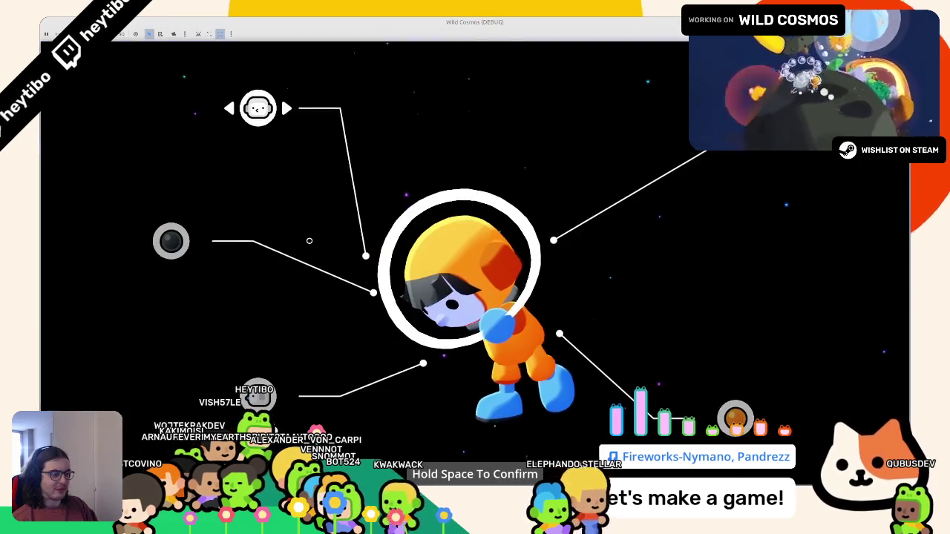
pyautogui.press('F8')
# Nudge the confirm panel upward, retest the scene, then open primordial_soup.gd.
pyautogui.press('Up')
pyautogui.press('Up')
pyautogui.press('Up')
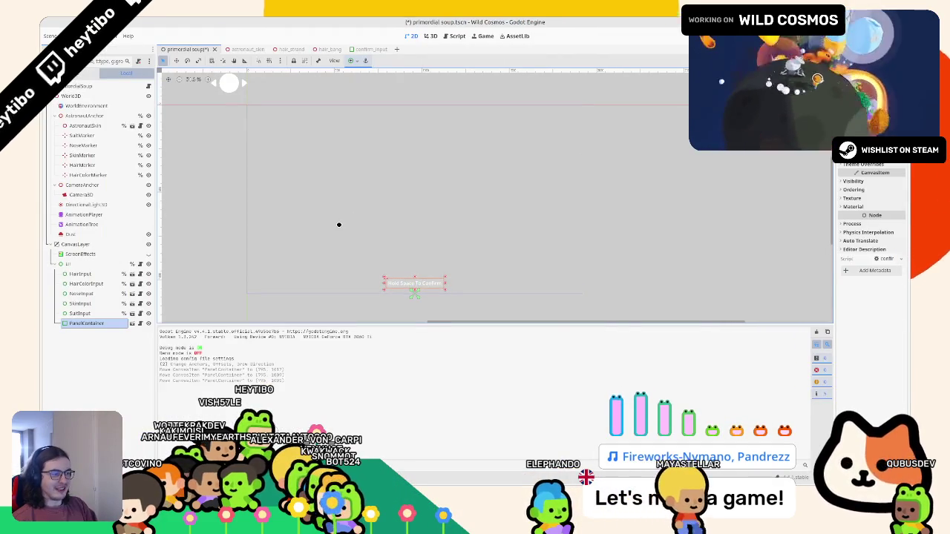
pyautogui.press('F6')
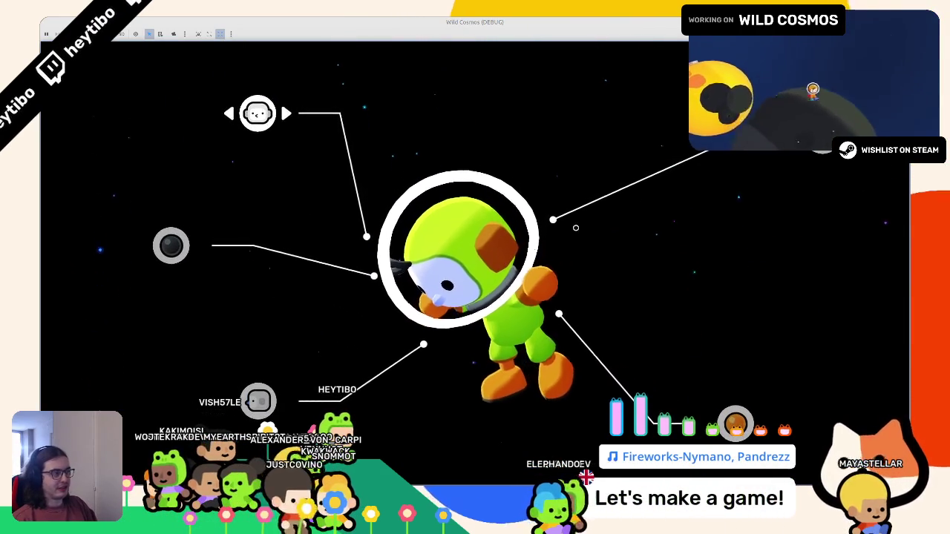
pyautogui.press('Escape')
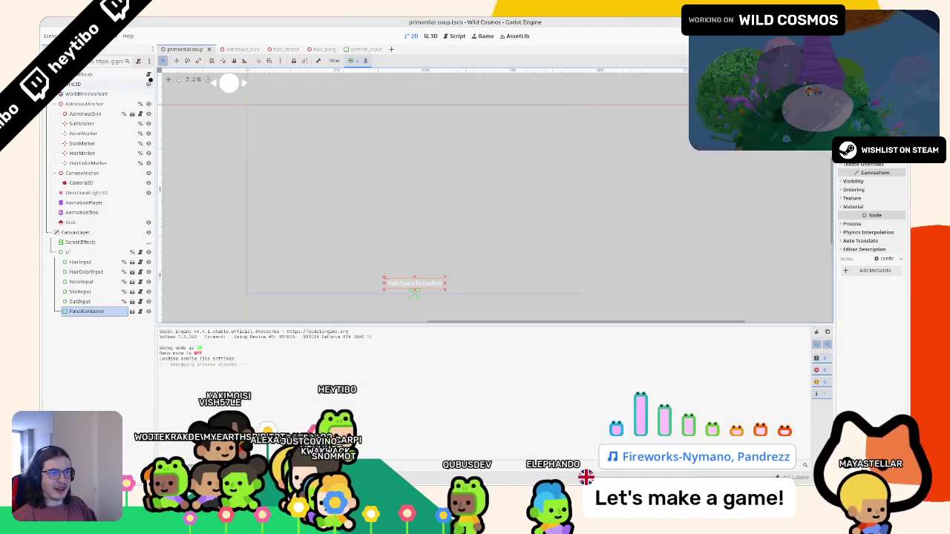
pyautogui.hotkey('ctrl', 'F3')
# Check the script's warning list and collapse the bottom panel to read _ready.
pyautogui.scroll(1, 332, 190)
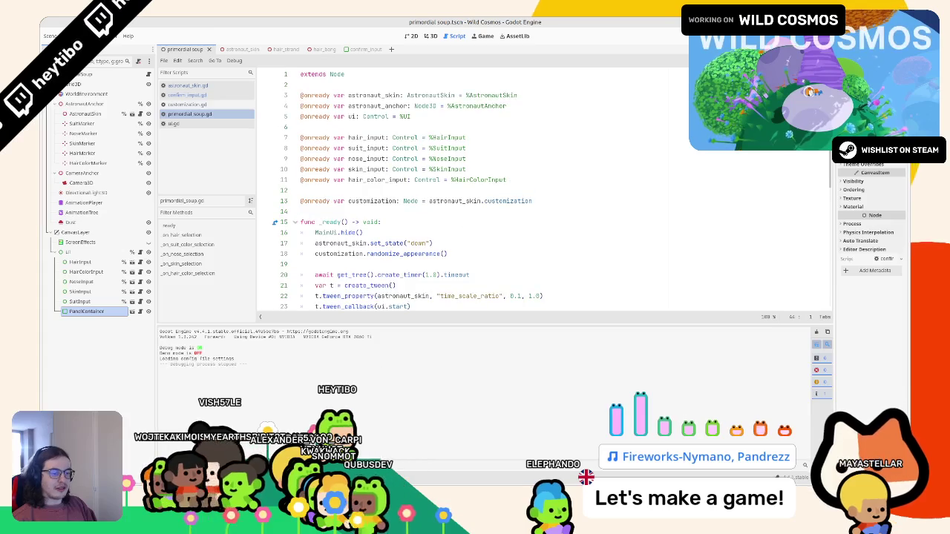
pyautogui.click(219, 332)
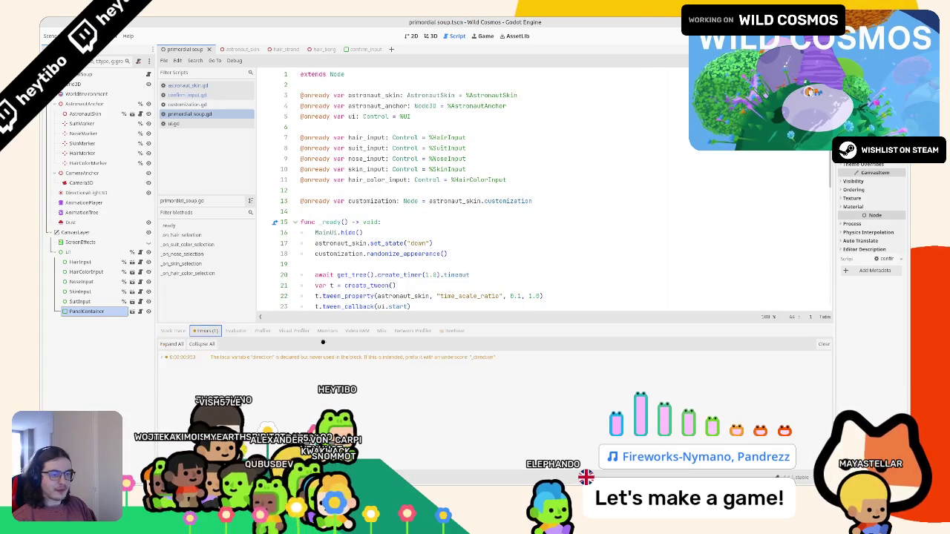
pyautogui.hotkey('ctrl', 'j')
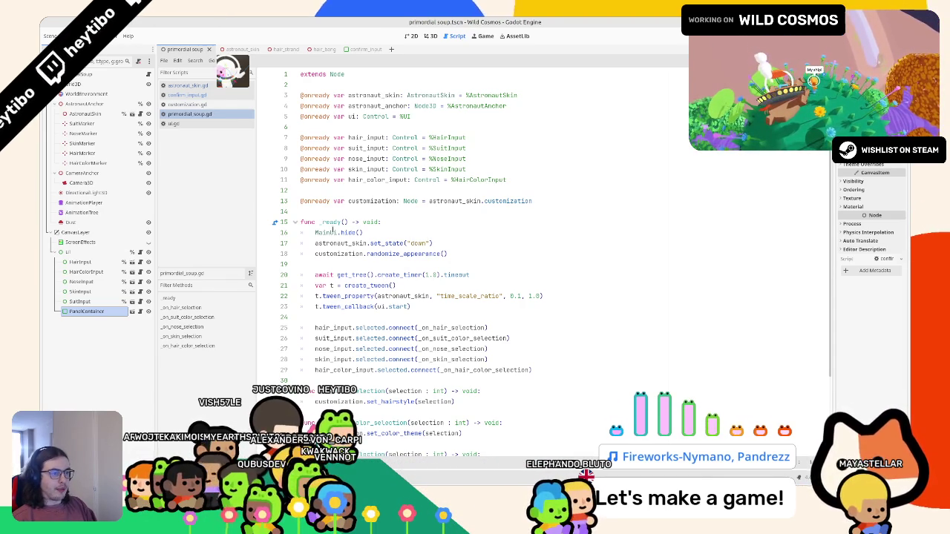
pyautogui.scroll(-2, 333, 232)
pyautogui.click(314, 169)
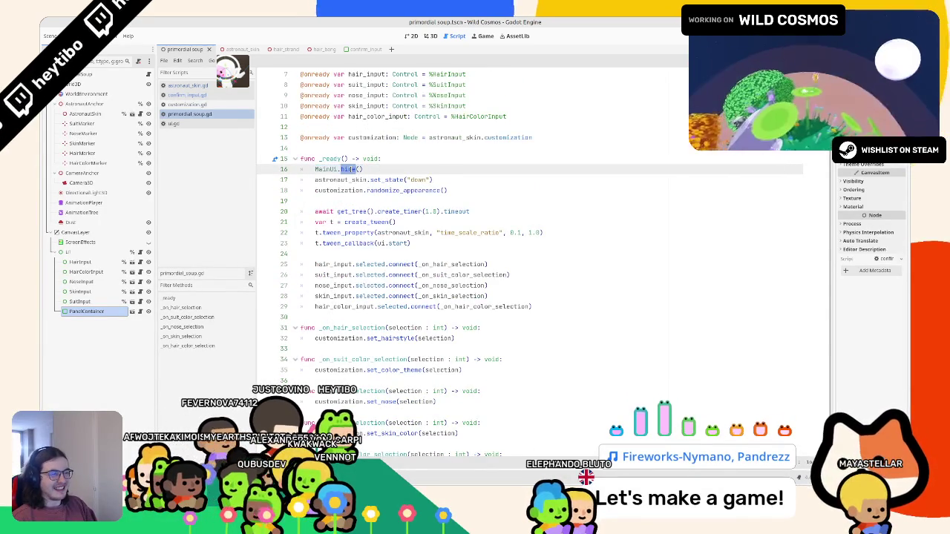
pyautogui.scroll(-1, 347, 150)
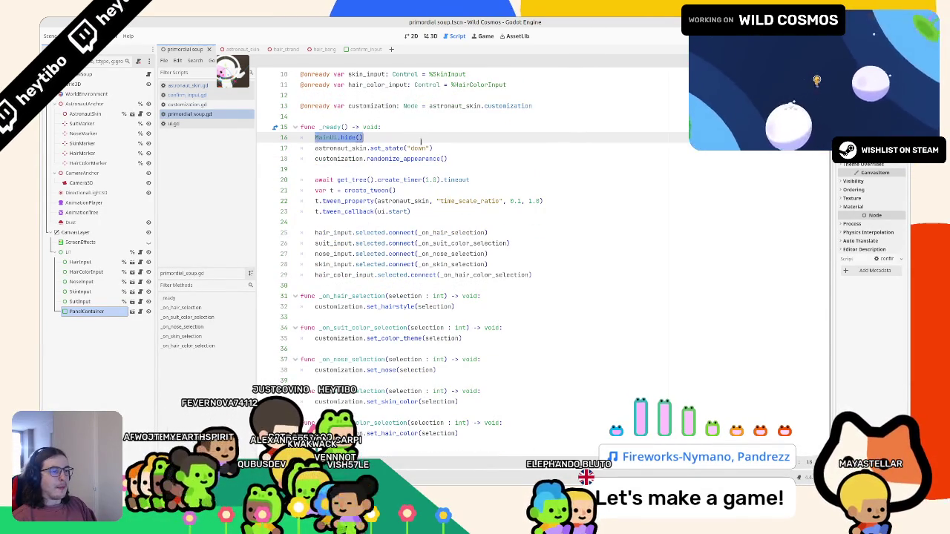
pyautogui.click(331, 283)
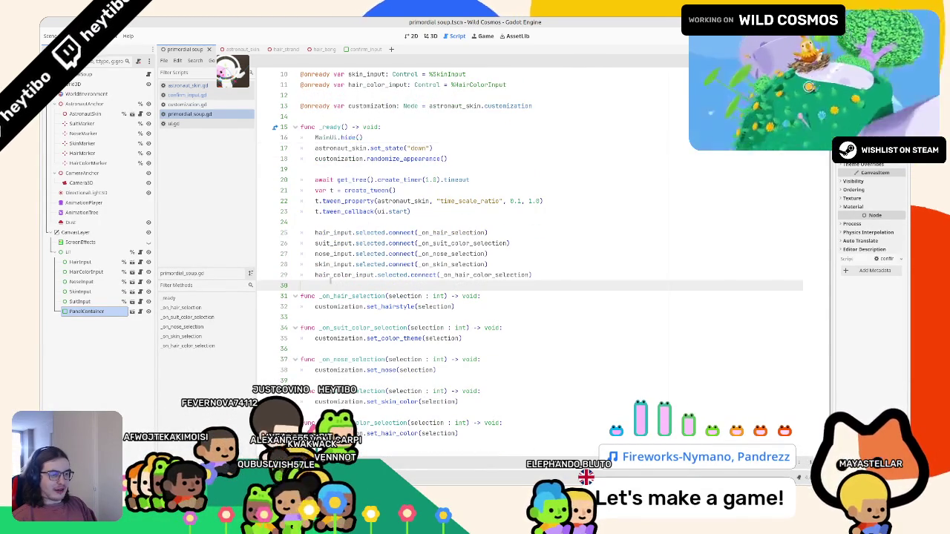
# Fold and unfold _ready, select its timer, tween and set_state lines, then return to 3D.
pyautogui.click(294, 127)
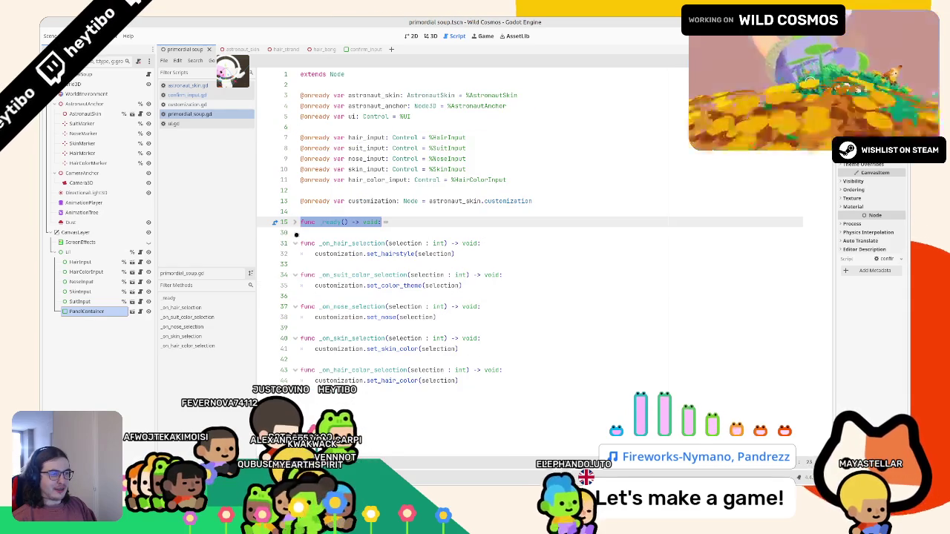
pyautogui.click(295, 221)
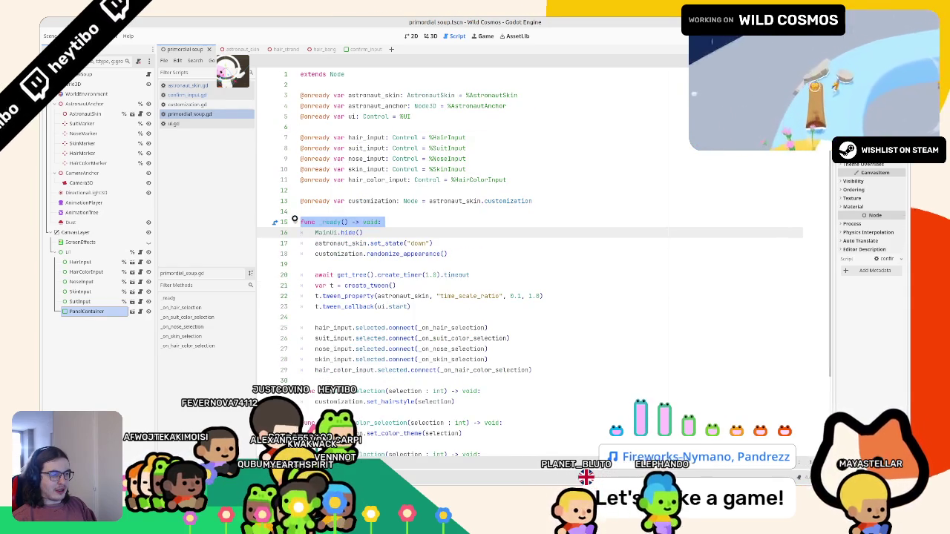
pyautogui.moveTo(301, 285)
pyautogui.mouseDown()
pyautogui.moveTo(415, 307)
pyautogui.moveTo(416, 319)
pyautogui.moveTo(300, 285)
pyautogui.mouseUp()
pyautogui.hotkey('shift', 'Up')
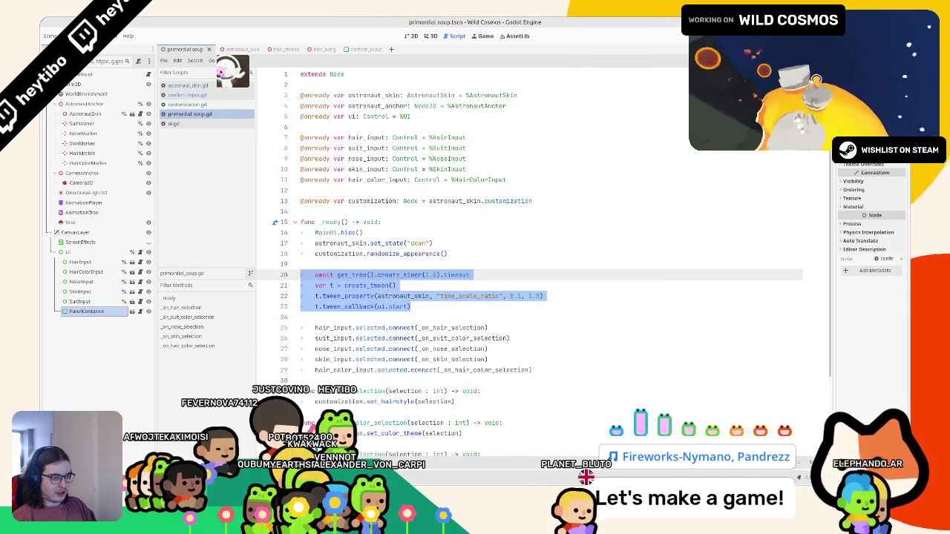
pyautogui.doubleClick(386, 242)
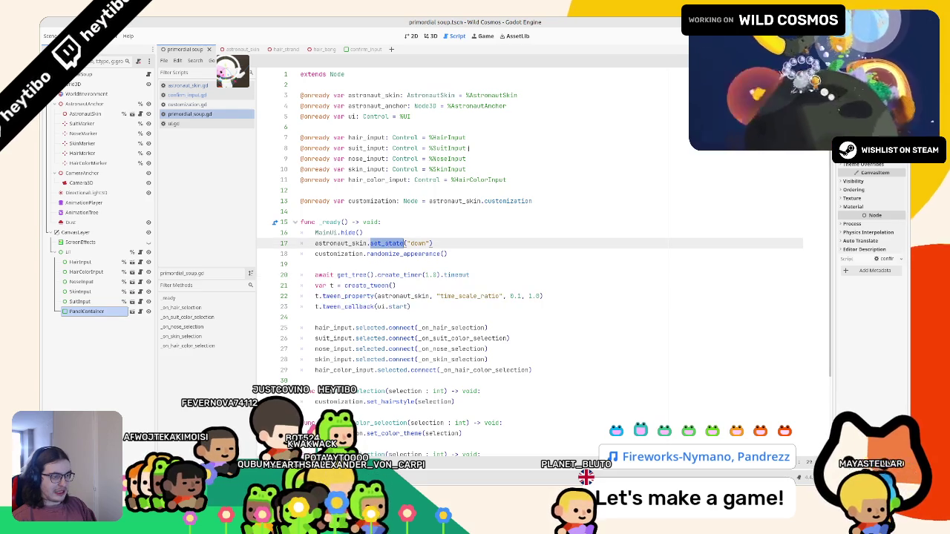
pyautogui.click(428, 33)
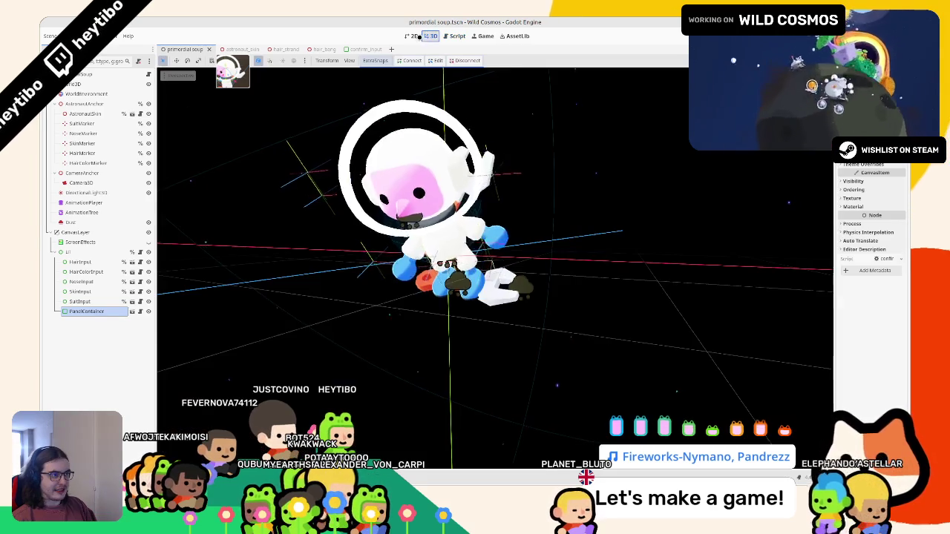
# Select the AnimationTree to bring up its state machine graph.
pyautogui.click(102, 222)
pyautogui.click(105, 212)
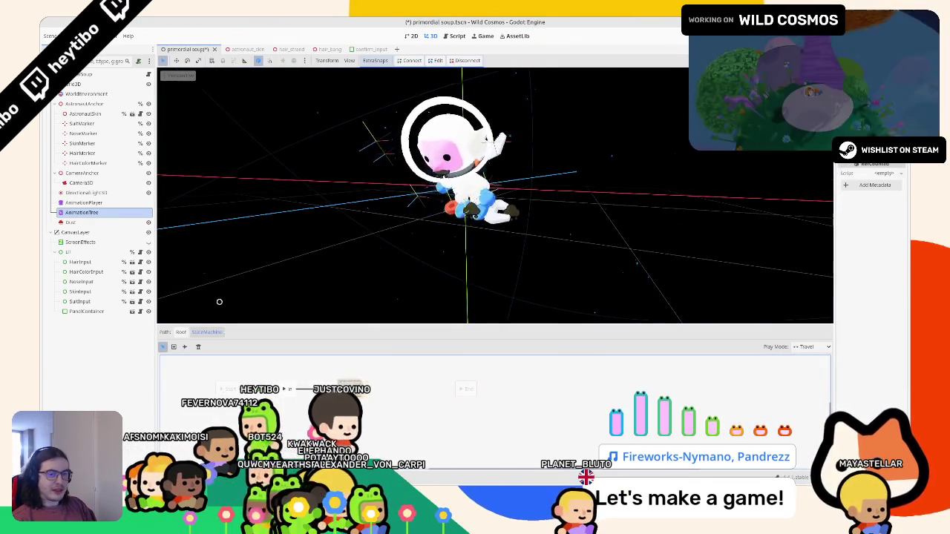
pyautogui.hotkey('ctrl', 'F3')
# Inspect the tween_callback in primordial_soup.gd's _ready, then open ui.gd.
pyautogui.click(343, 201)
pyautogui.scroll(-3, 343, 205)
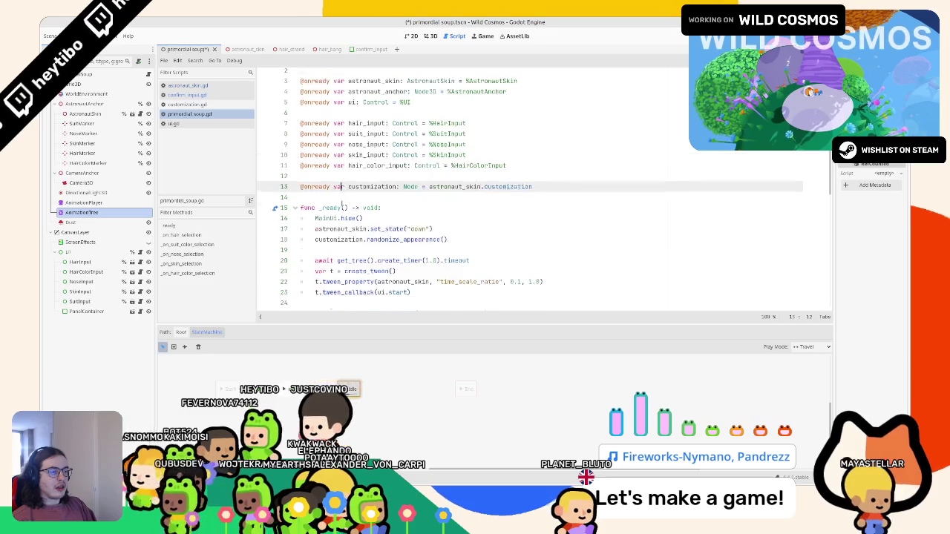
pyautogui.click(372, 219)
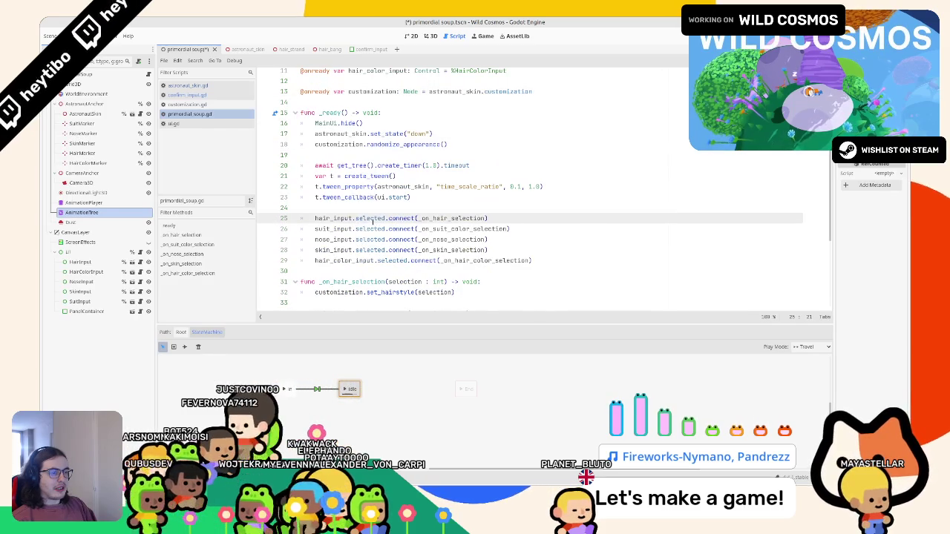
pyautogui.doubleClick(366, 197)
pyautogui.scroll(-1, 356, 181)
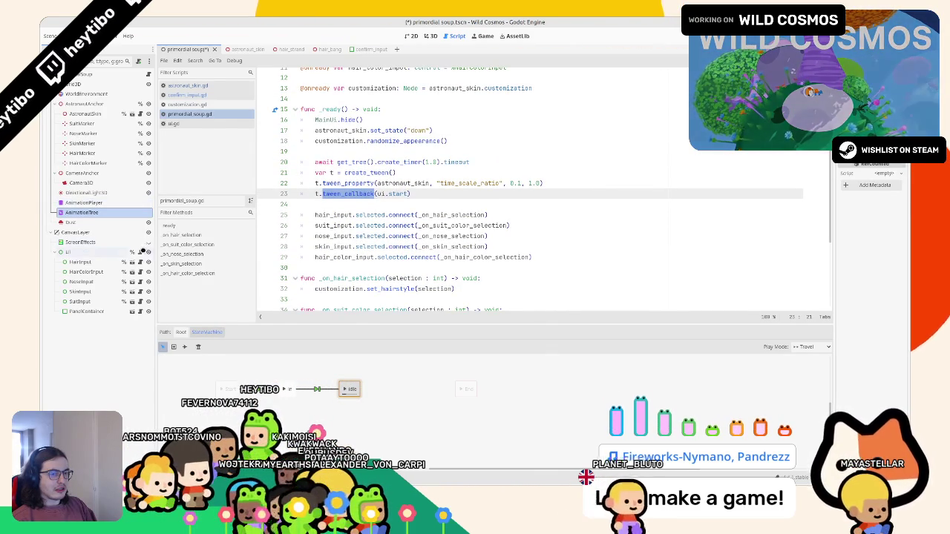
pyautogui.click(132, 252)
pyautogui.scroll(-2, 316, 192)
# Read ui.gd's start function and look up the find_next_valid_focus documentation.
pyautogui.scroll(-4, 317, 191)
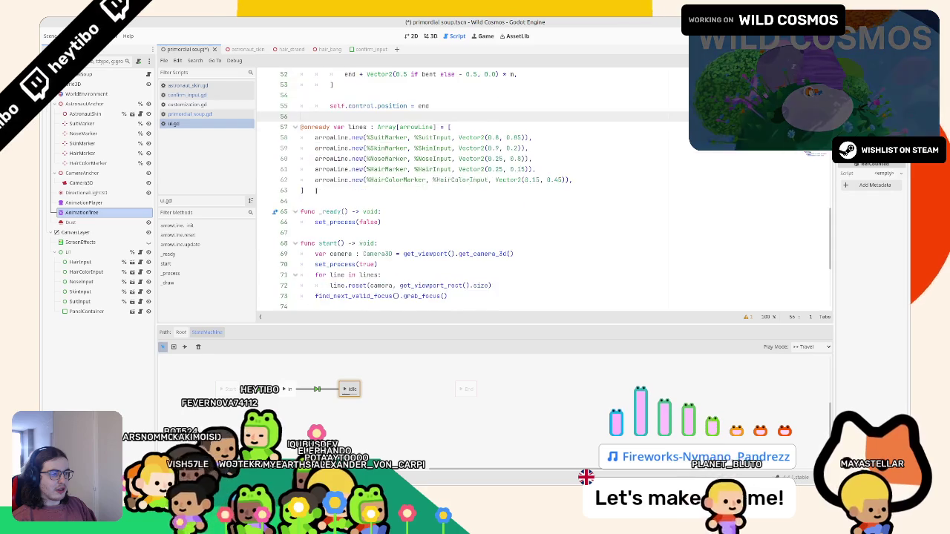
pyautogui.click(330, 232)
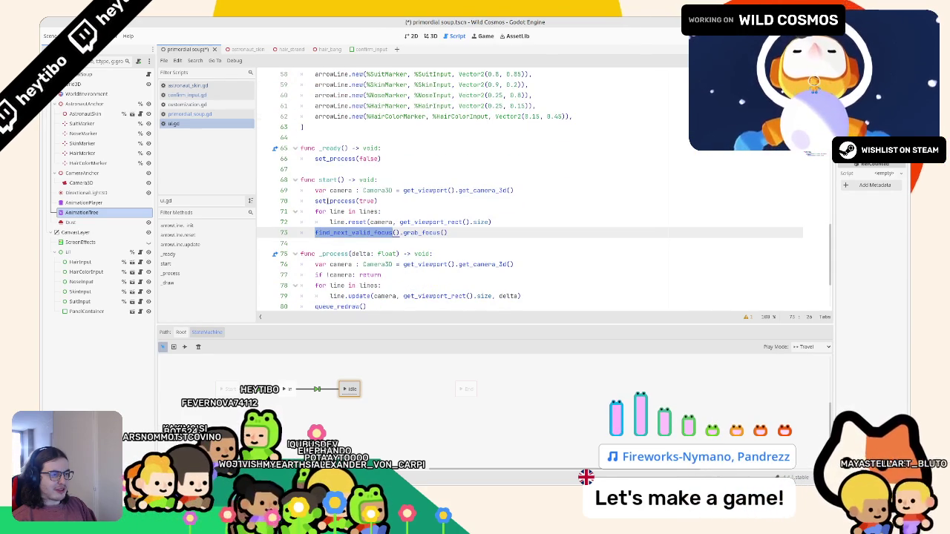
pyautogui.click(355, 222)
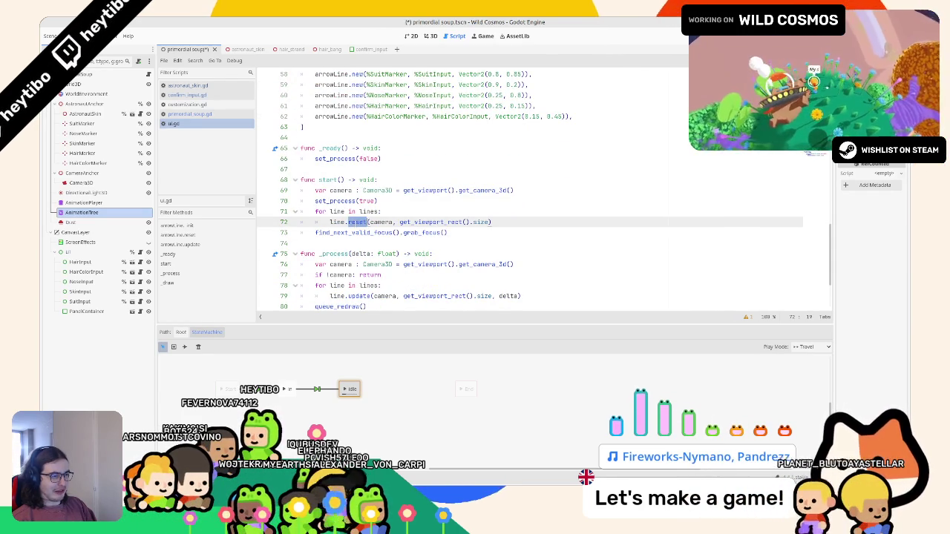
pyautogui.doubleClick(357, 232)
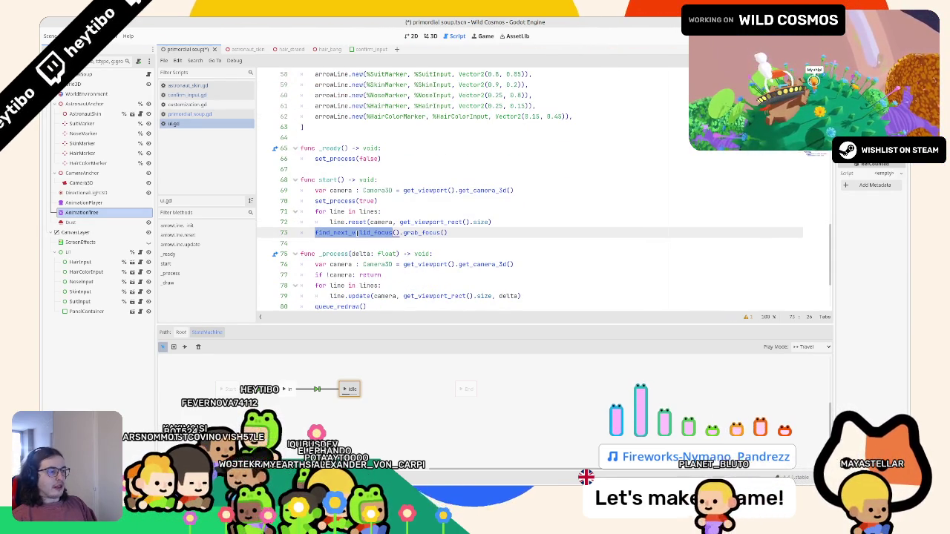
pyautogui.scroll(-1, 344, 201)
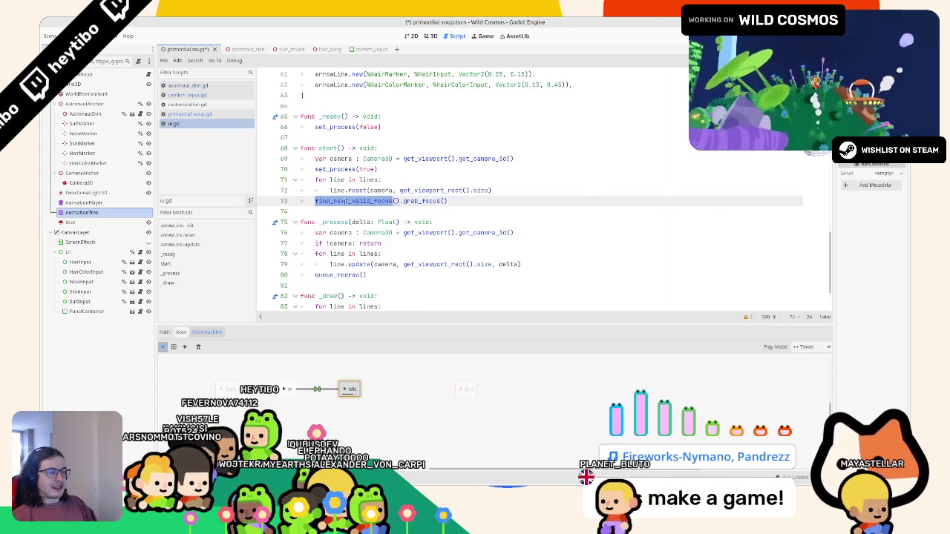
pyautogui.keyDown('ctrl'); pyautogui.click(343, 201); pyautogui.keyUp('ctrl')
pyautogui.hotkey('alt', 'Left')
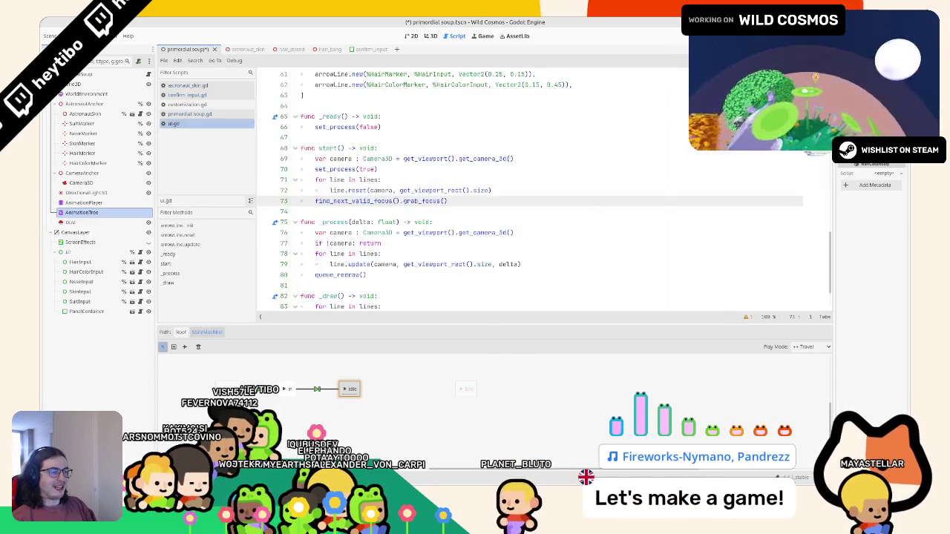
# Select the set_process call in start, then go back to primordial_soup.gd.
pyautogui.scroll(-1, 324, 191)
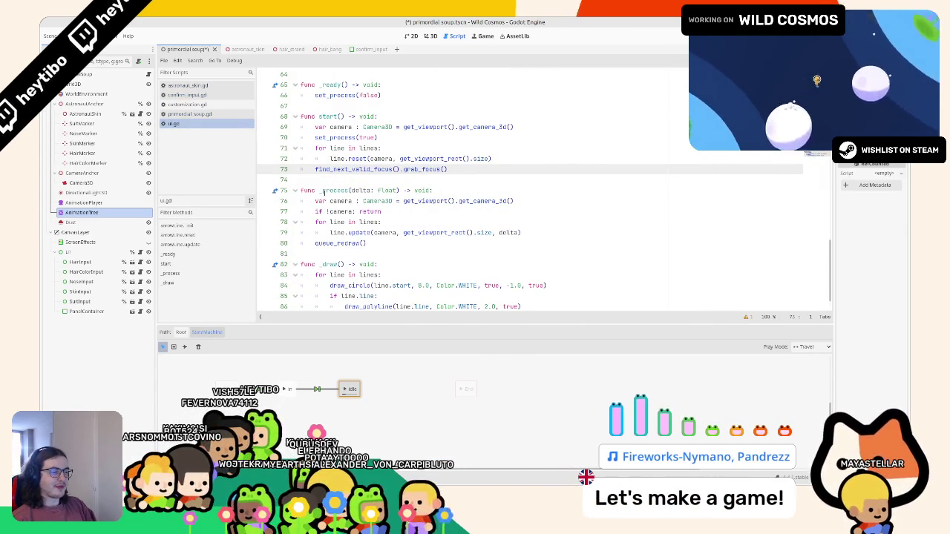
pyautogui.scroll(4, 325, 193)
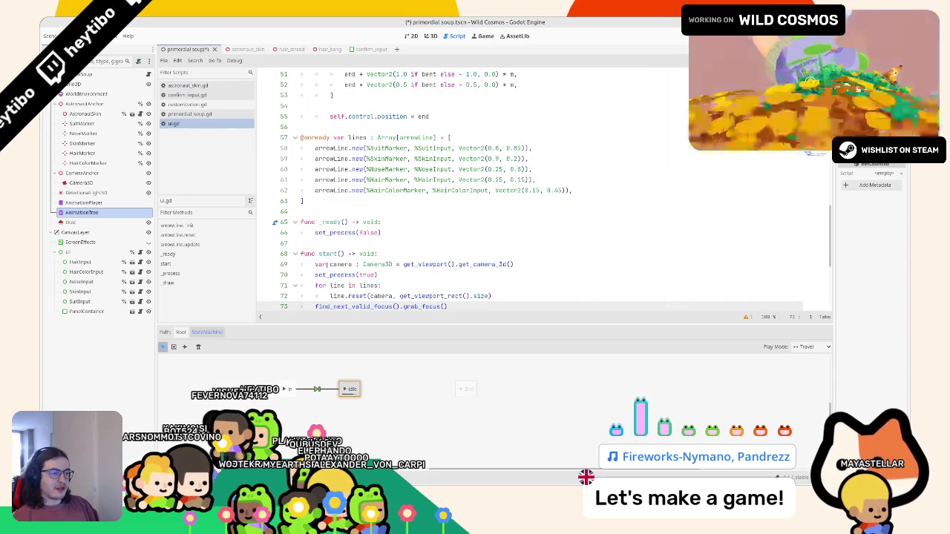
pyautogui.doubleClick(339, 276)
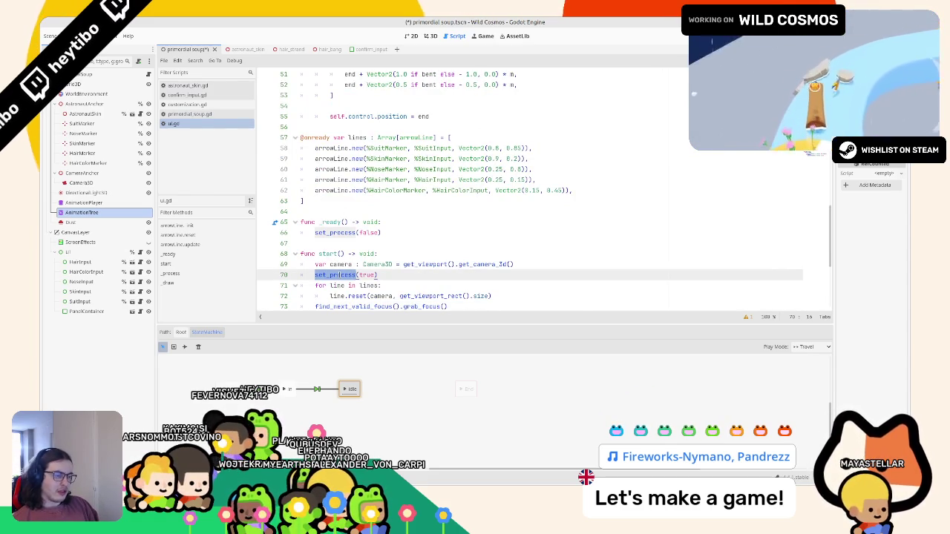
pyautogui.hotkey('alt', 'Left')
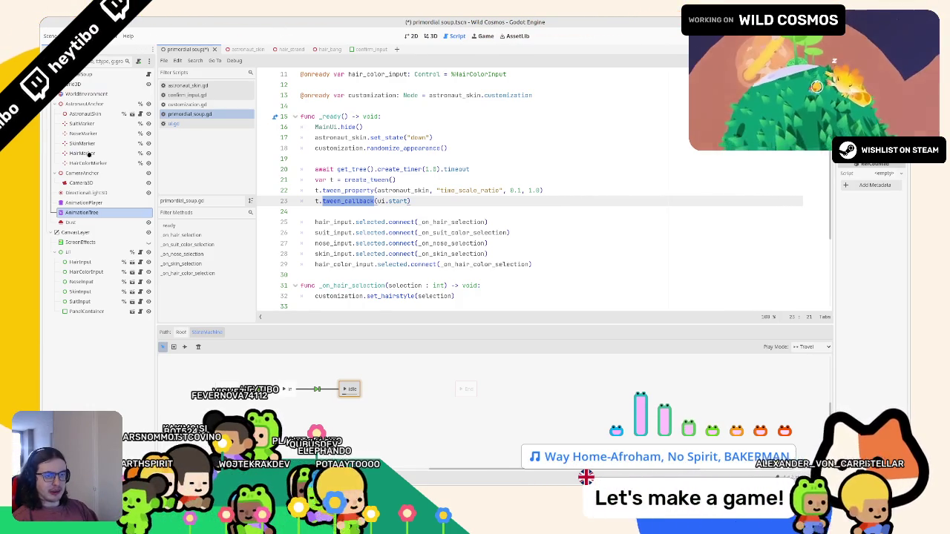
# Select the AnimationPlayer, switch the timeline to 'in', and scrub its AstronautAnchor keyframes.
pyautogui.click(102, 203)
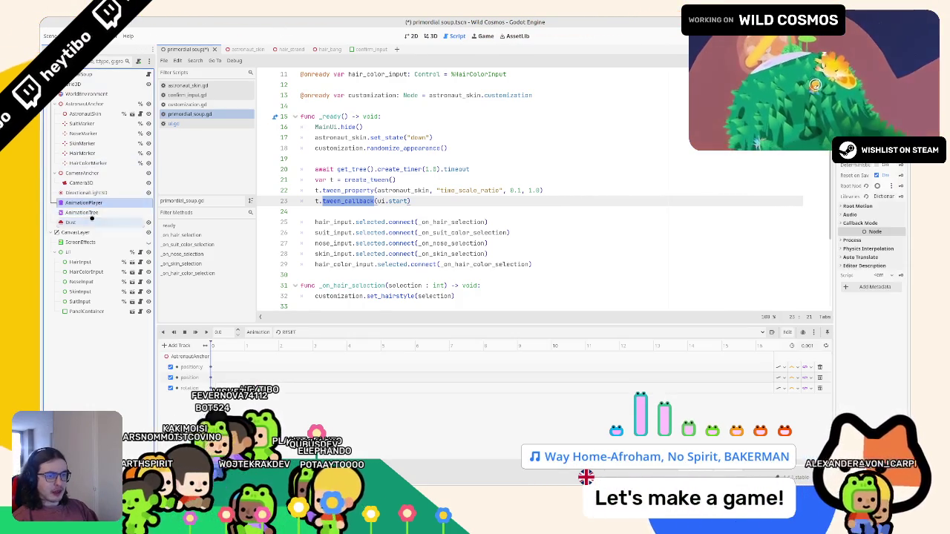
pyautogui.click(432, 36)
pyautogui.click(82, 213)
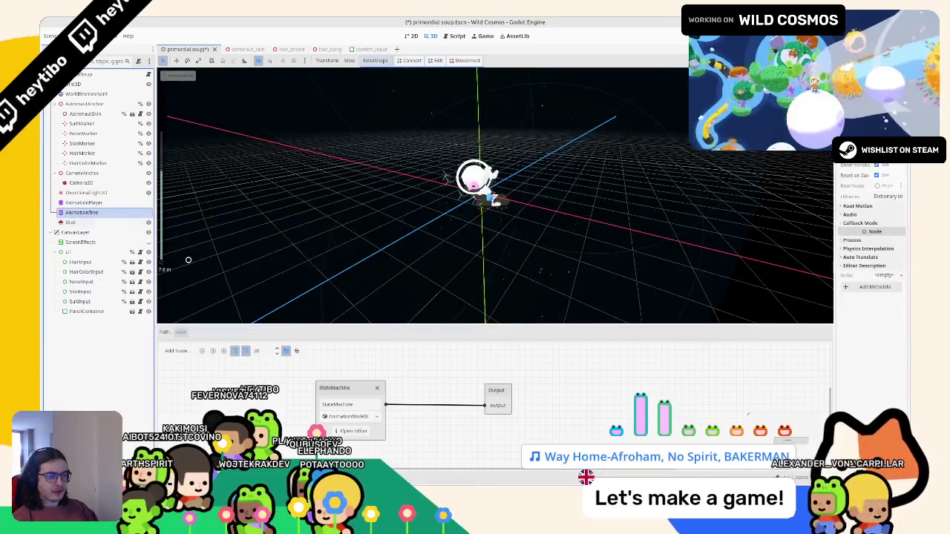
pyautogui.press('Up')
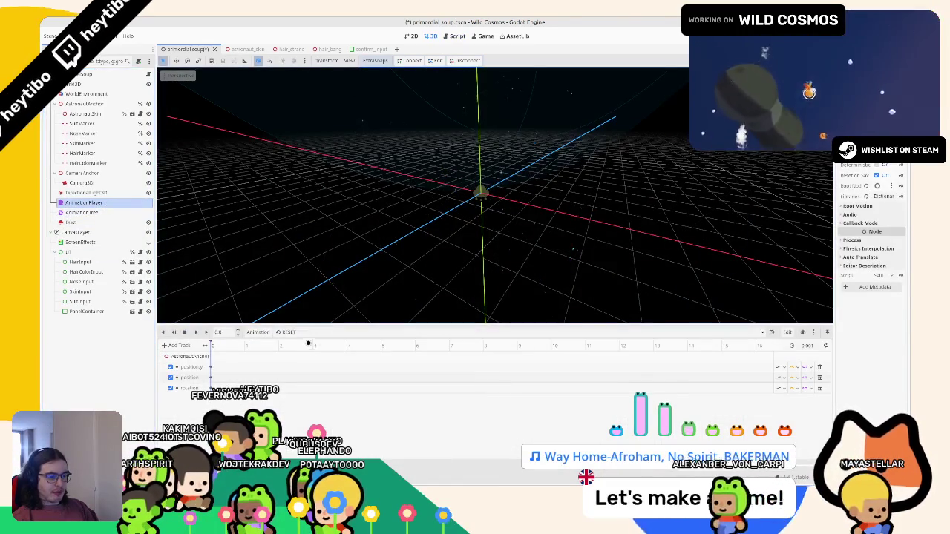
pyautogui.click(288, 332)
pyautogui.click(293, 349)
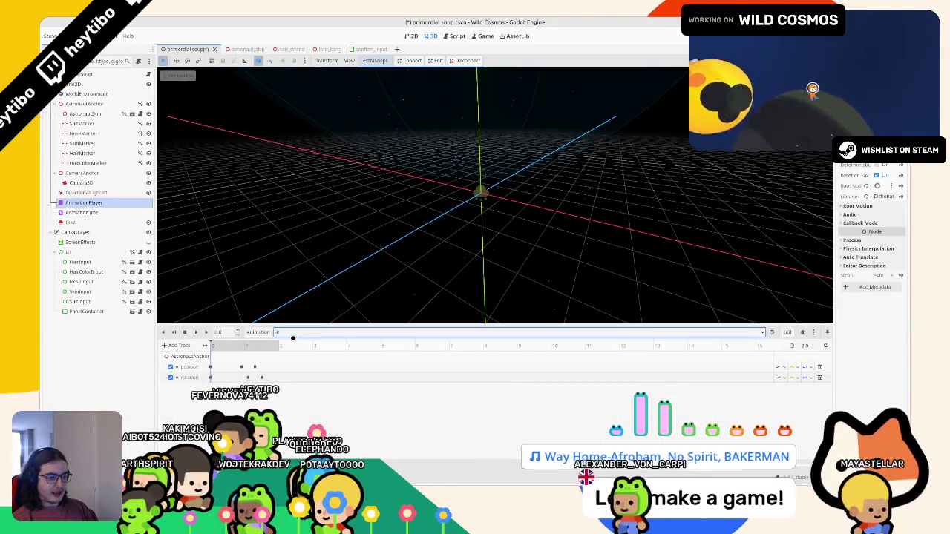
pyautogui.click(292, 334)
pyautogui.click(295, 375)
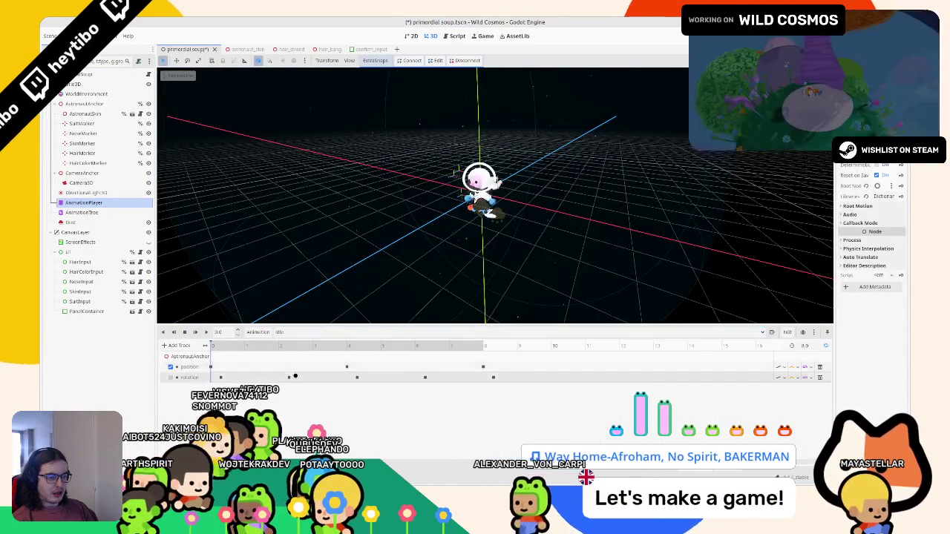
pyautogui.click(294, 332)
pyautogui.click(290, 356)
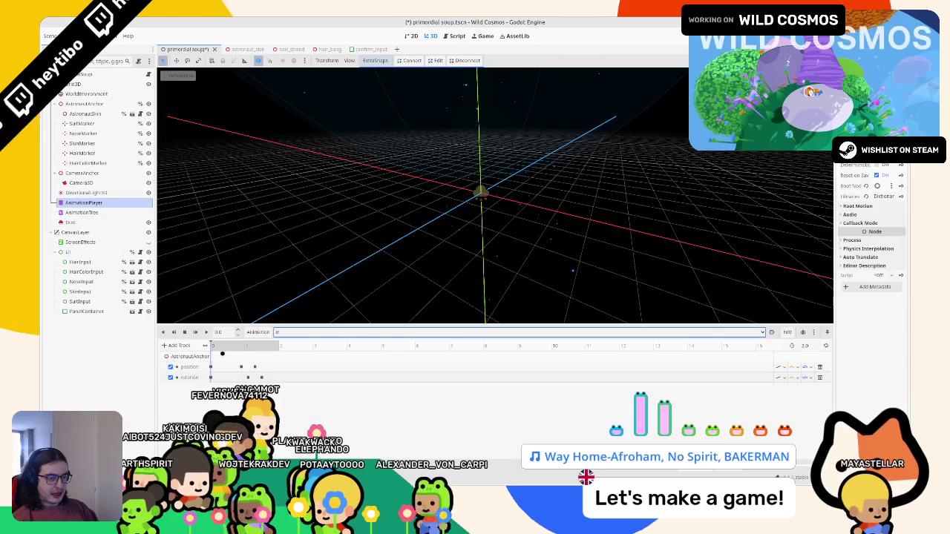
pyautogui.click(233, 347)
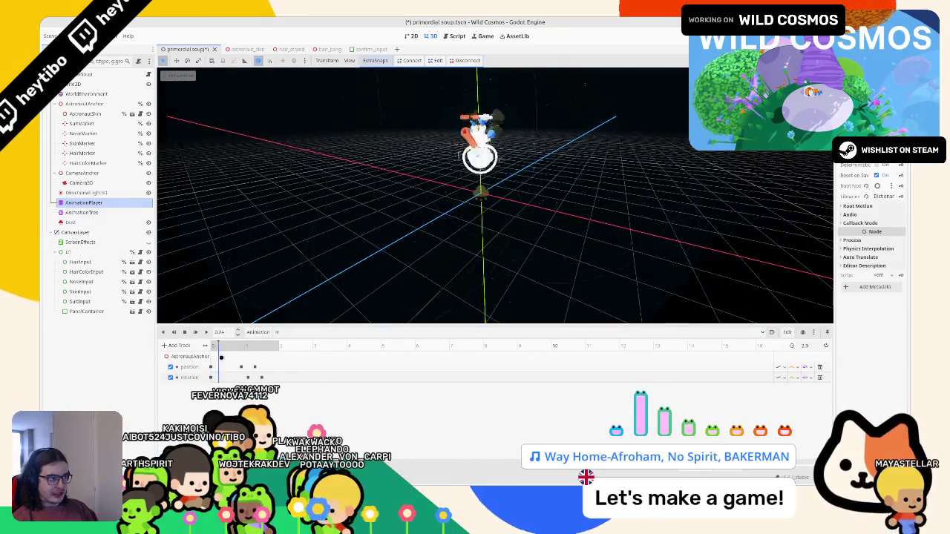
pyautogui.moveTo(235, 360)
pyautogui.mouseDown()
pyautogui.moveTo(214, 362)
pyautogui.moveTo(225, 363)
pyautogui.mouseUp()
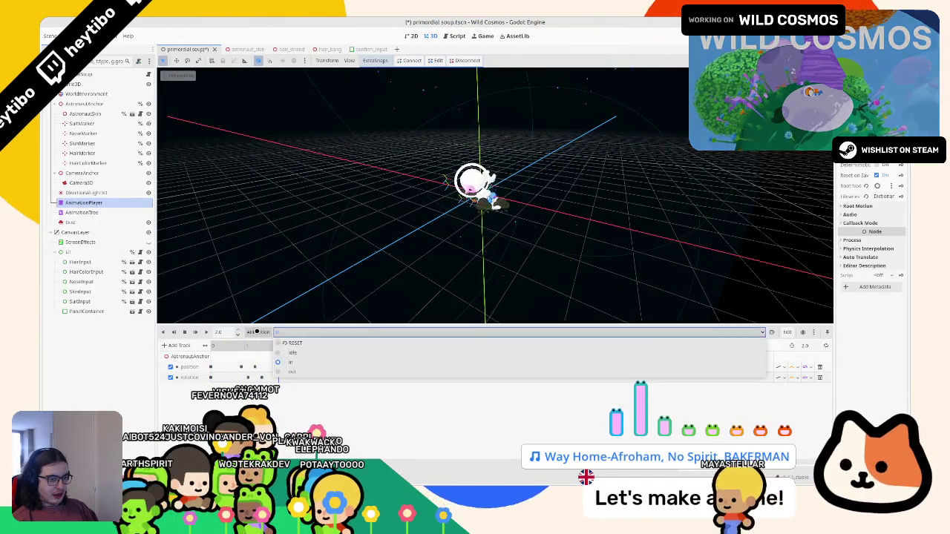
# Try creating a new animation named 'out' and dismiss the 'already exists' error.
pyautogui.click(258, 331)
pyautogui.click(259, 343)
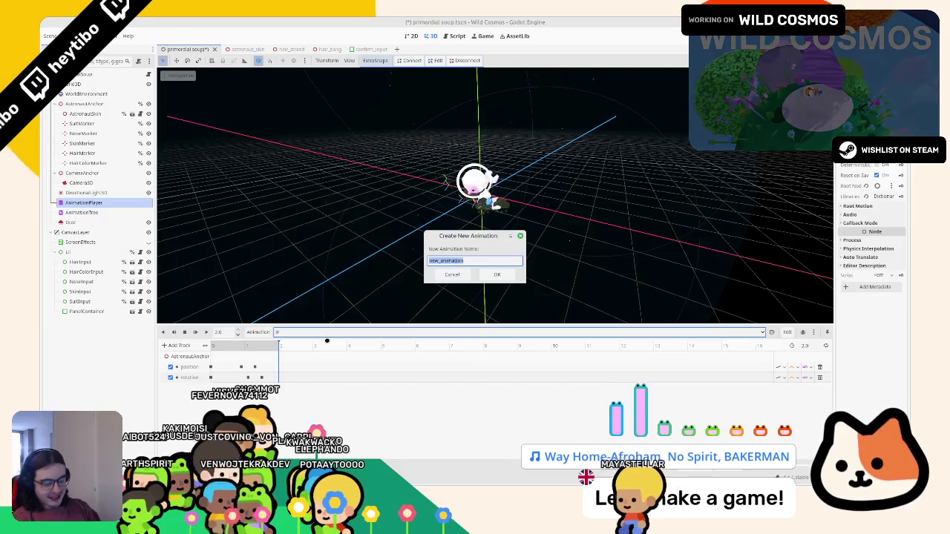
pyautogui.write('out')
pyautogui.press('Return')
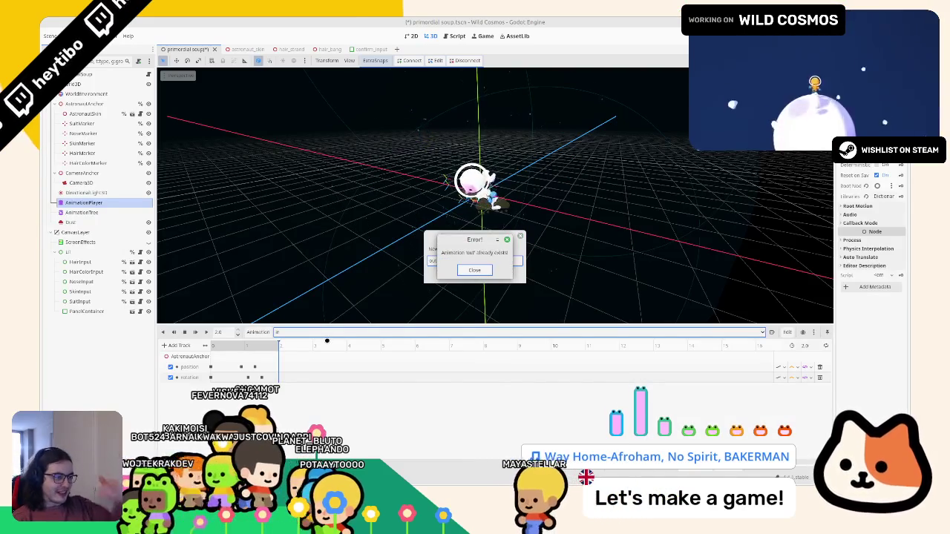
pyautogui.press('Escape')
pyautogui.press('Escape')
pyautogui.click(297, 331)
pyautogui.click(297, 356)
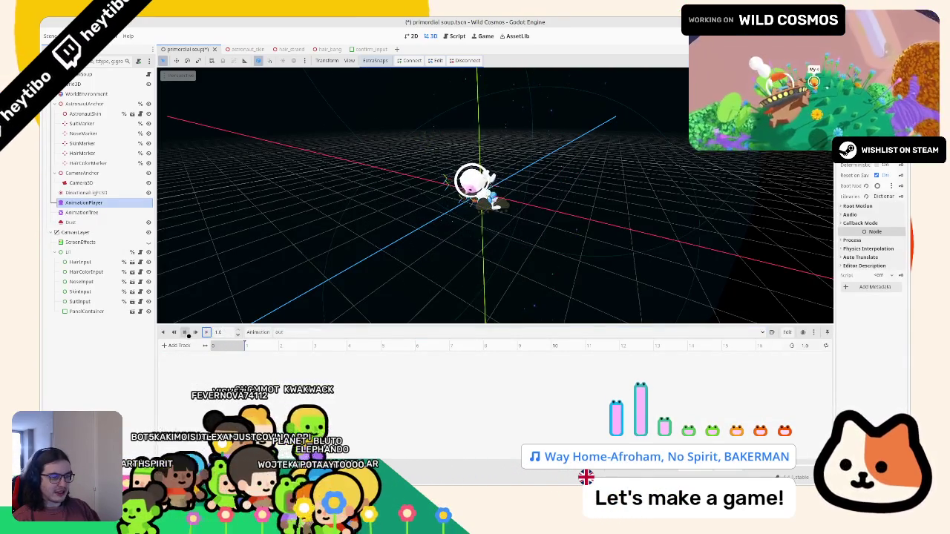
# Browse the animation list, settle on the empty 'out' animation, and select AstronautAnchor.
pyautogui.click(297, 332)
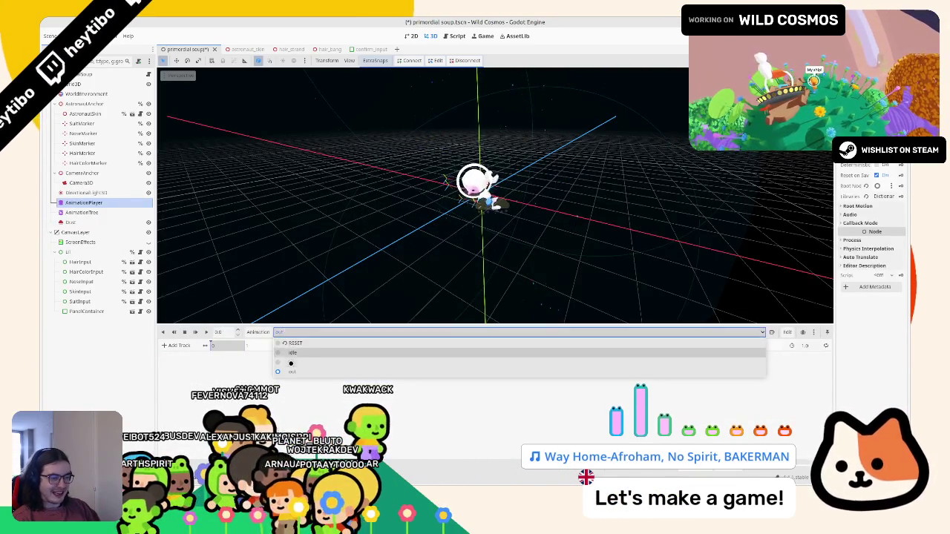
pyautogui.click(291, 362)
pyautogui.click(297, 332)
pyautogui.click(300, 362)
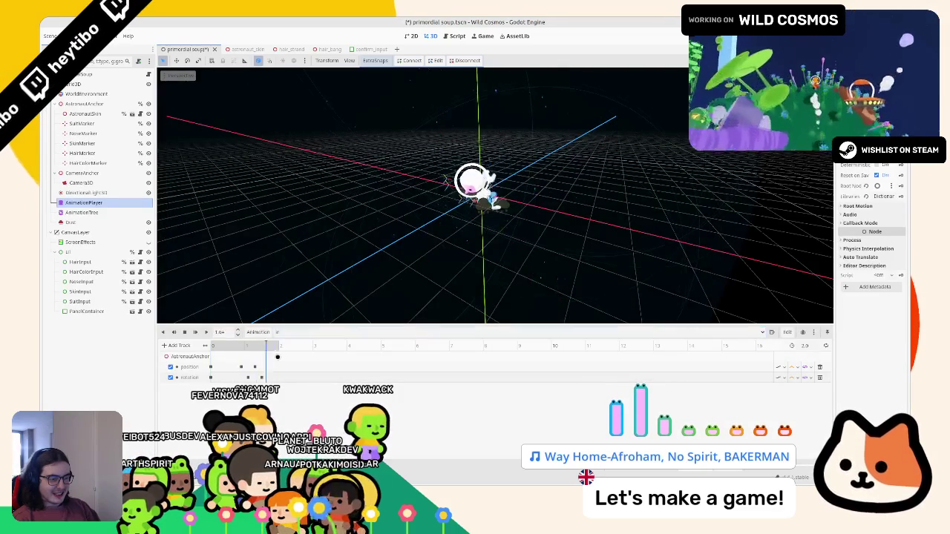
pyautogui.click(276, 332)
pyautogui.click(276, 353)
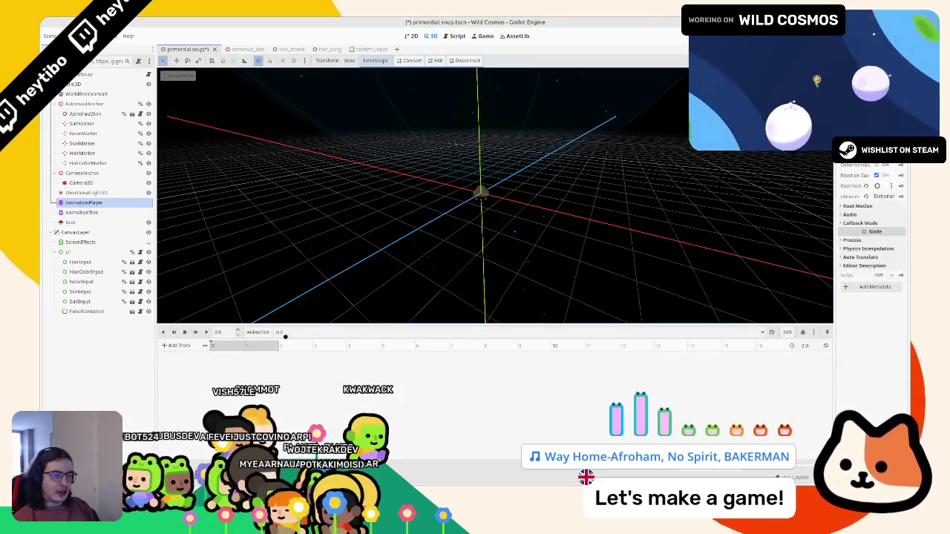
pyautogui.click(285, 333)
pyautogui.click(286, 346)
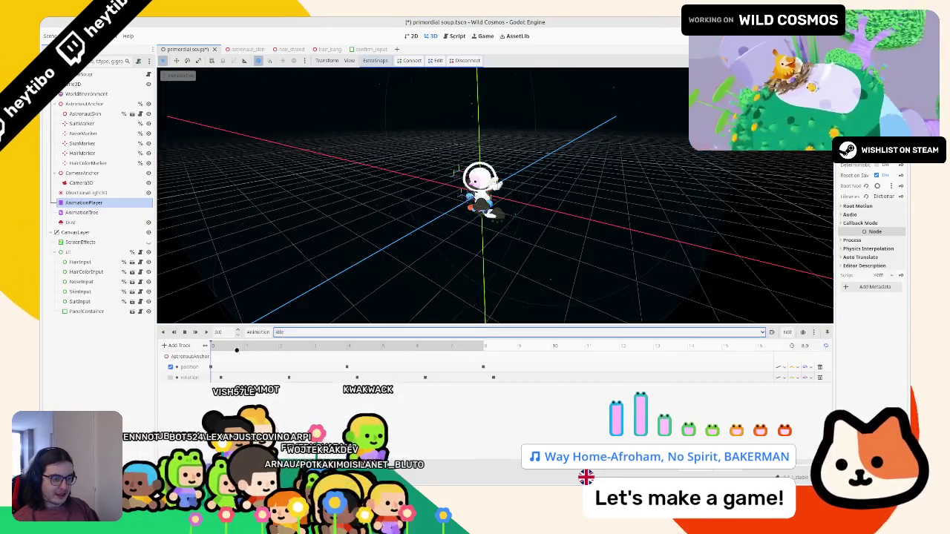
pyautogui.click(285, 334)
pyautogui.click(276, 354)
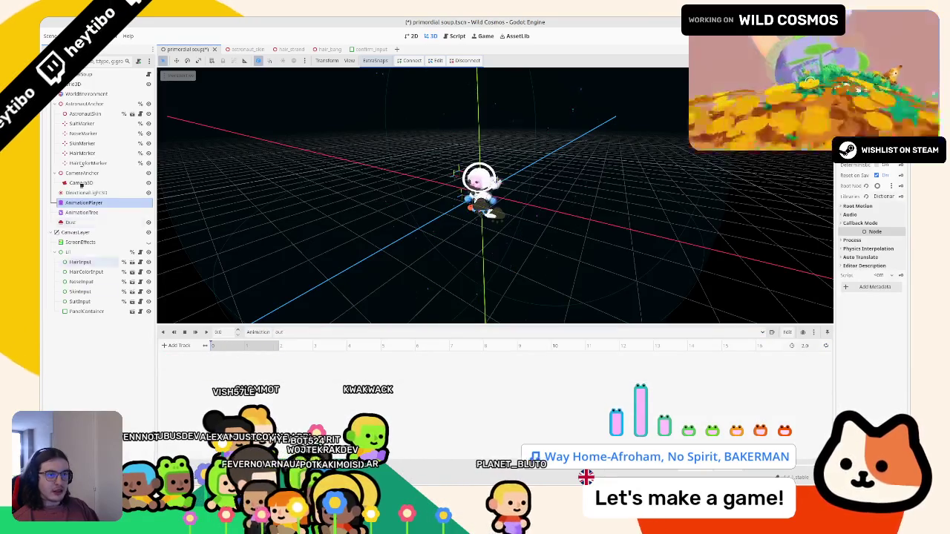
pyautogui.click(87, 104)
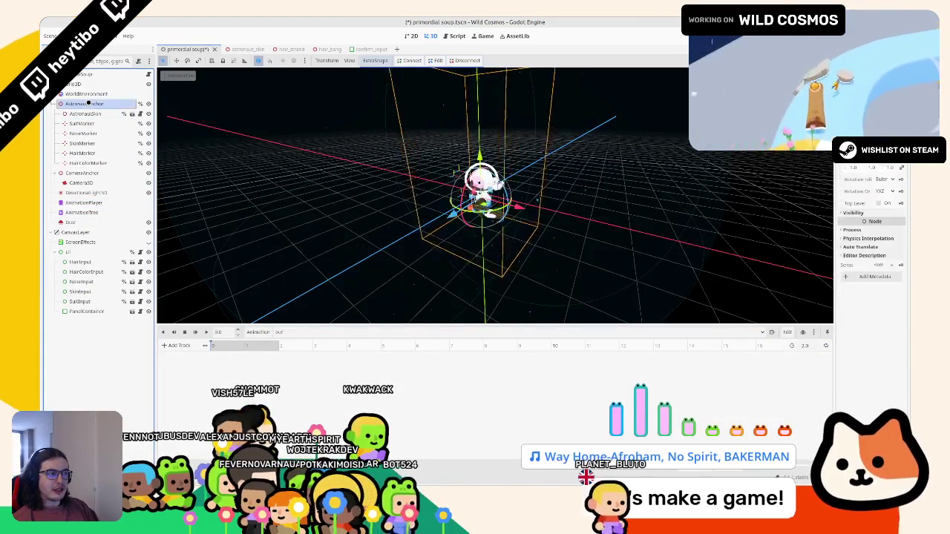
pyautogui.click(83, 114)
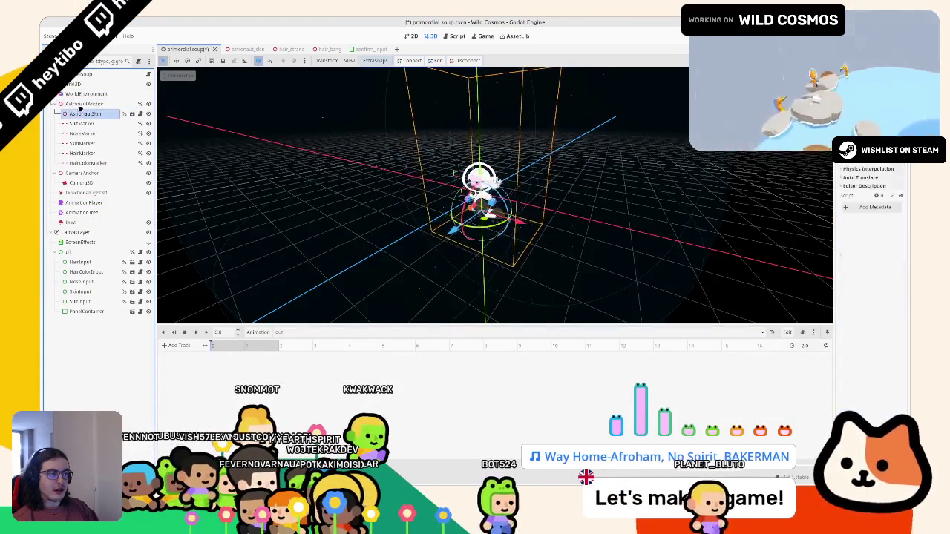
pyautogui.click(82, 104)
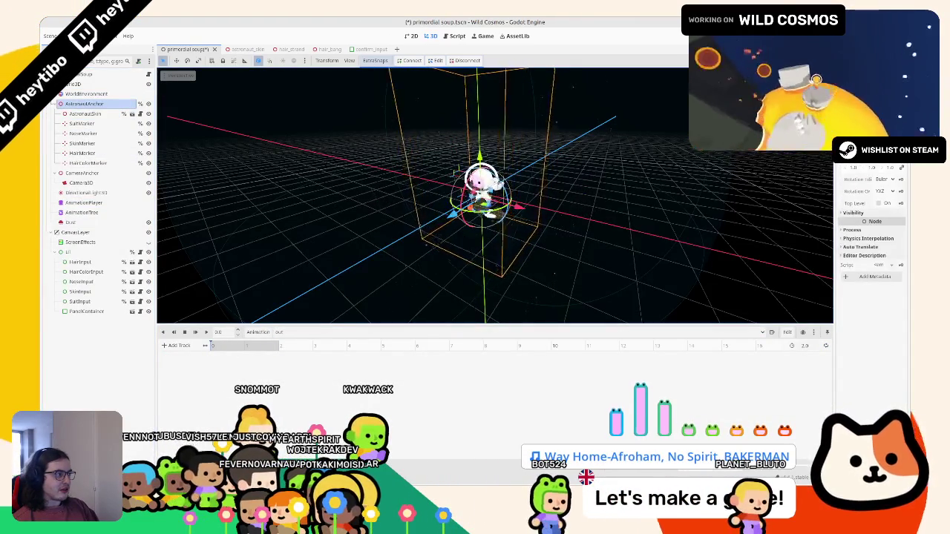
pyautogui.click(468, 332)
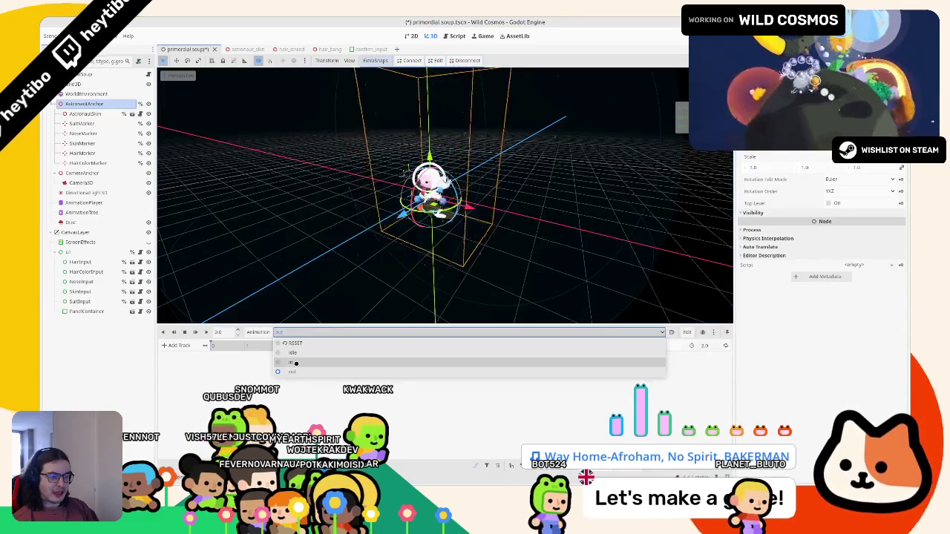
pyautogui.click(297, 349)
pyautogui.click(282, 332)
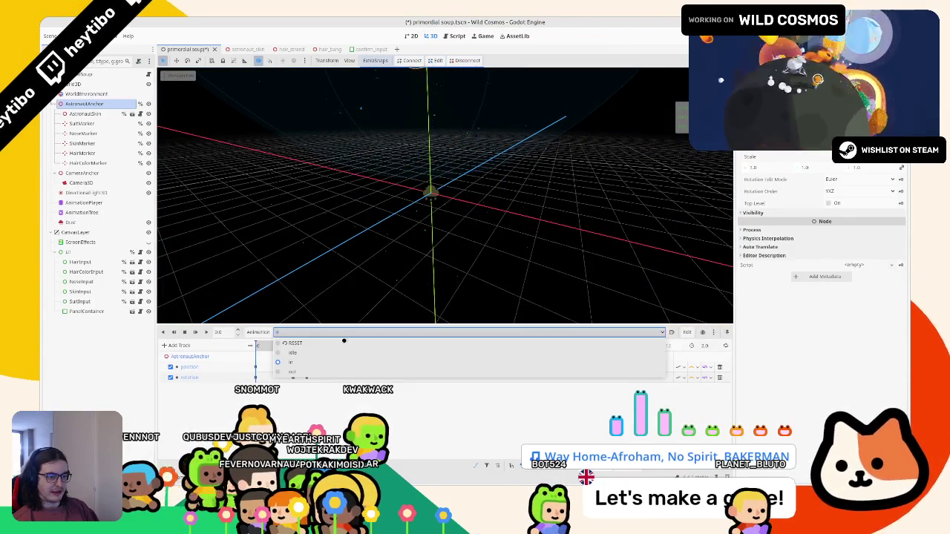
pyautogui.click(270, 346)
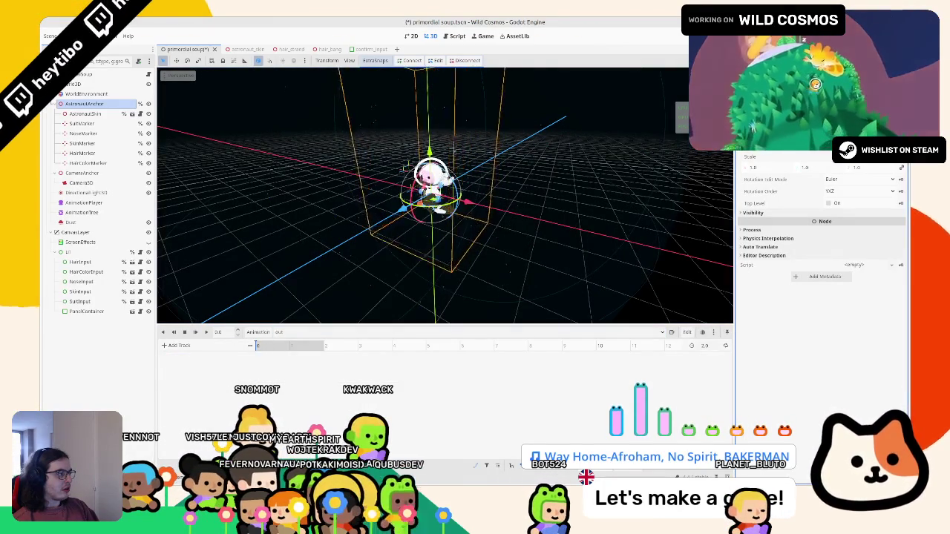
pyautogui.click(319, 333)
pyautogui.click(290, 362)
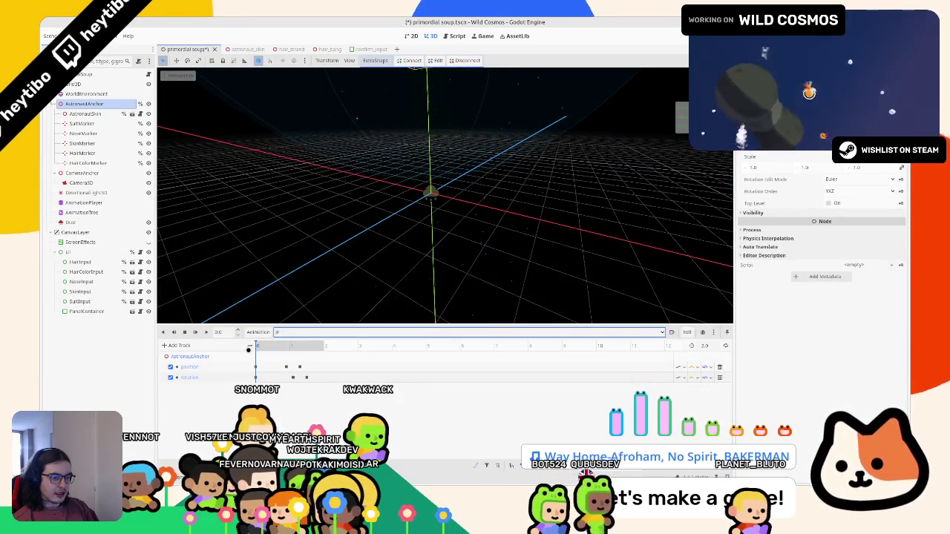
pyautogui.click(307, 378)
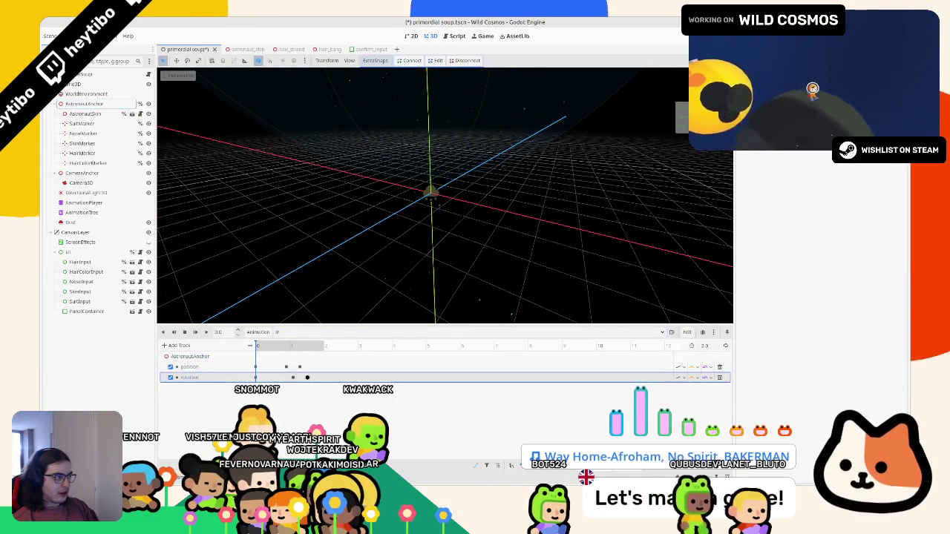
pyautogui.click(297, 333)
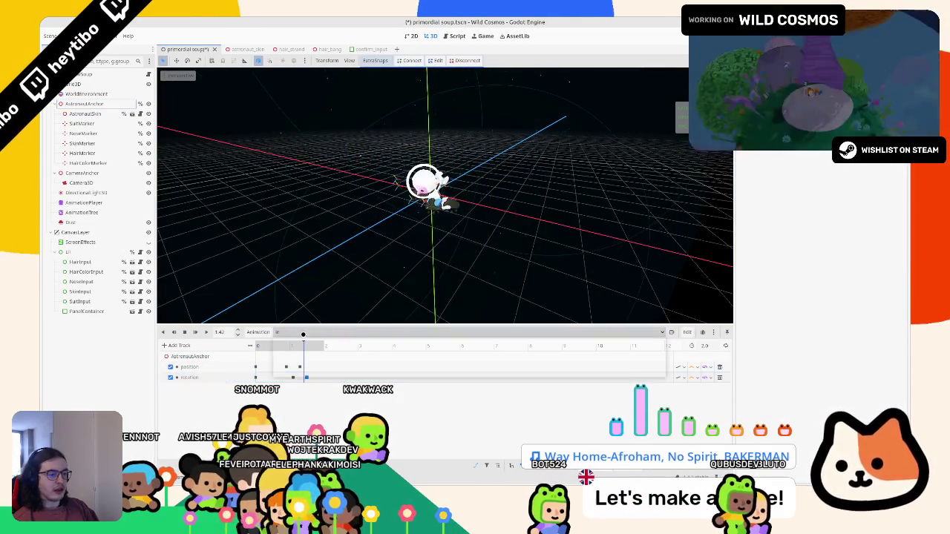
pyautogui.click(297, 354)
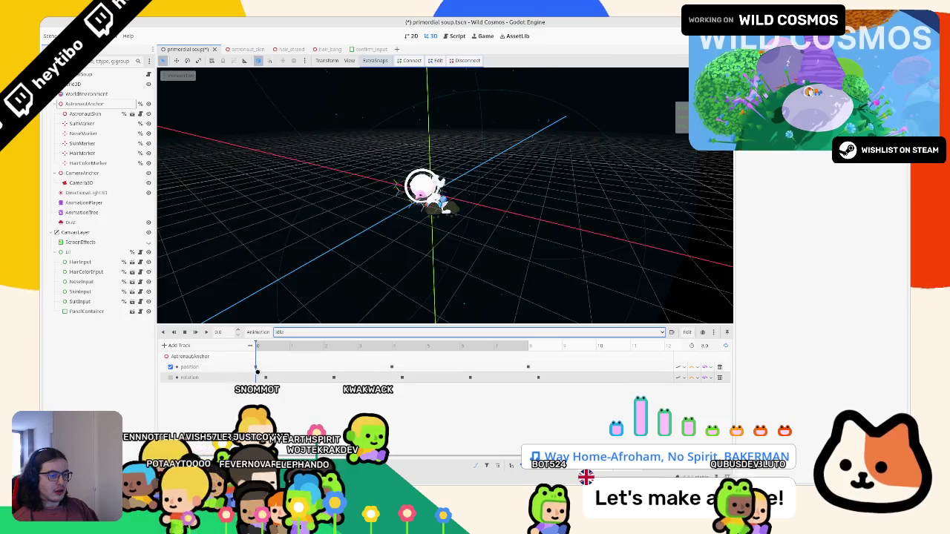
pyautogui.click(265, 377)
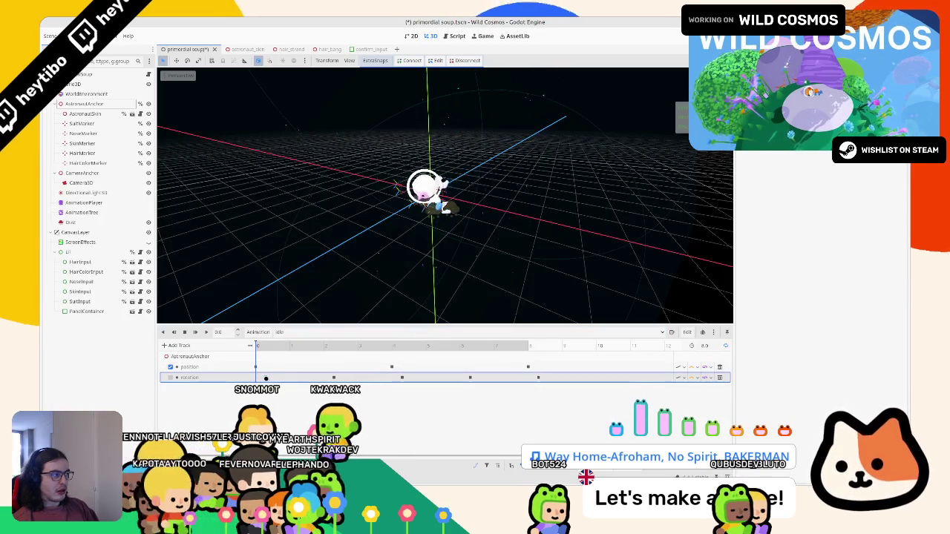
pyautogui.click(297, 332)
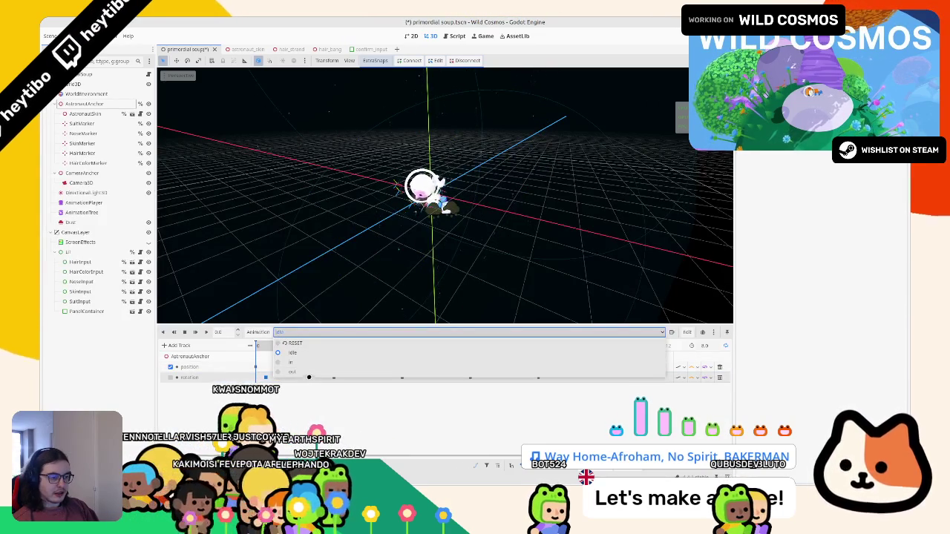
pyautogui.click(291, 363)
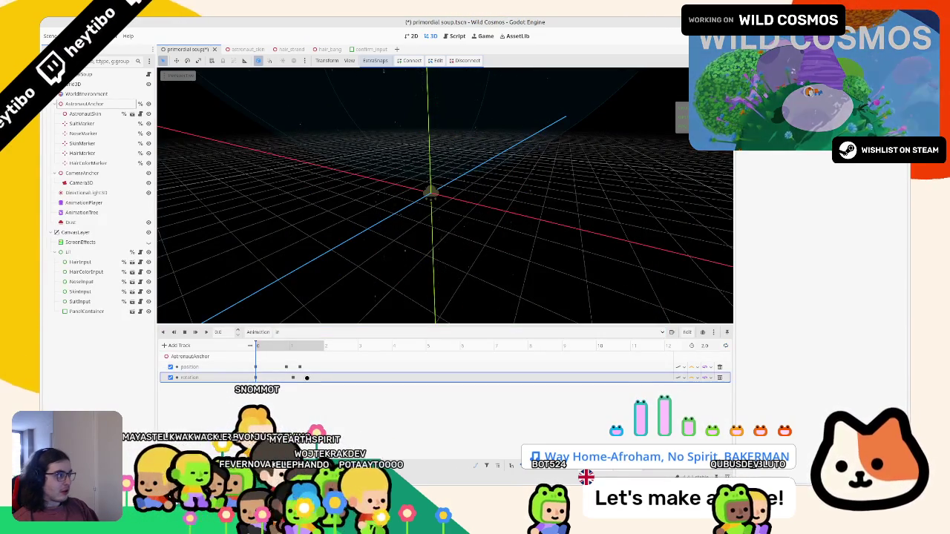
pyautogui.click(297, 333)
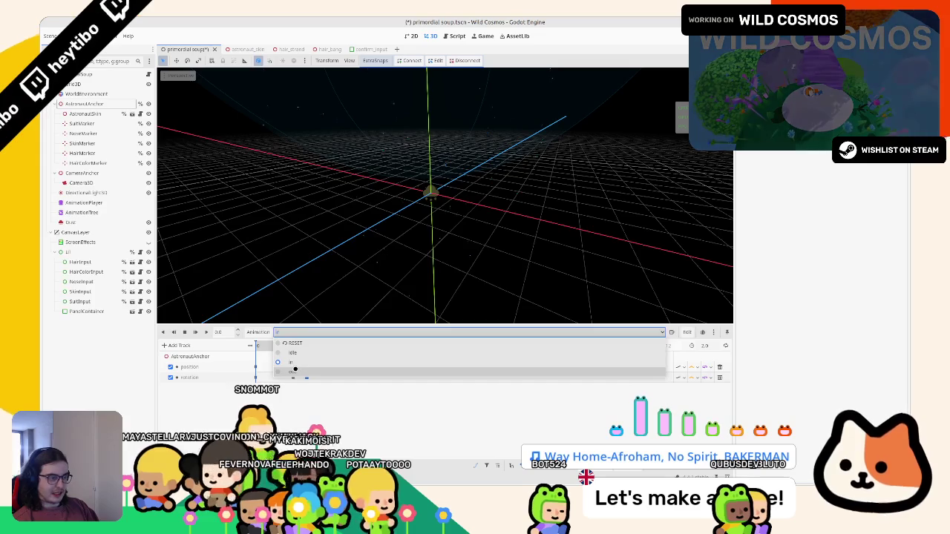
pyautogui.click(295, 371)
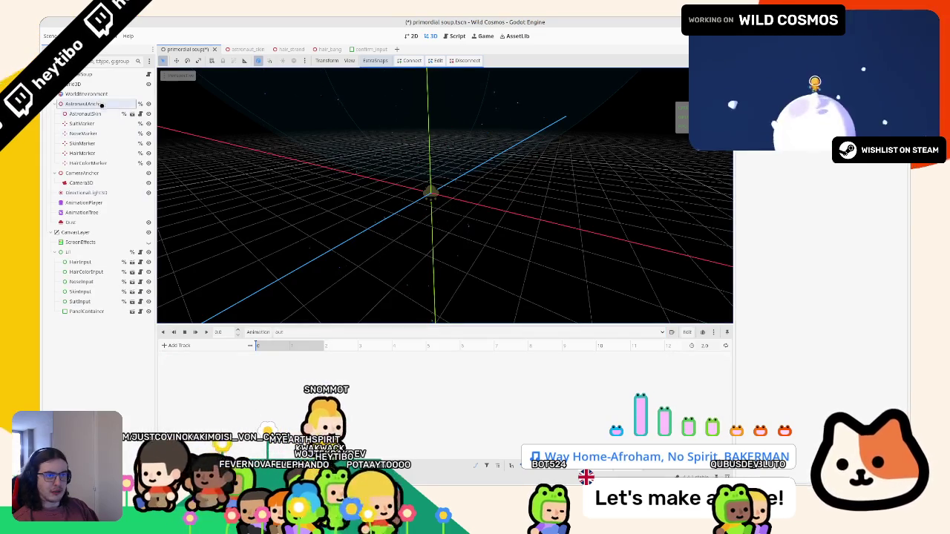
# Key AstronautAnchor's rotation and position at 0 s, creating both tracks in 'out'.
pyautogui.click(102, 105)
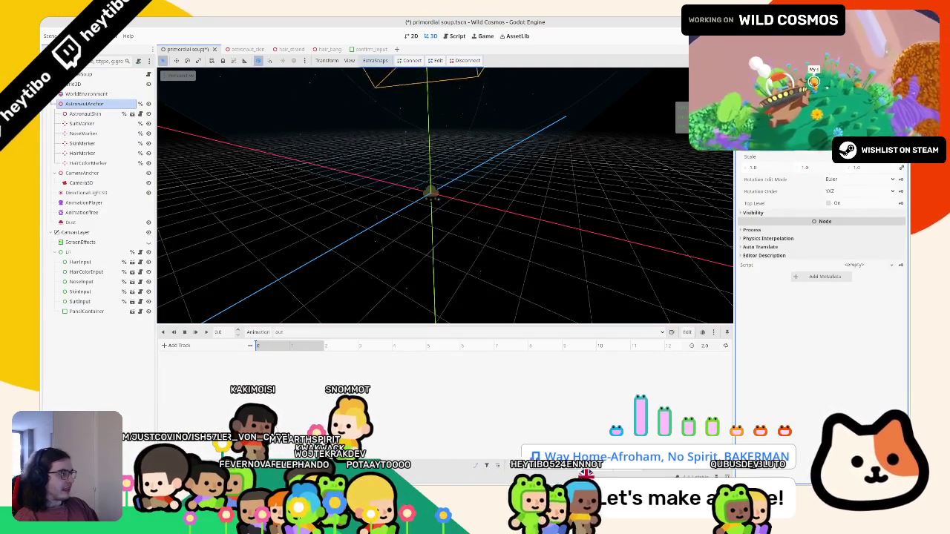
pyautogui.click(901, 141)
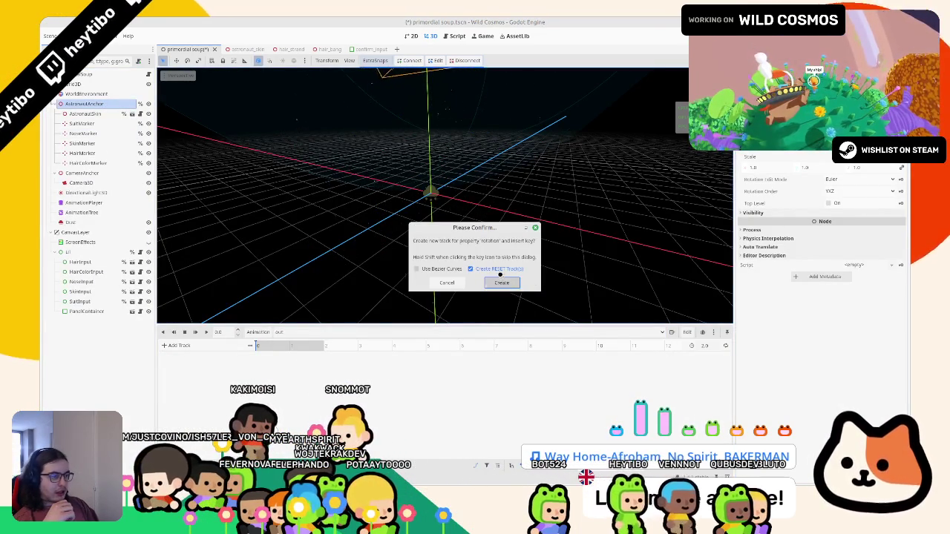
pyautogui.click(501, 282)
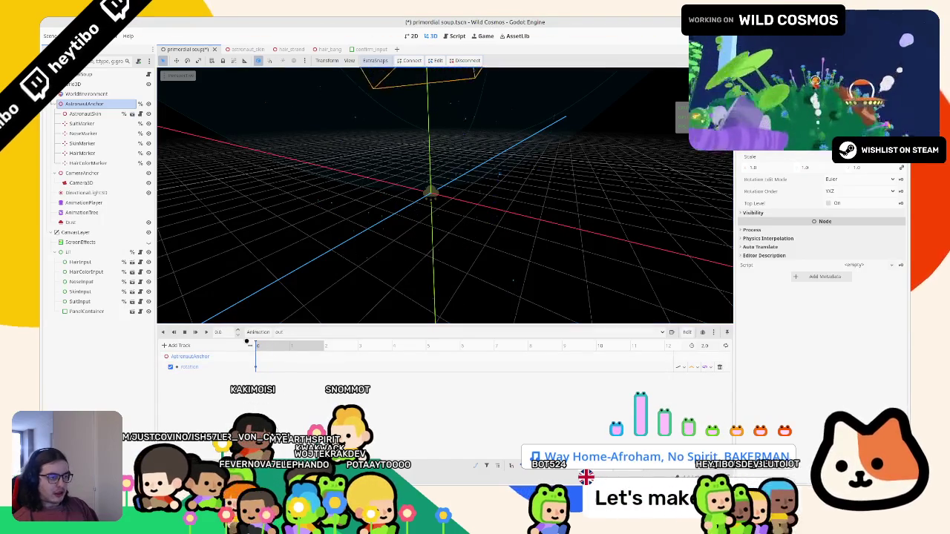
pyautogui.click(901, 119)
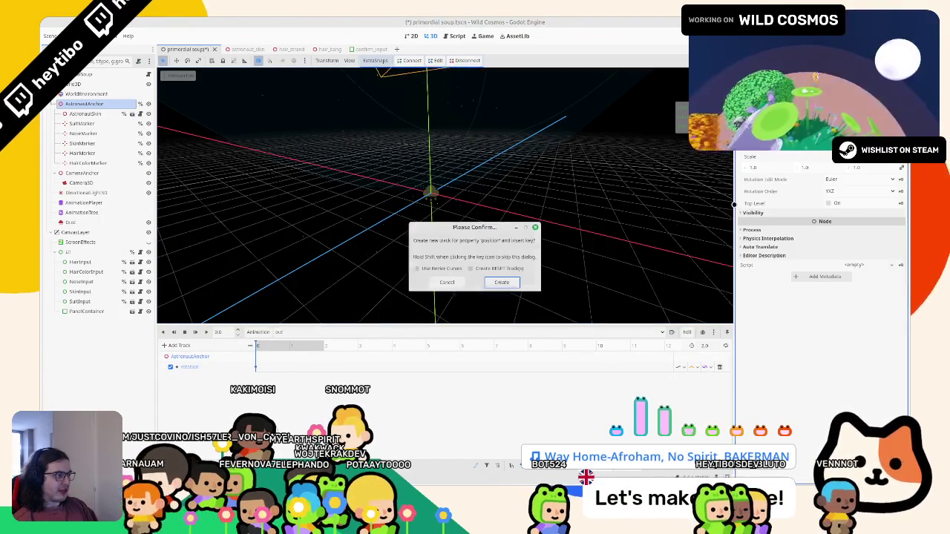
pyautogui.click(501, 283)
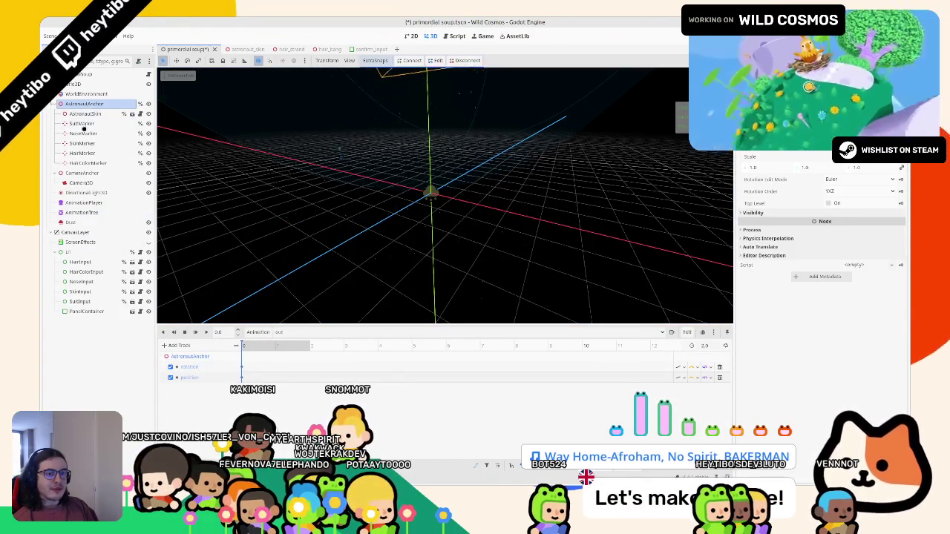
# Select the AnimationPlayer, move the preview to about 1.1 s and select the rotation track.
pyautogui.click(82, 212)
pyautogui.click(84, 203)
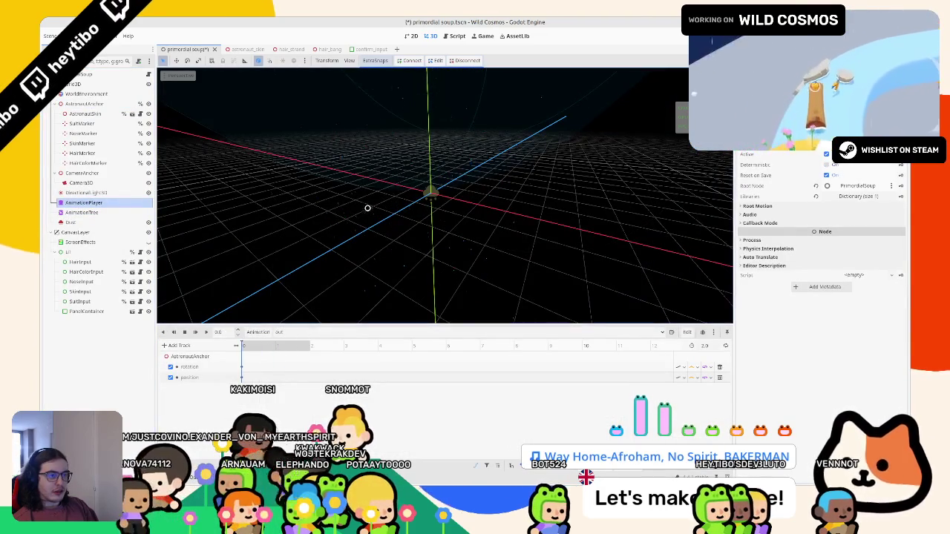
pyautogui.scroll(5, 368, 208)
pyautogui.scroll(-5, 369, 207)
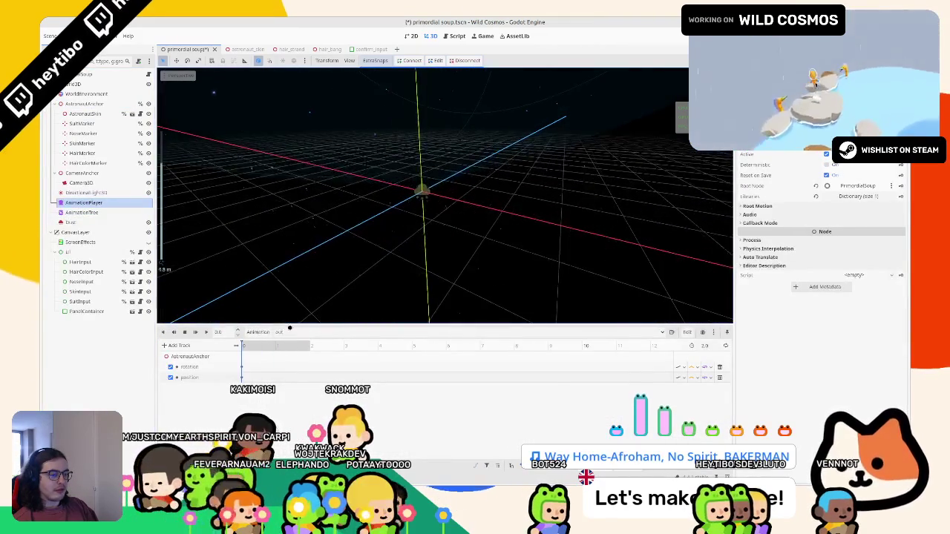
pyautogui.click(281, 345)
pyautogui.click(242, 368)
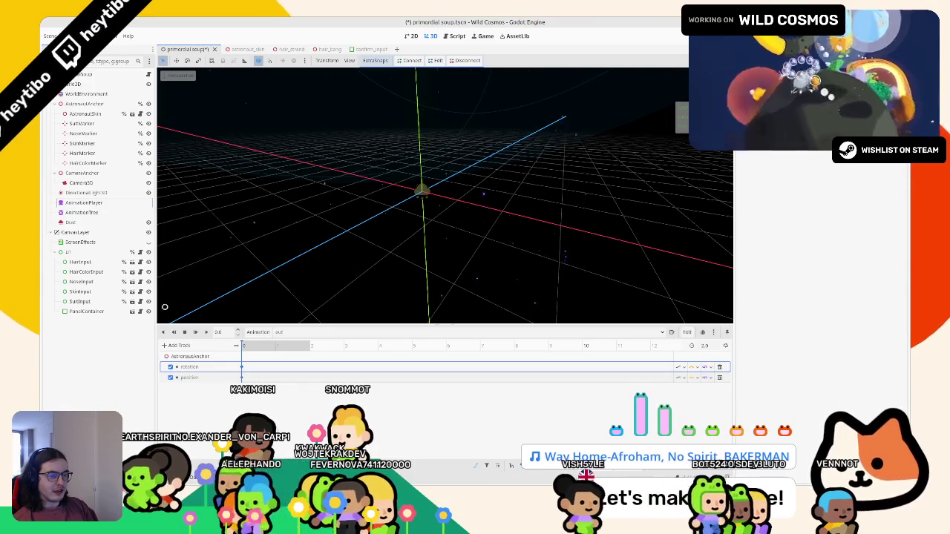
# Rewind the preview and reselect the 'out' animation in the Animation dropdown.
pyautogui.hotkey('ctrl', 'z')
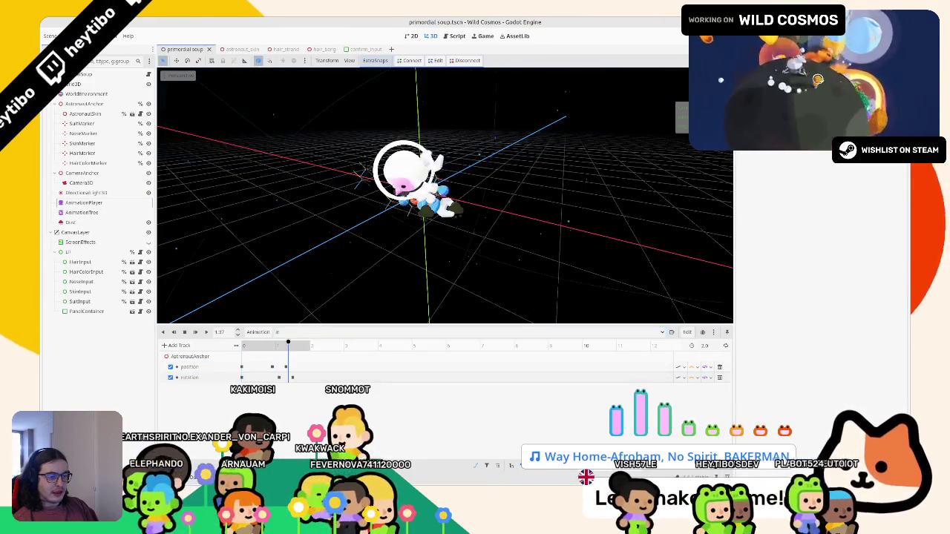
pyautogui.moveTo(288, 343); pyautogui.dragTo(227, 346)
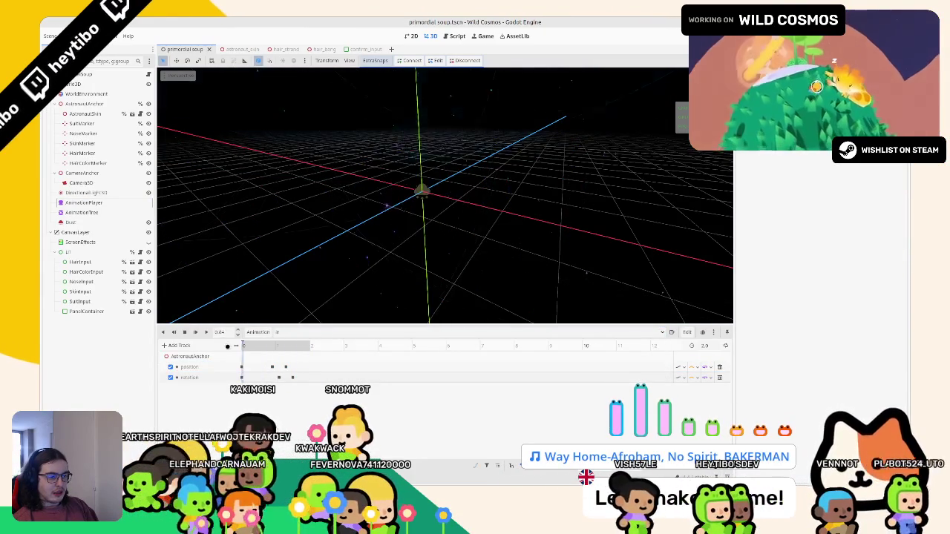
pyautogui.click(286, 332)
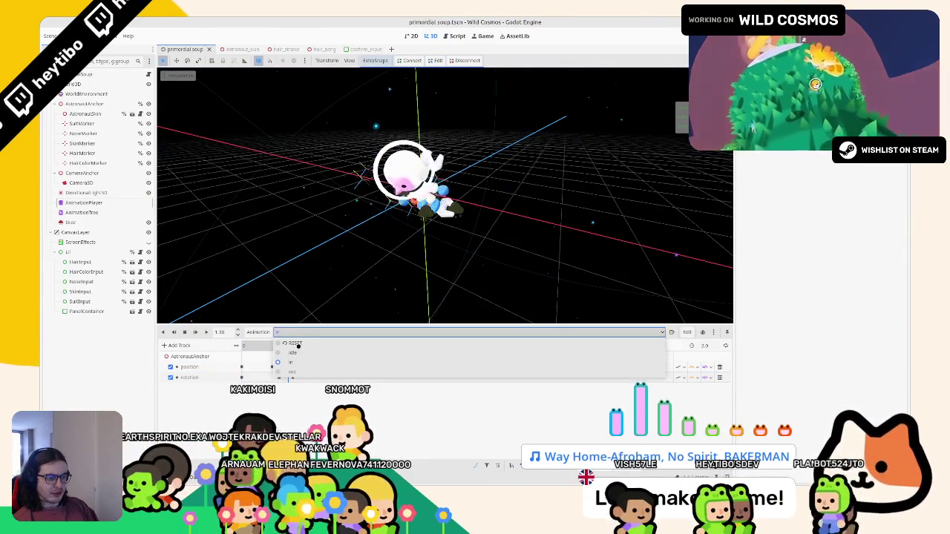
pyautogui.click(293, 352)
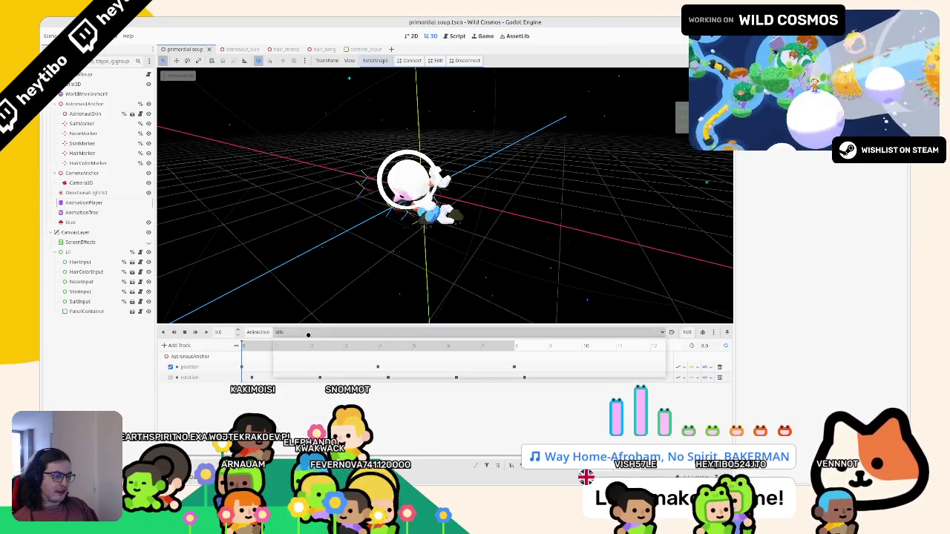
pyautogui.click(308, 333)
pyautogui.click(298, 373)
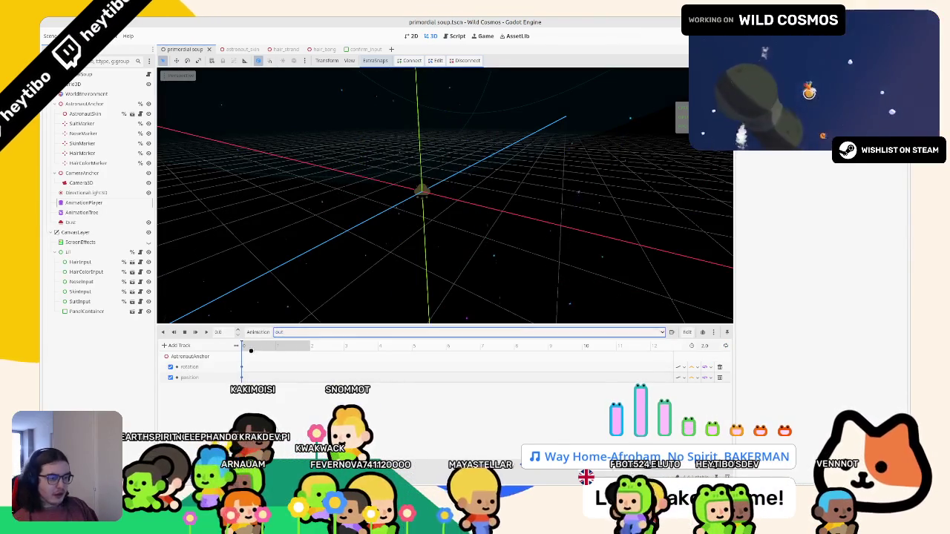
# Insert a second AstronautAnchor position key at 2.0 s and rewind the preview.
pyautogui.click(242, 378)
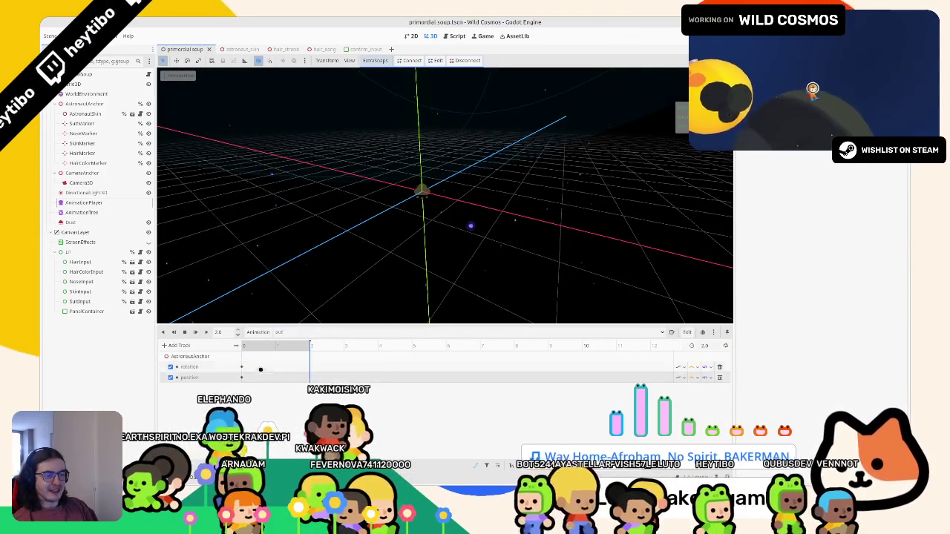
pyautogui.hotkey('ctrl', 'd')
pyautogui.click(251, 375)
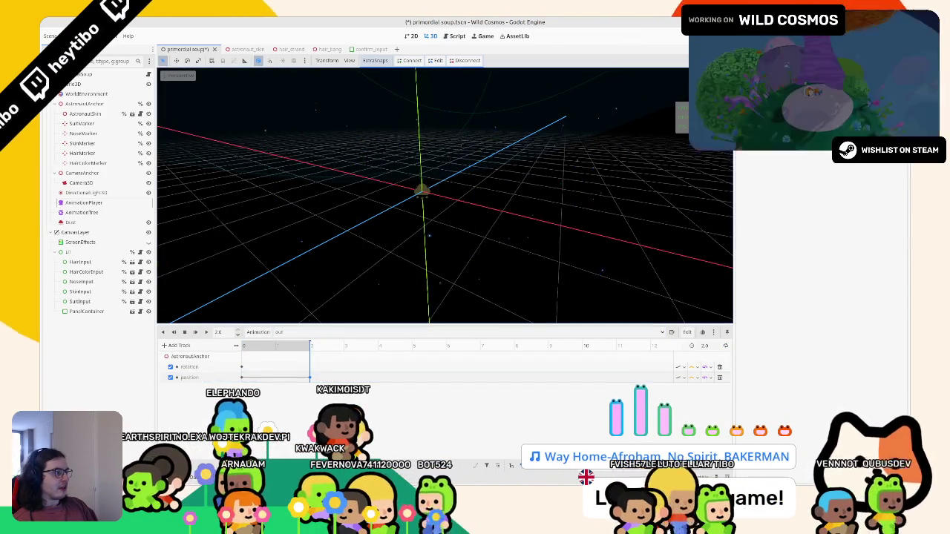
pyautogui.click(241, 377)
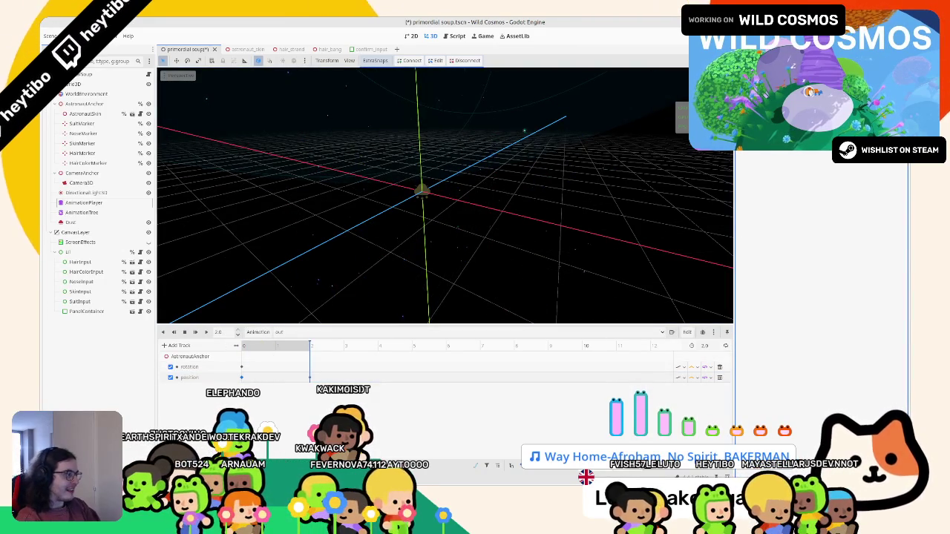
pyautogui.click(220, 353)
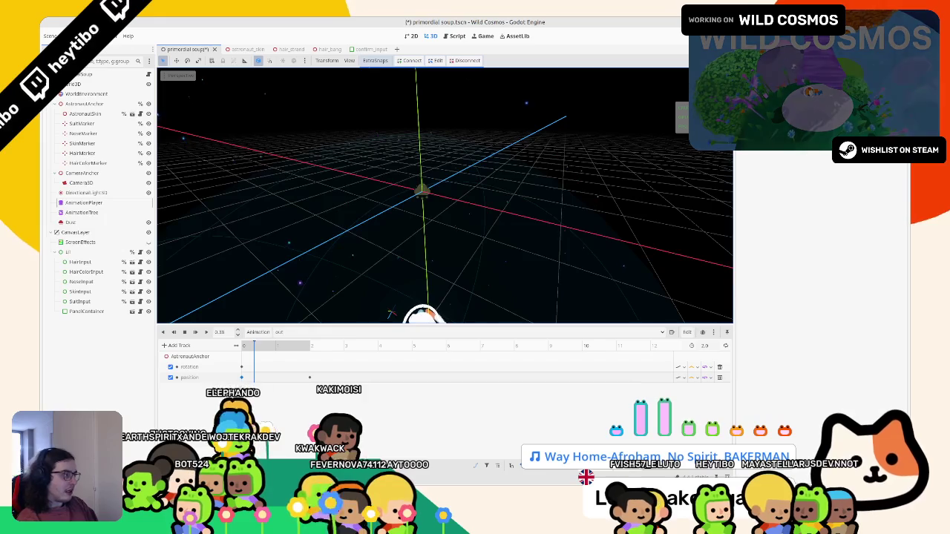
pyautogui.click(224, 341)
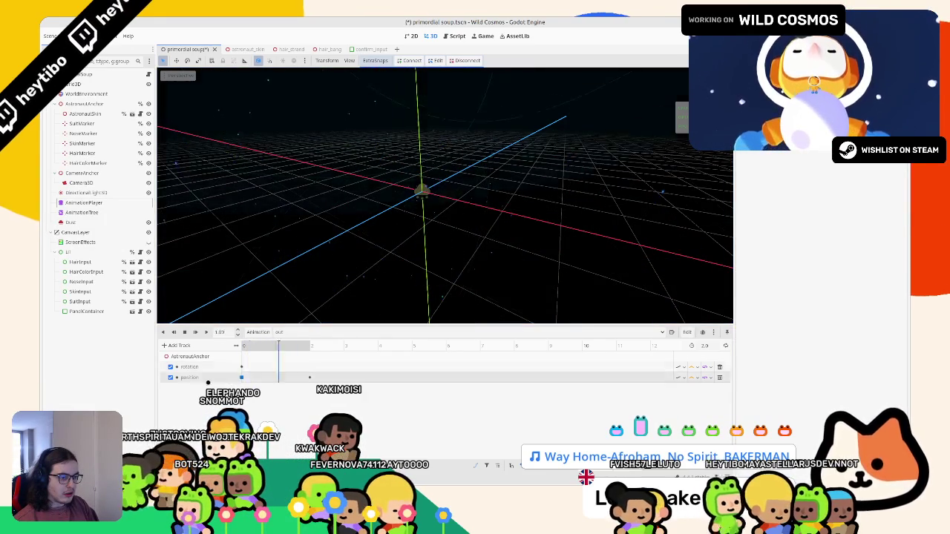
pyautogui.click(239, 379)
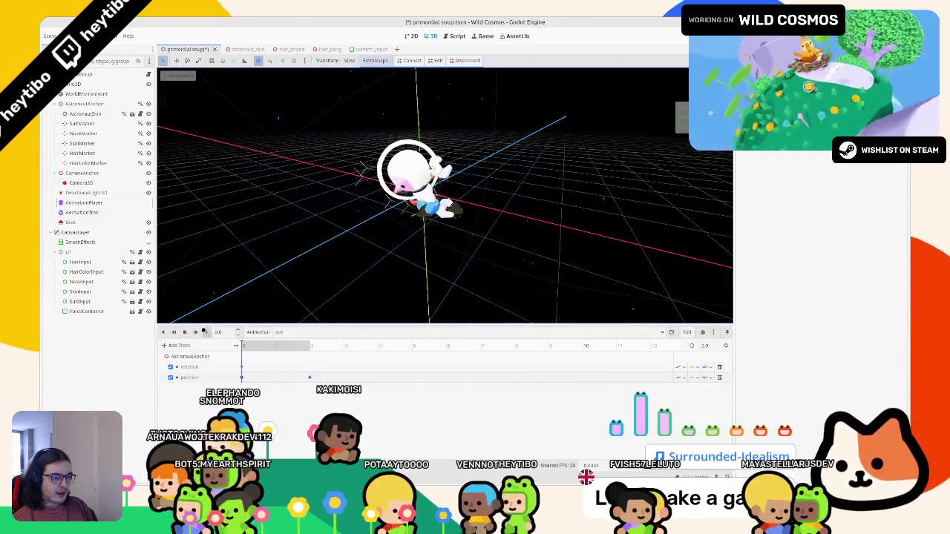
pyautogui.click(194, 333)
pyautogui.click(194, 332)
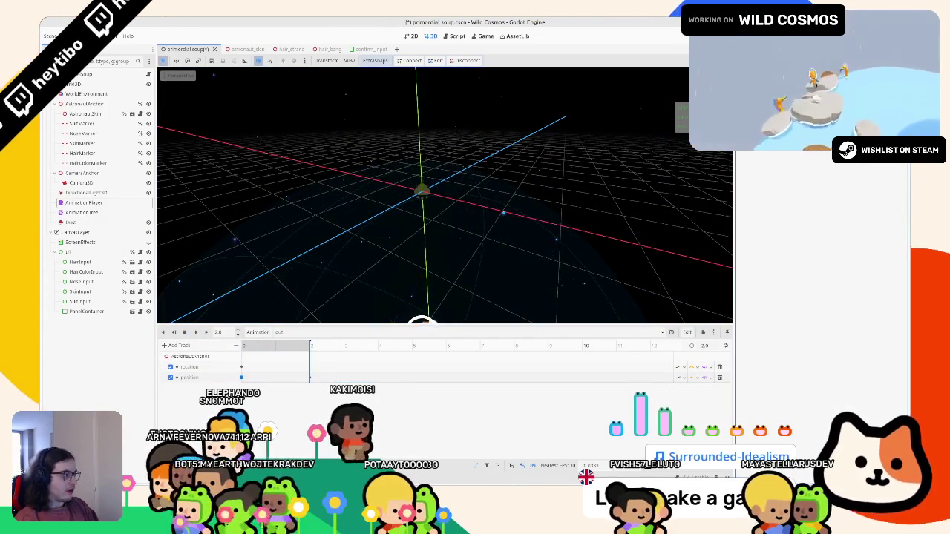
pyautogui.click(195, 333)
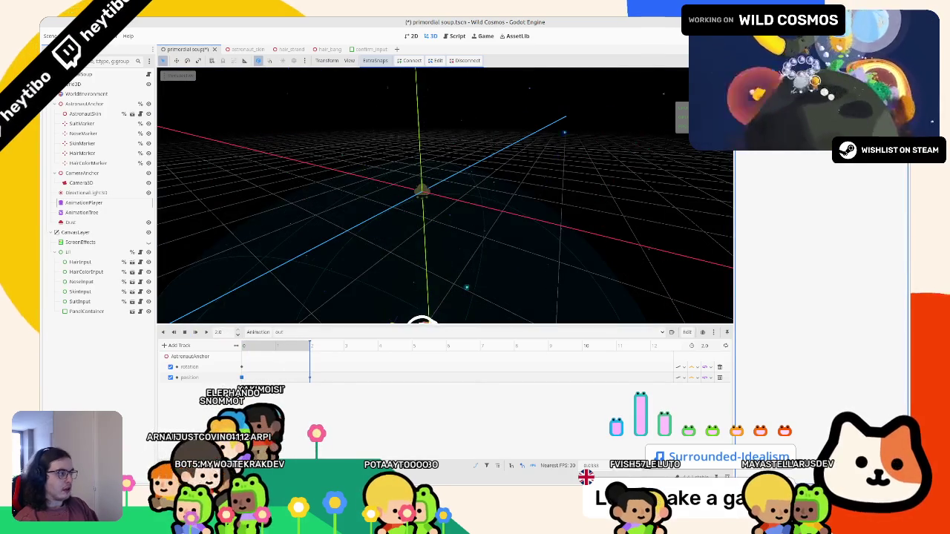
pyautogui.hotkey('shift', 'd')
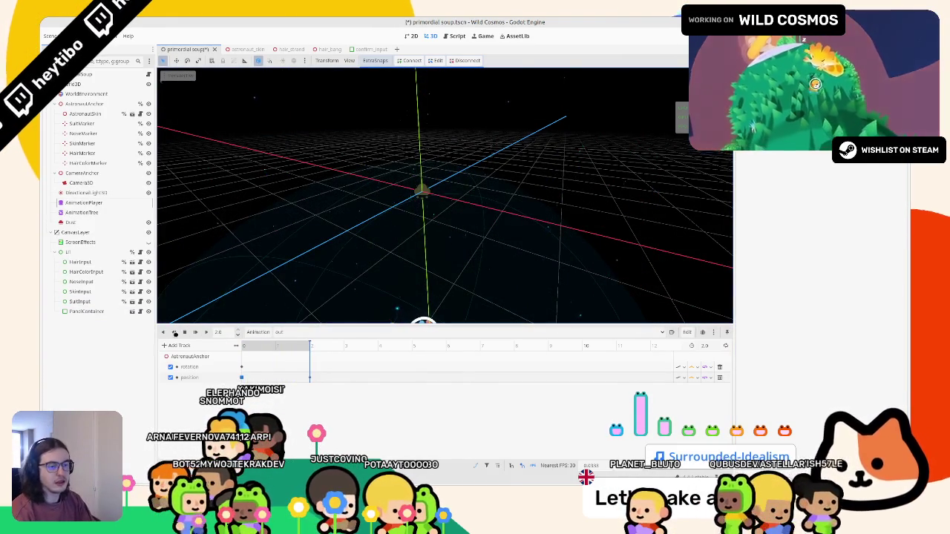
pyautogui.hotkey('shift', 'd')
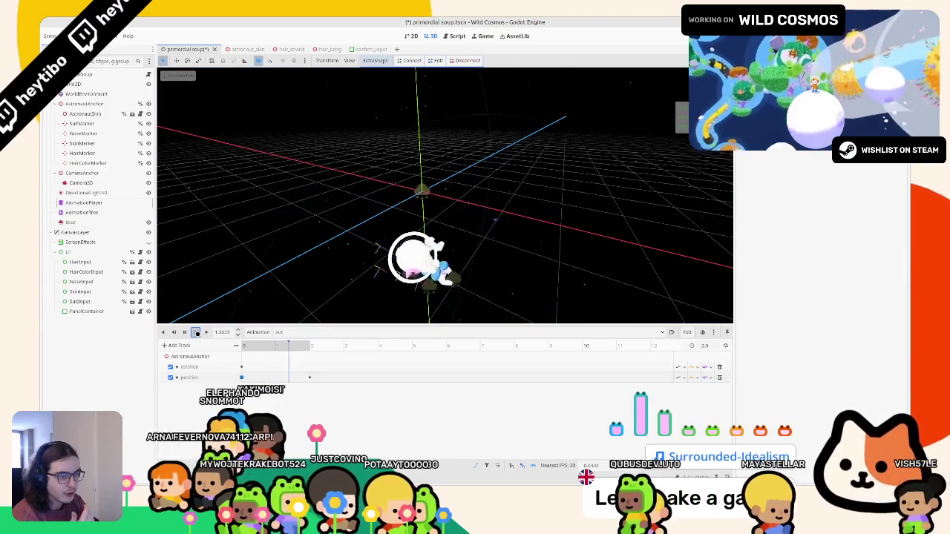
pyautogui.click(276, 367)
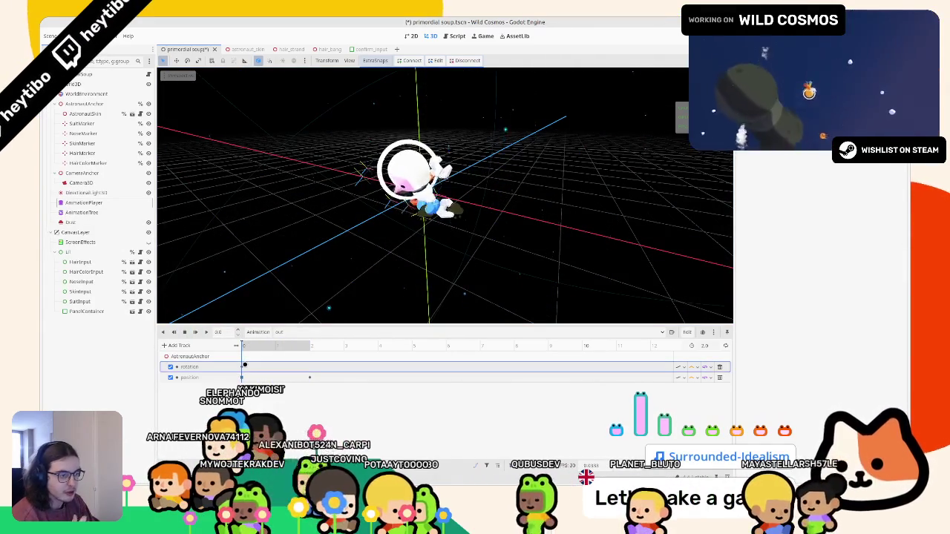
pyautogui.hotkey('shift', 'd')
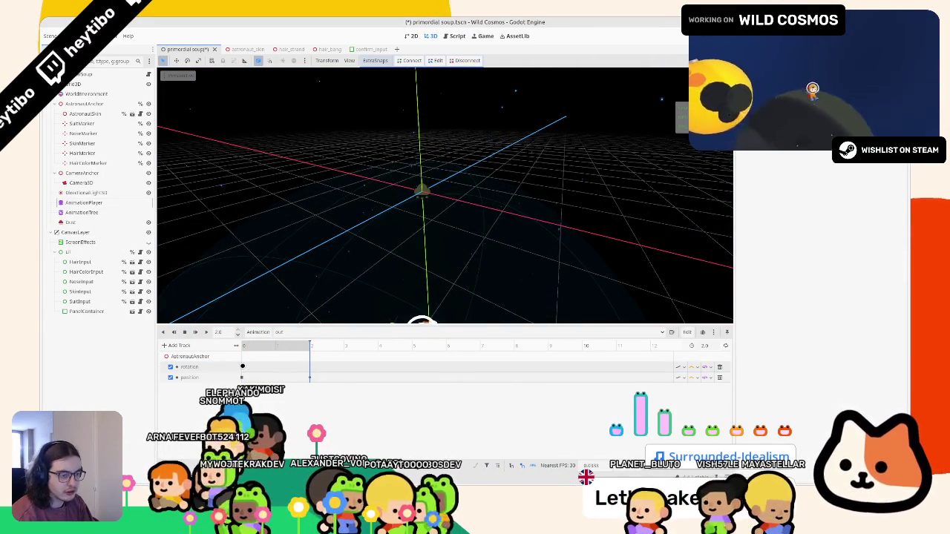
pyautogui.press('Escape')
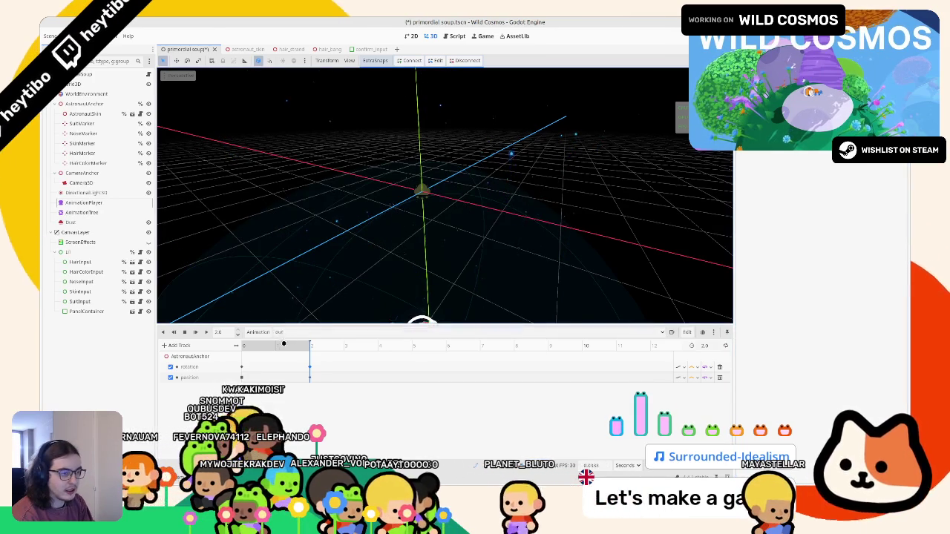
pyautogui.hotkey('shift', 'd')
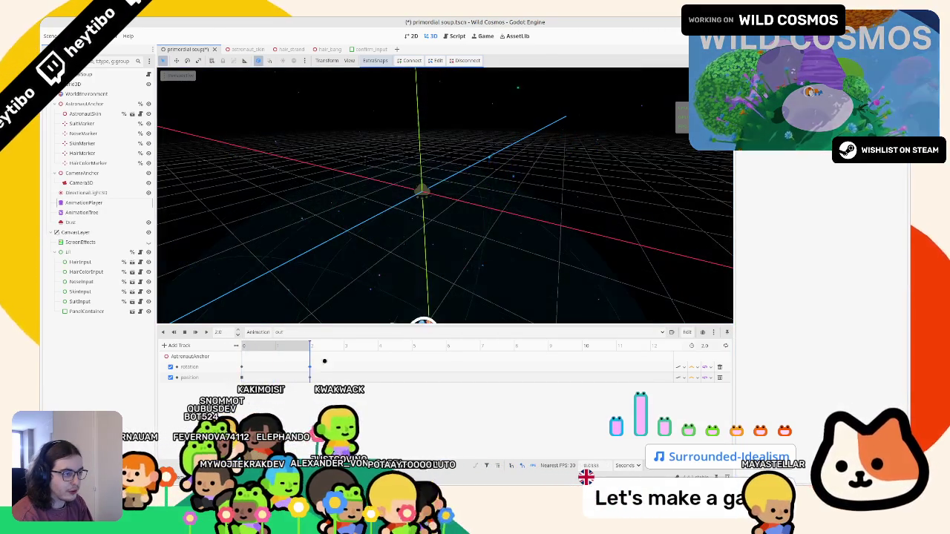
# Drag the 'out' animation's rotation keyframes slightly later, replaying the animation in between.
pyautogui.click(245, 363)
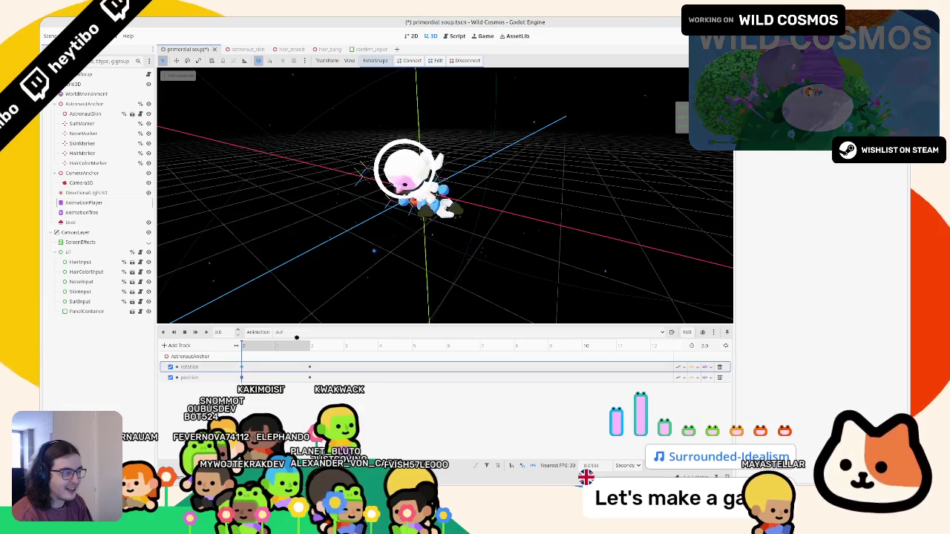
pyautogui.press('Escape')
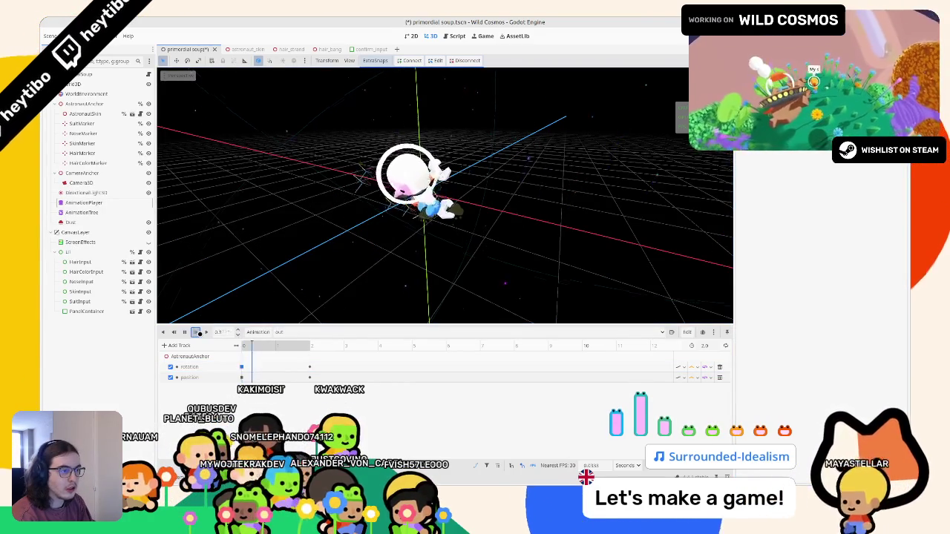
pyautogui.click(196, 332)
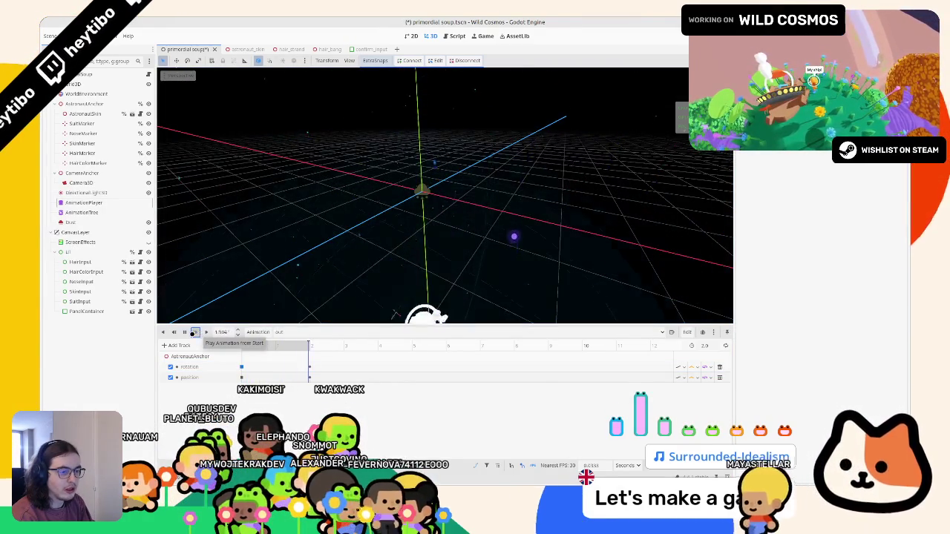
pyautogui.moveTo(241, 367); pyautogui.dragTo(243, 373)
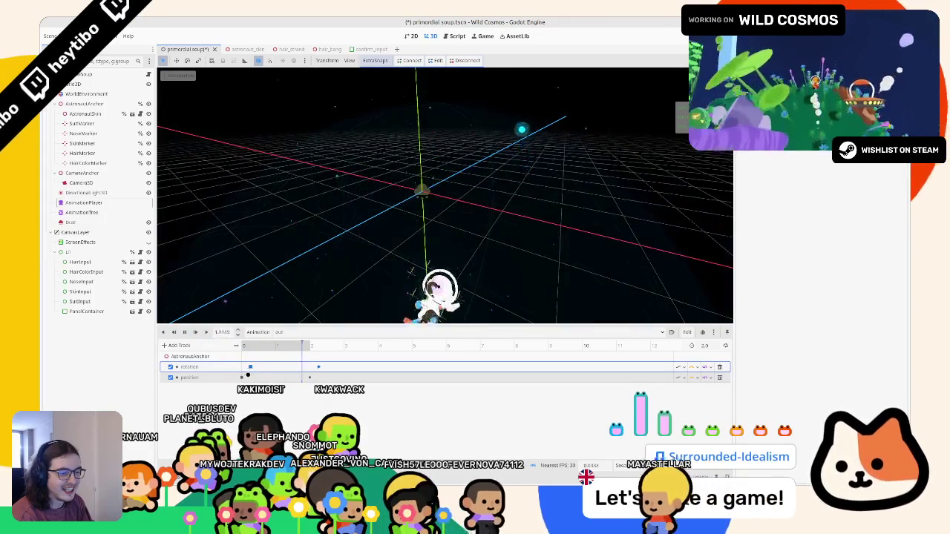
pyautogui.click(301, 362)
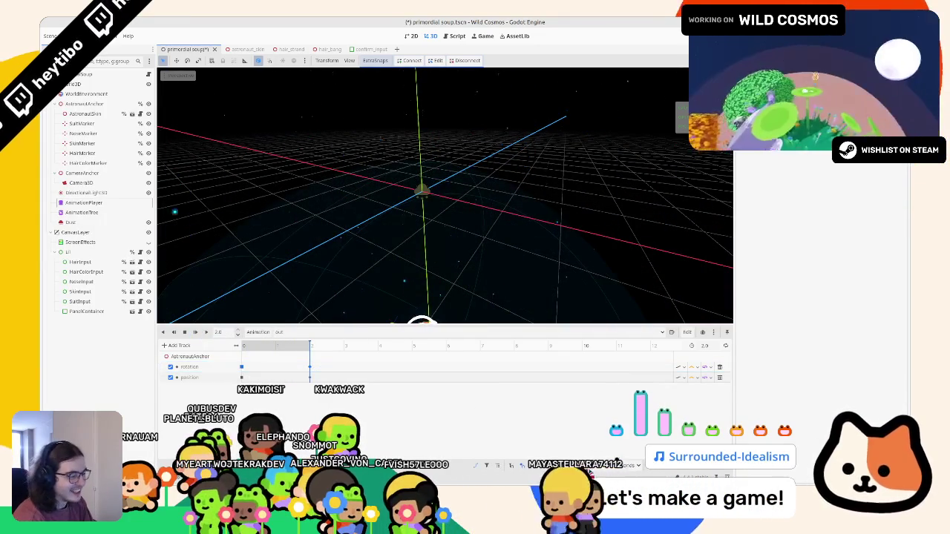
pyautogui.moveTo(241, 367); pyautogui.dragTo(251, 369)
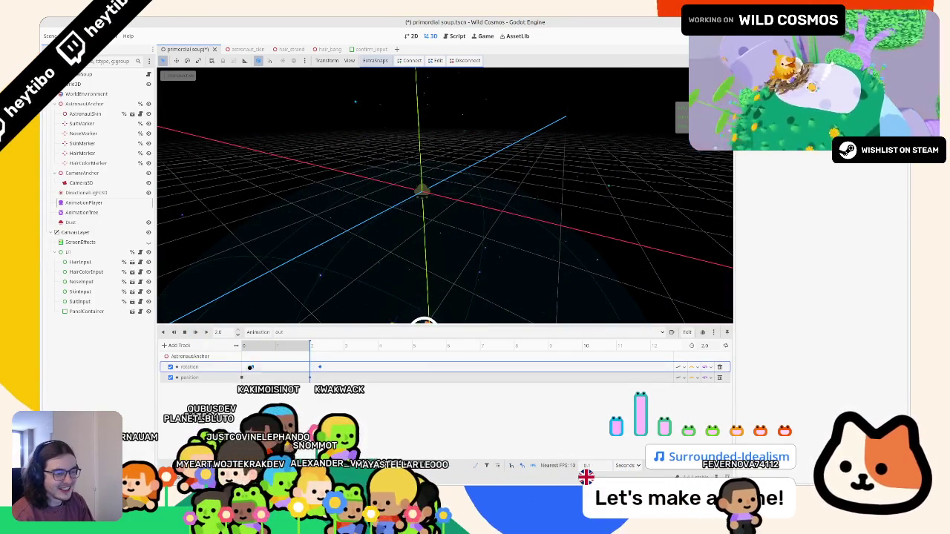
# Play 'out', undo the rotation keyframe shift, and replay the animation from the start.
pyautogui.click(195, 332)
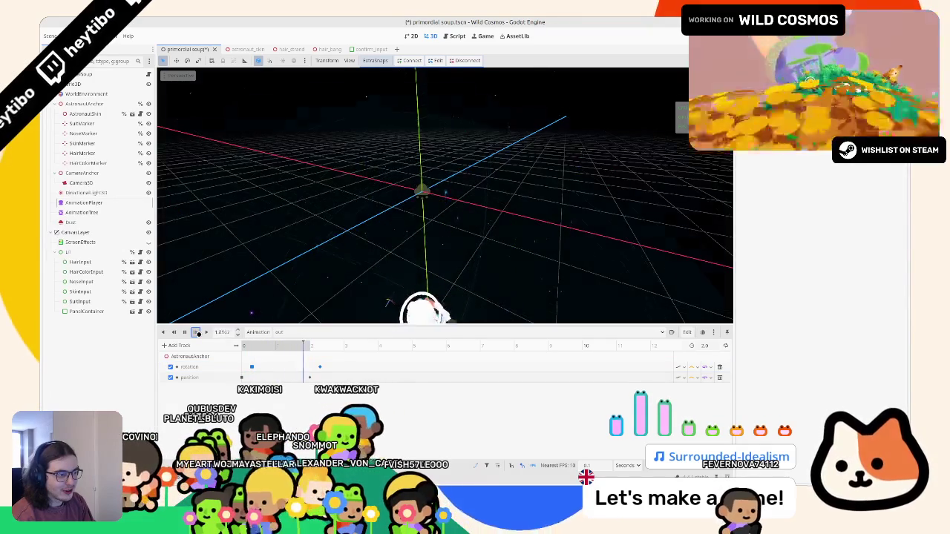
pyautogui.hotkey('ctrl', 'z')
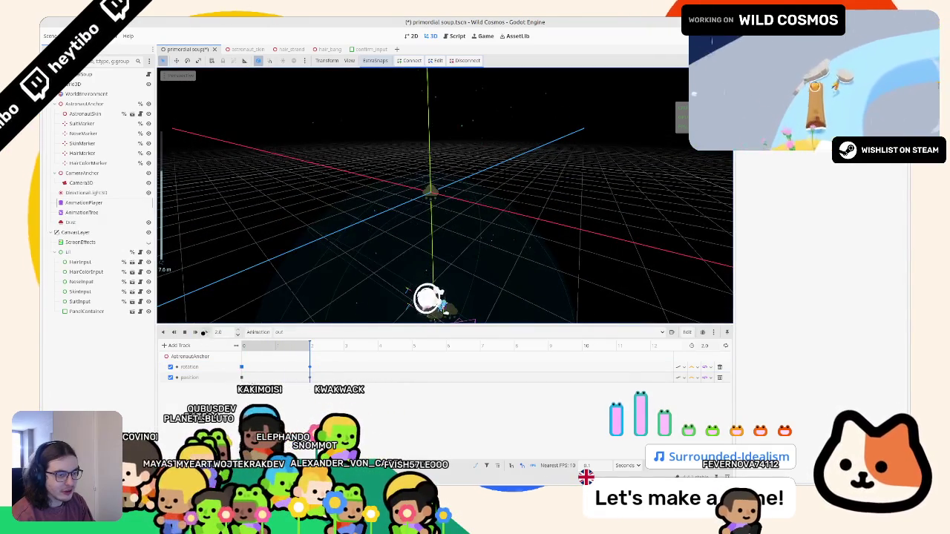
pyautogui.click(204, 331)
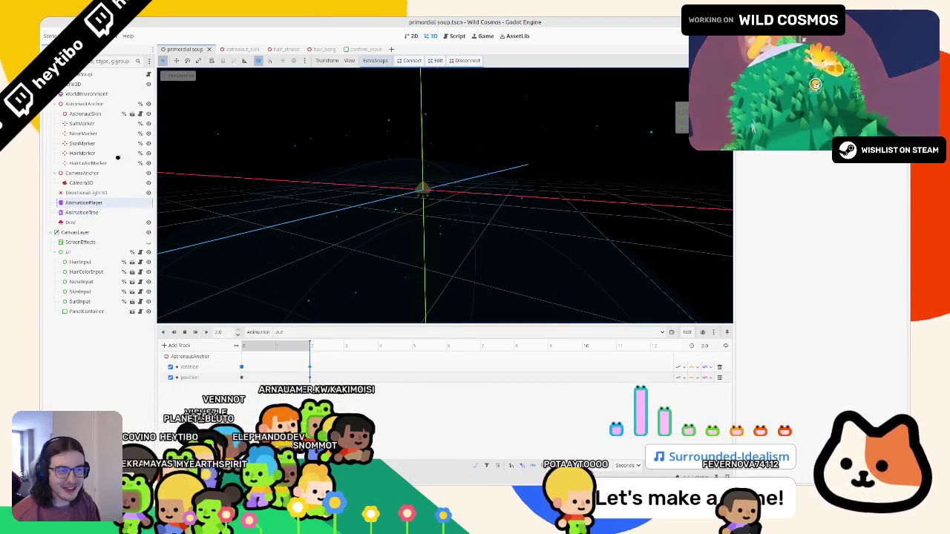
# Add an 'out' animation state to the AnimationTree's StateMachine graph.
pyautogui.click(75, 213)
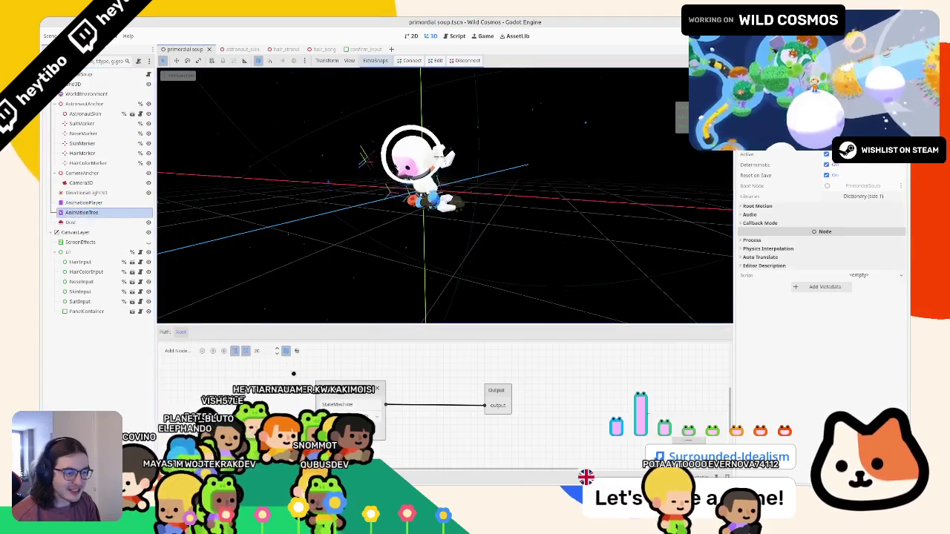
pyautogui.rightClick(399, 386)
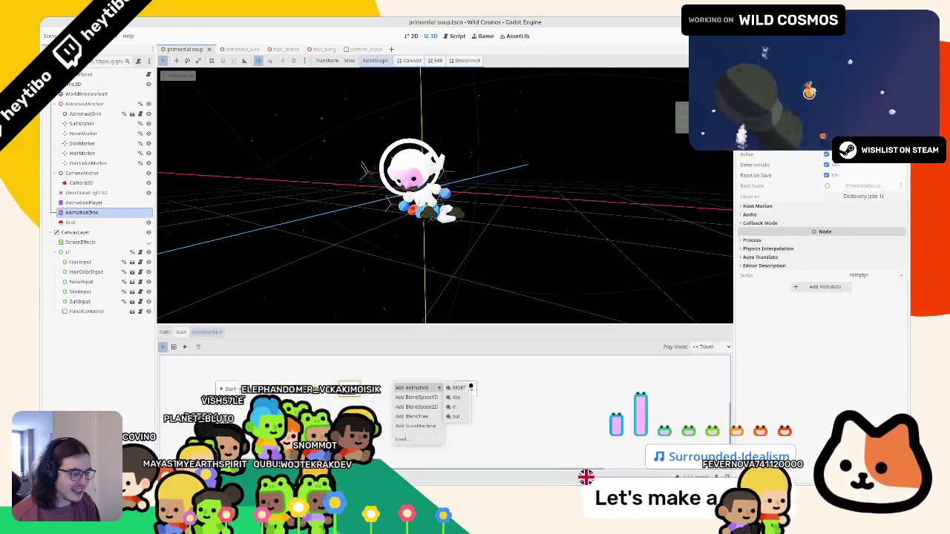
pyautogui.click(455, 407)
pyautogui.rightClick(427, 382)
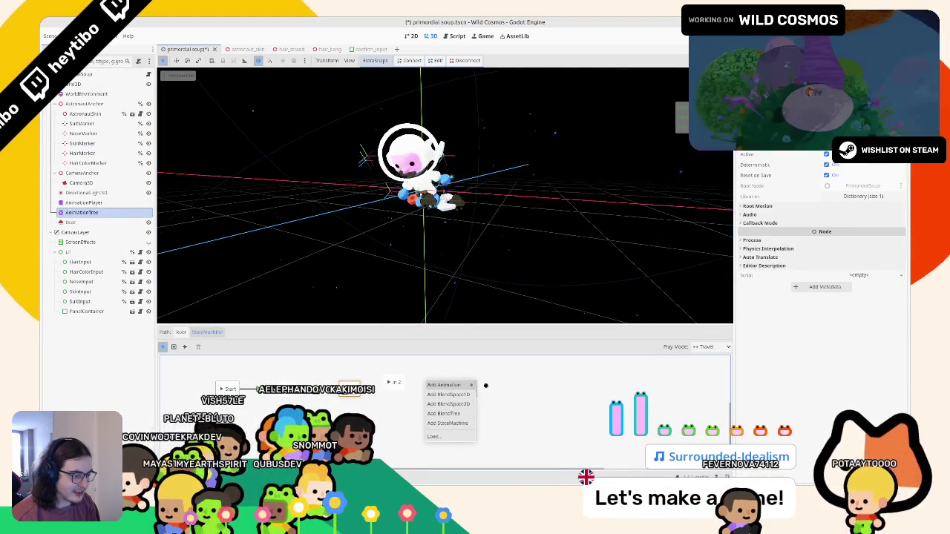
pyautogui.click(488, 413)
pyautogui.click(400, 386)
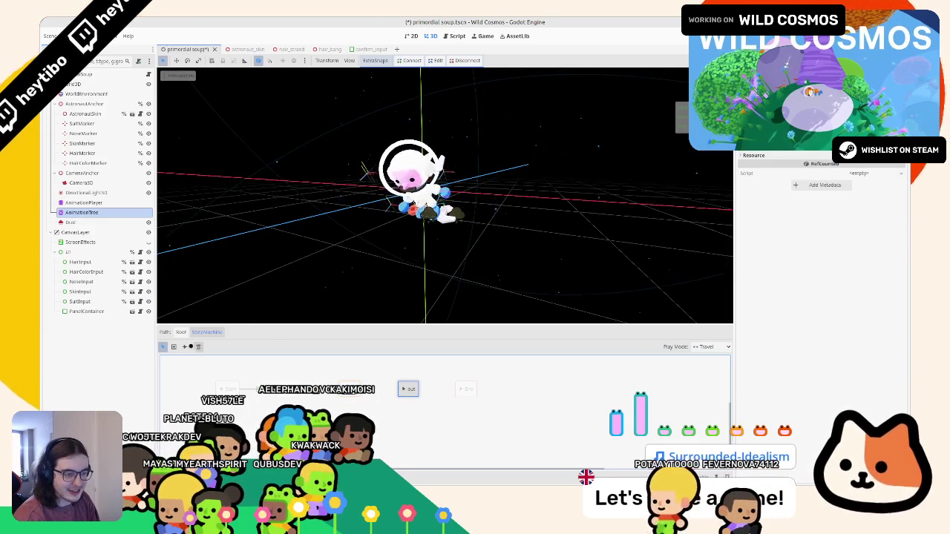
# Connect a transition from Start into the 'out' state, then return to select mode.
pyautogui.click(184, 346)
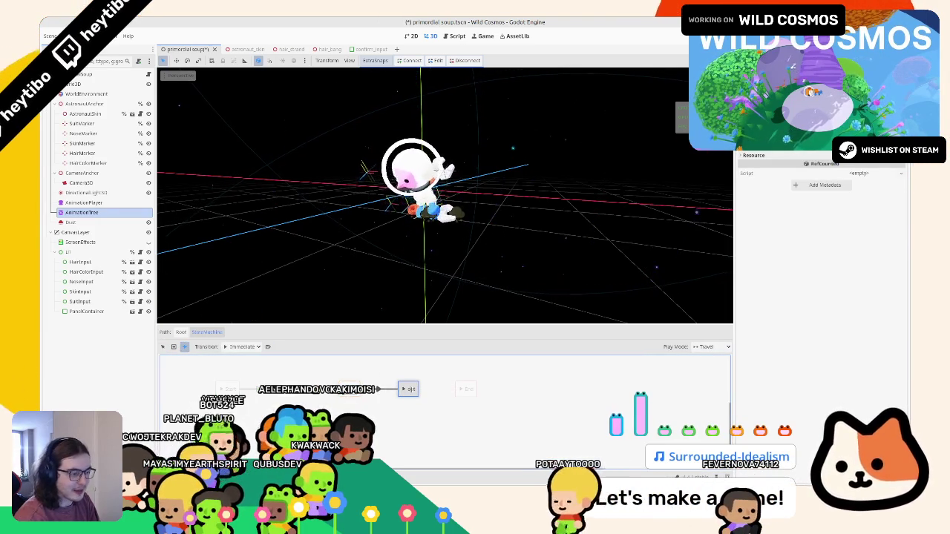
pyautogui.moveTo(375, 389); pyautogui.dragTo(408, 389)
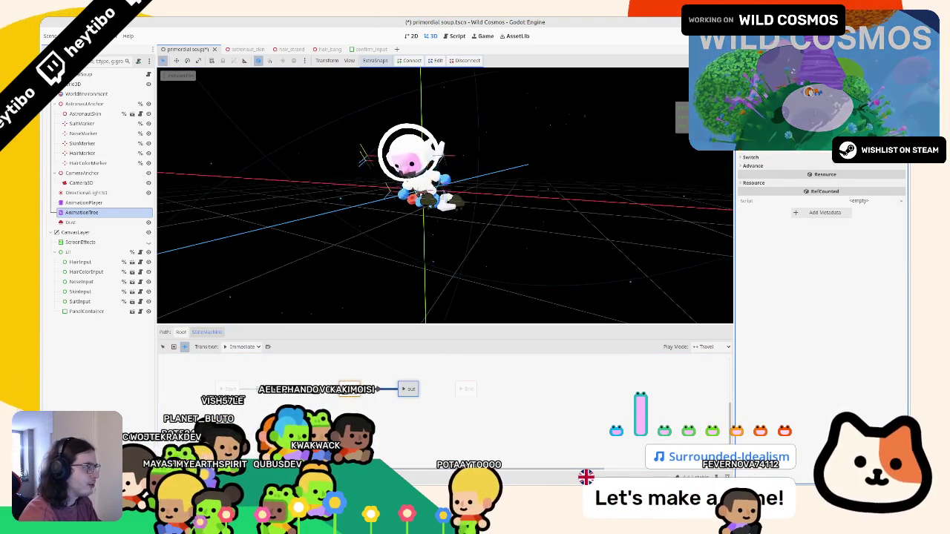
pyautogui.click(346, 362)
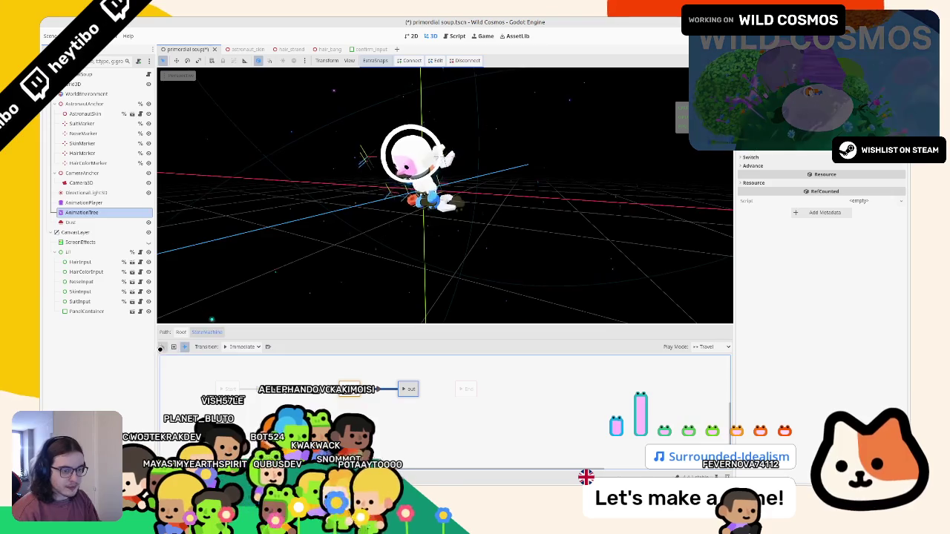
pyautogui.press('Escape')
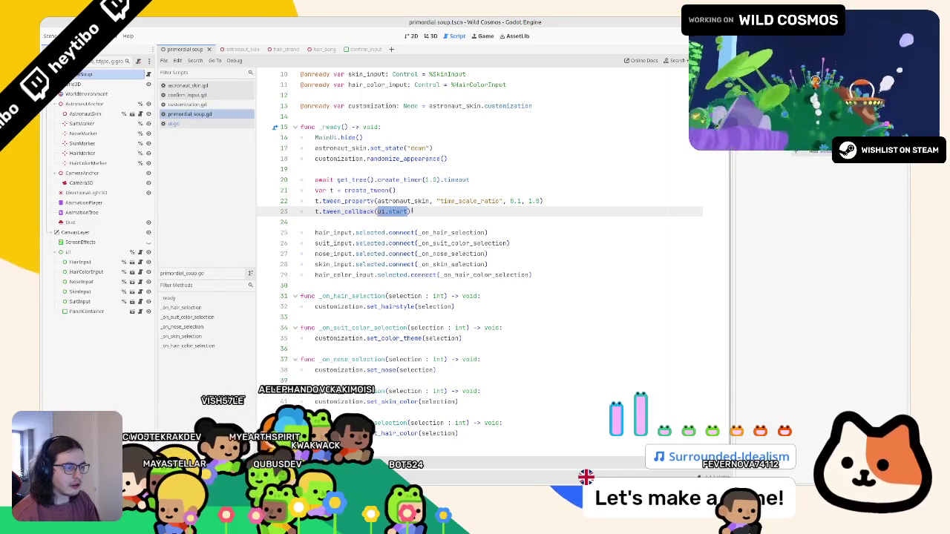
# Make room after the signal connections in _ready, removing stray characters and line 31.
pyautogui.tripleClick(346, 148)
pyautogui.click(345, 288)
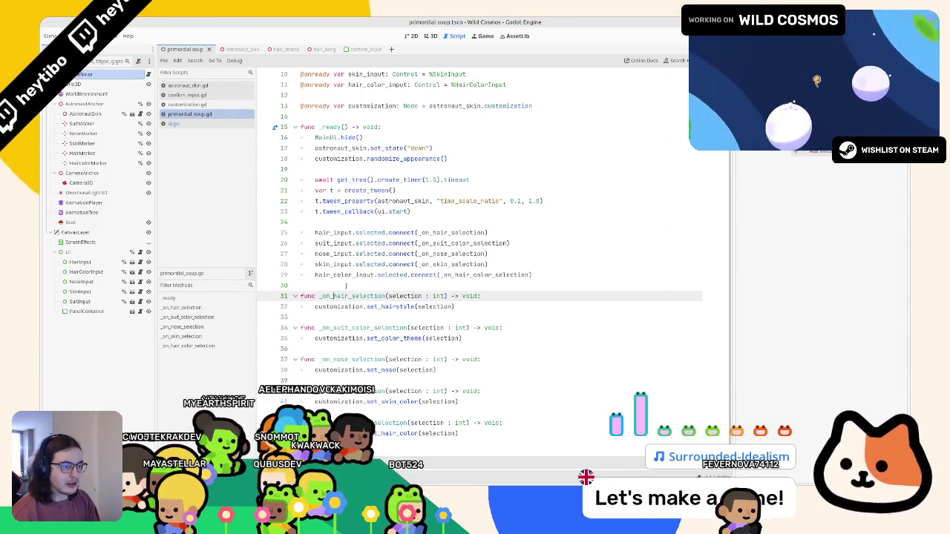
pyautogui.press('Return')
pyautogui.press('Return')
pyautogui.press('Up')
pyautogui.write('#')
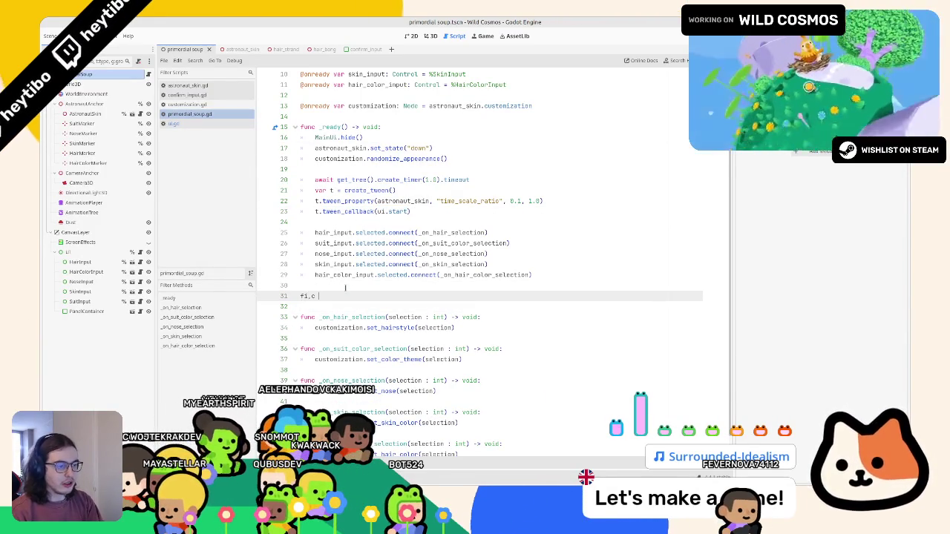
pyautogui.press('BackSpace')
pyautogui.scroll(1, 345, 288)
pyautogui.press('BackSpace')
pyautogui.press('BackSpace')
pyautogui.press('BackSpace')
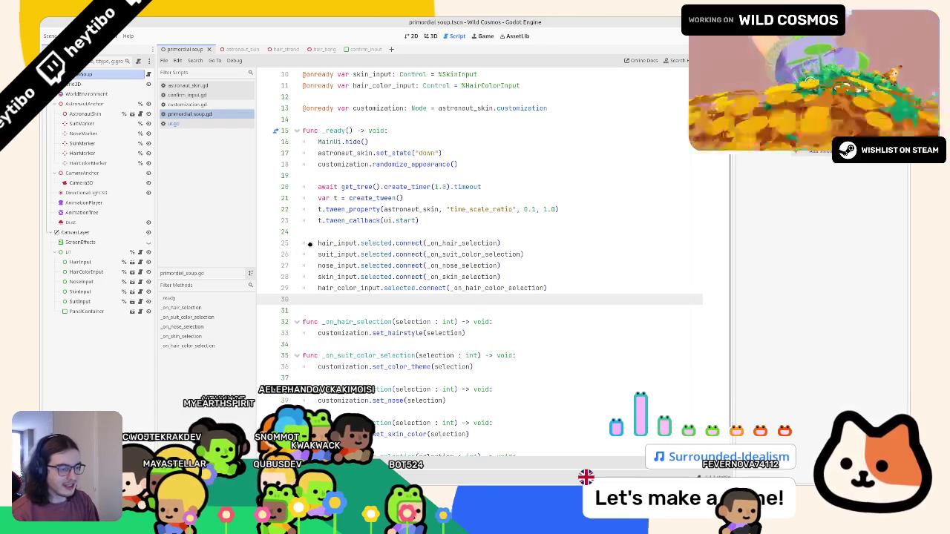
pyautogui.scroll(-1, 315, 246)
# Write 'func _on_submit():' with 'pass' as its body and save primordial_soup.gd.
pyautogui.press('Return')
pyautogui.write('func _')
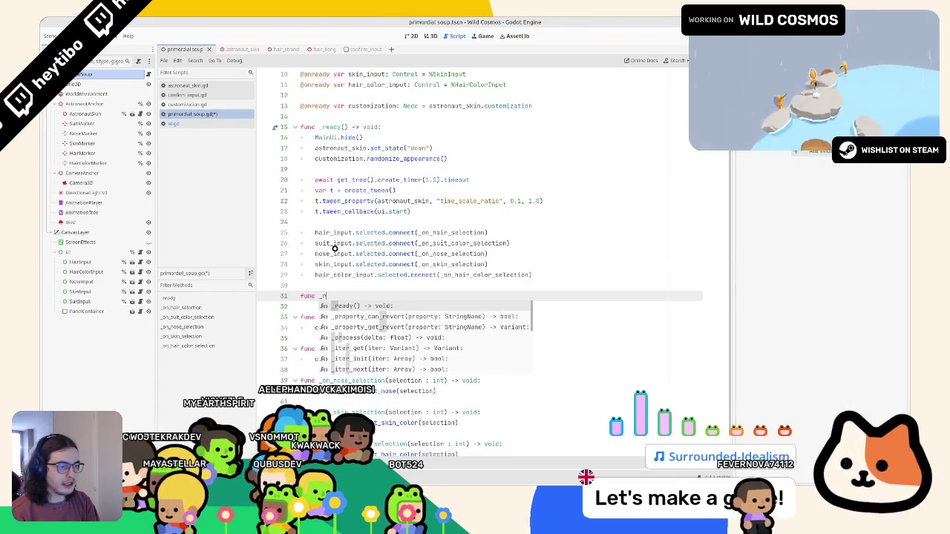
pyautogui.write('on_su')
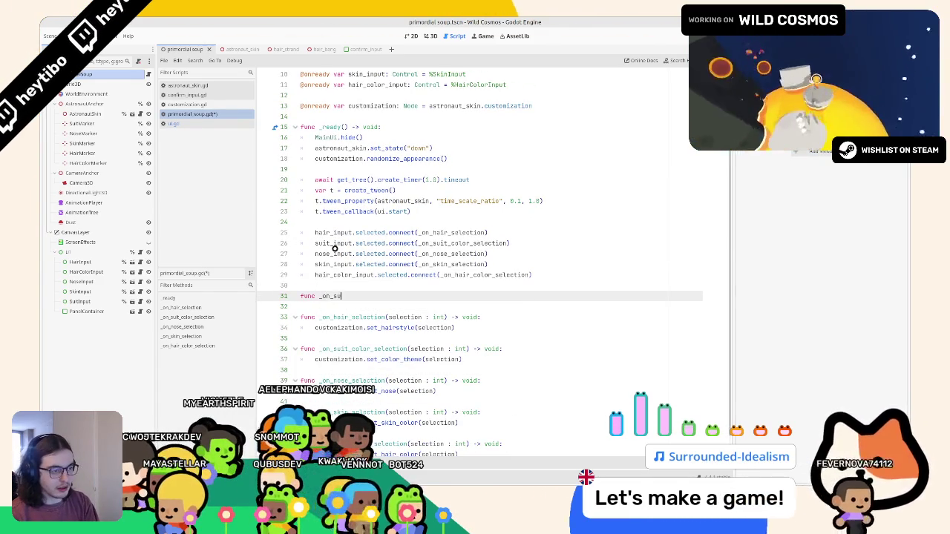
pyautogui.write('bmit():')
pyautogui.press('Return')
pyautogui.write('pass')
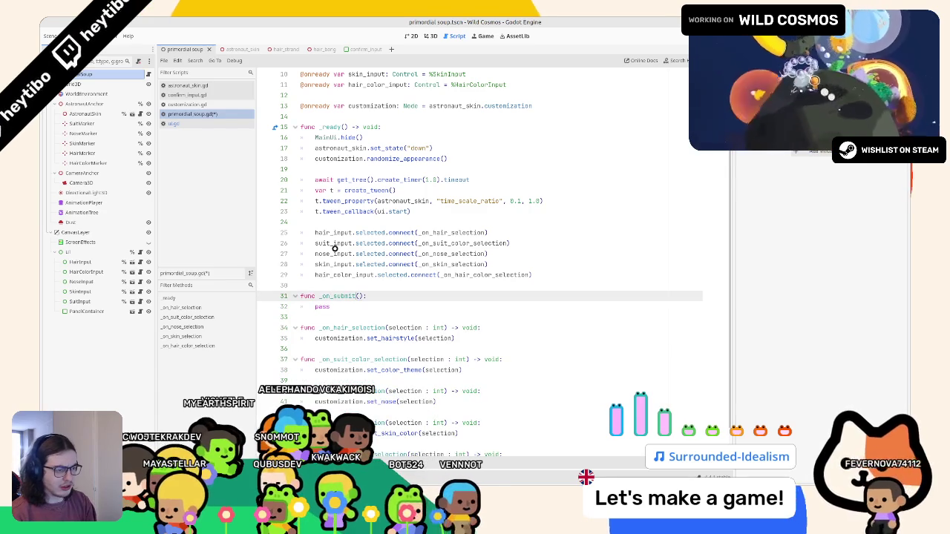
pyautogui.hotkey('ctrl', 's')
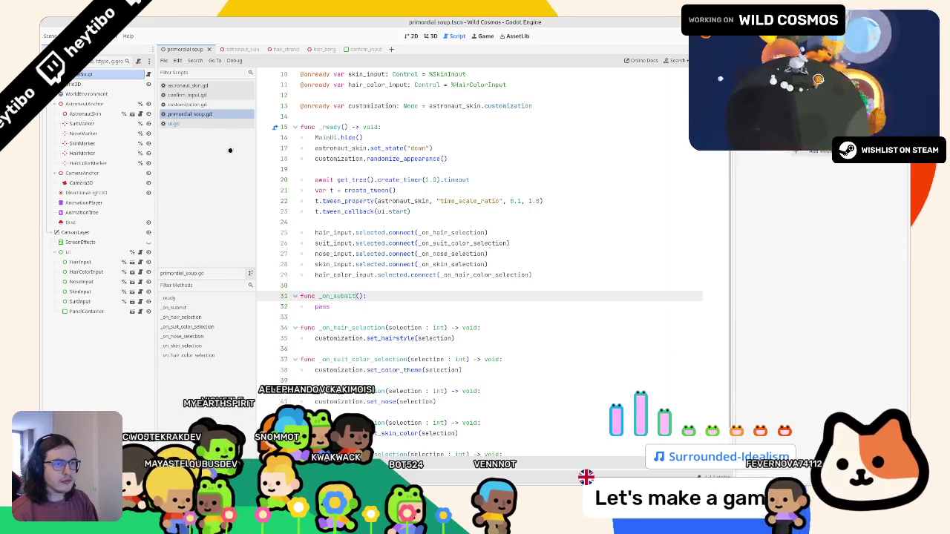
# Browse the open scripts, then close astronaut_skin.gd and customization.gd.
pyautogui.click(201, 123)
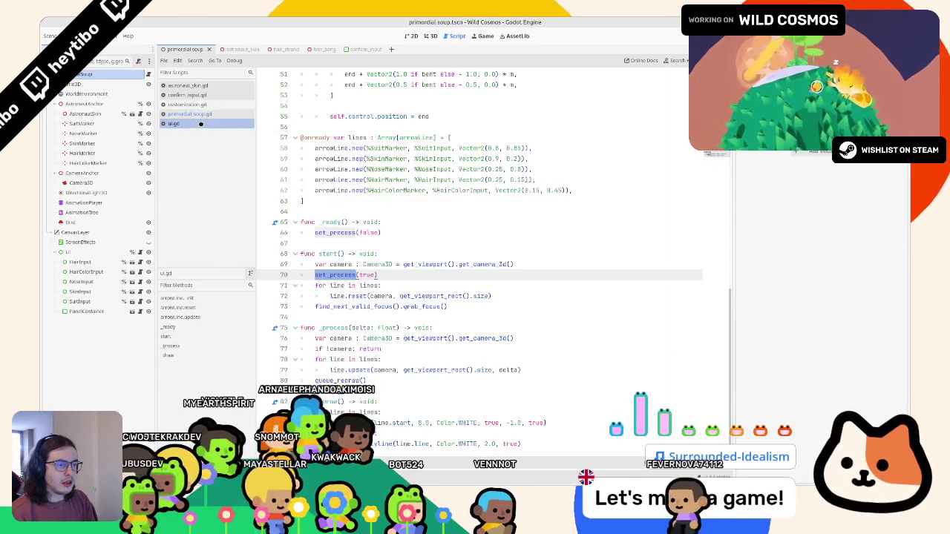
pyautogui.click(199, 114)
pyautogui.click(208, 103)
pyautogui.click(211, 95)
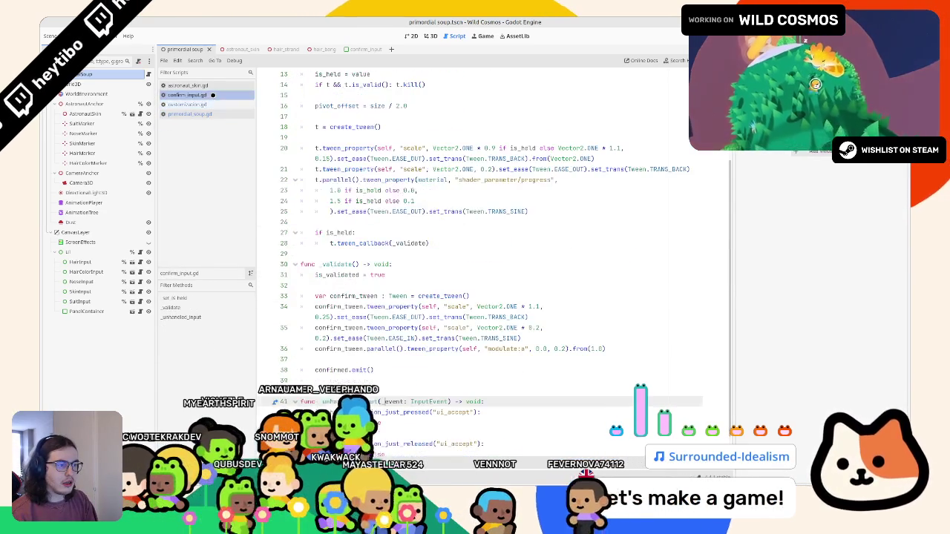
pyautogui.click(215, 86)
pyautogui.click(214, 95)
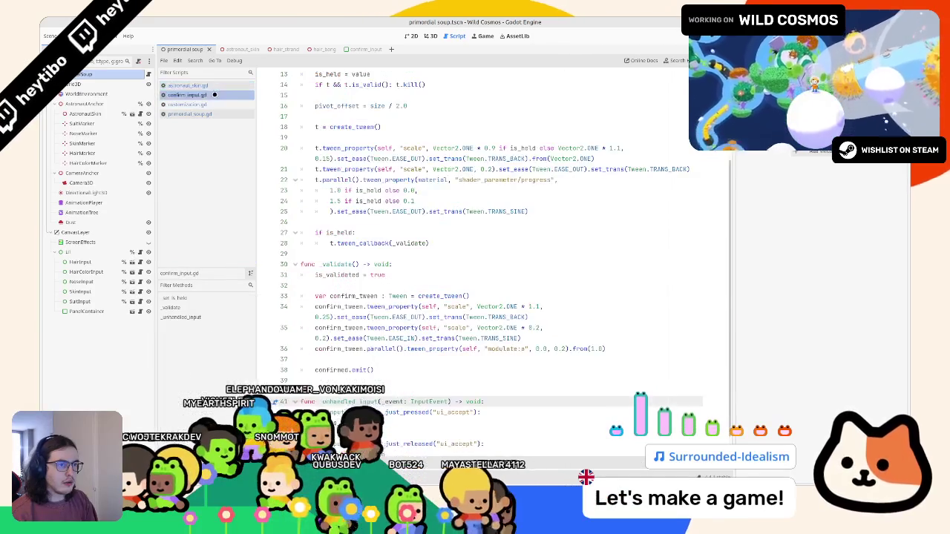
pyautogui.click(215, 86)
pyautogui.middleClick(208, 104)
pyautogui.middleClick(215, 86)
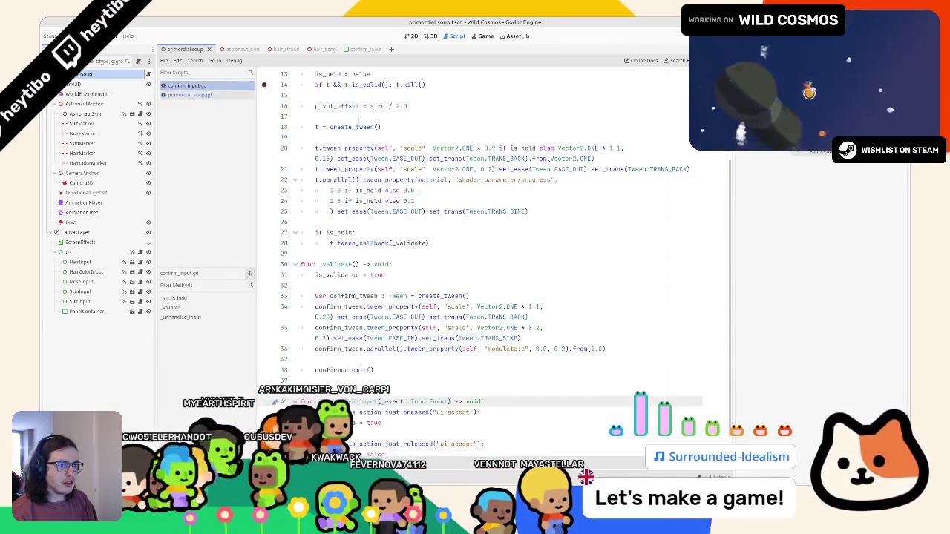
pyautogui.scroll(4, 381, 200)
# Rename _on_submit to _on_confirmed using the confirmed signal name, then open the confirm_input scene.
pyautogui.doubleClick(330, 148)
pyautogui.hotkey('ctrl', 'c')
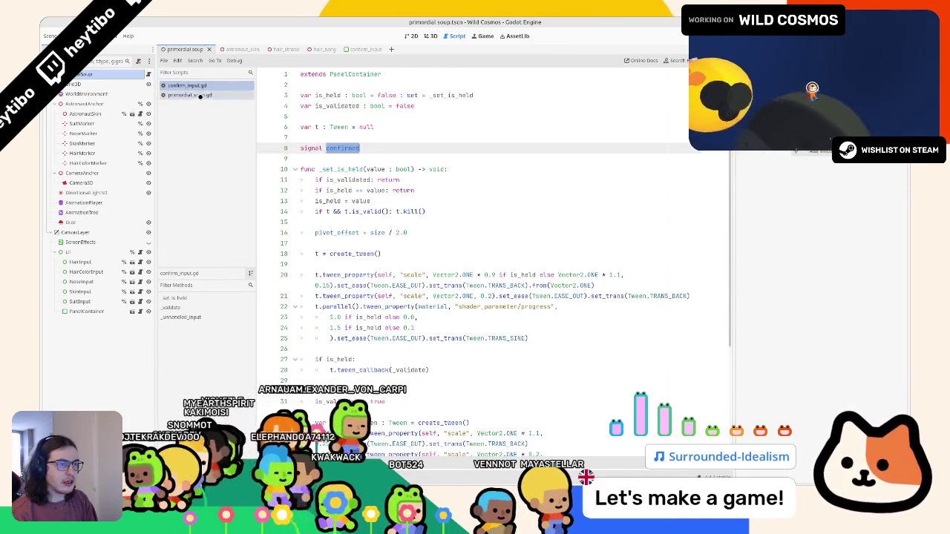
pyautogui.click(200, 95)
pyautogui.doubleClick(336, 278)
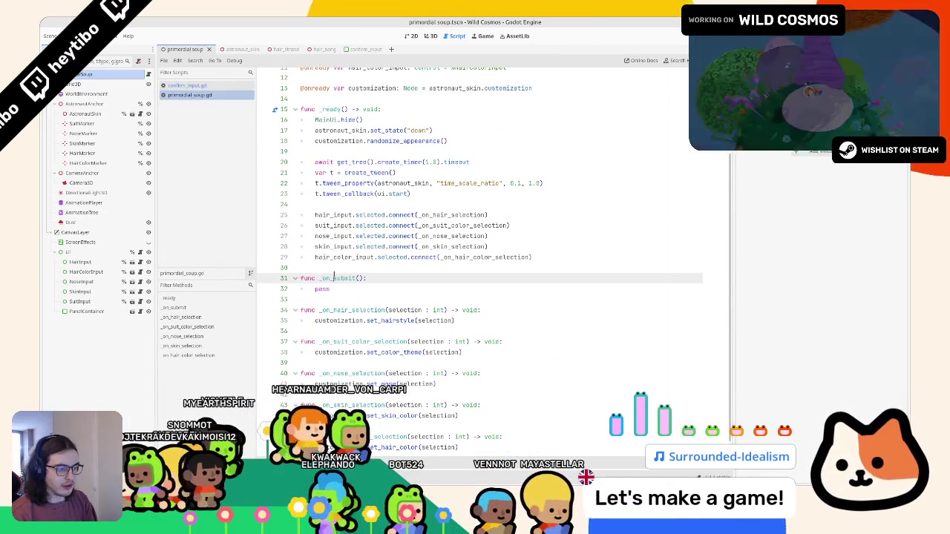
pyautogui.click(335, 278)
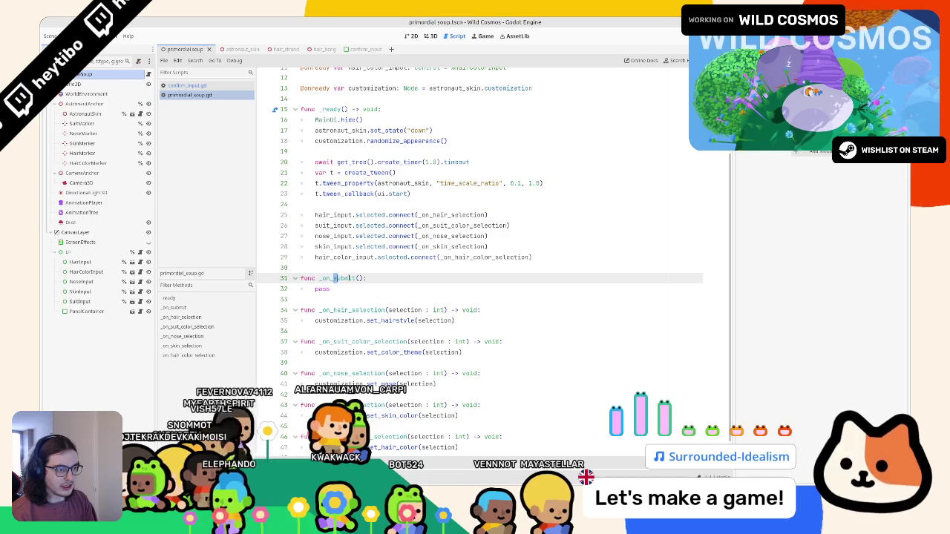
pyautogui.hotkey('ctrl', 'v')
pyautogui.click(540, 256)
pyautogui.press('Return')
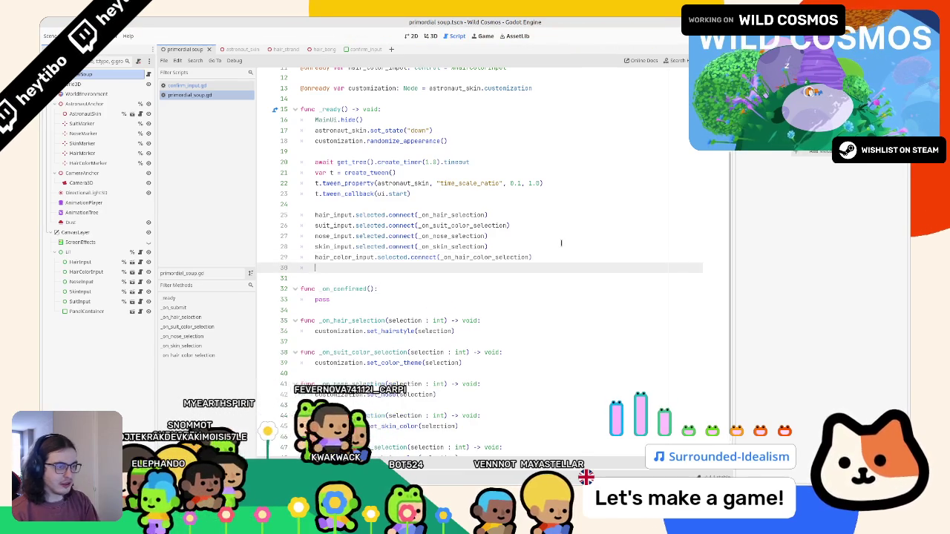
pyautogui.write('conf')
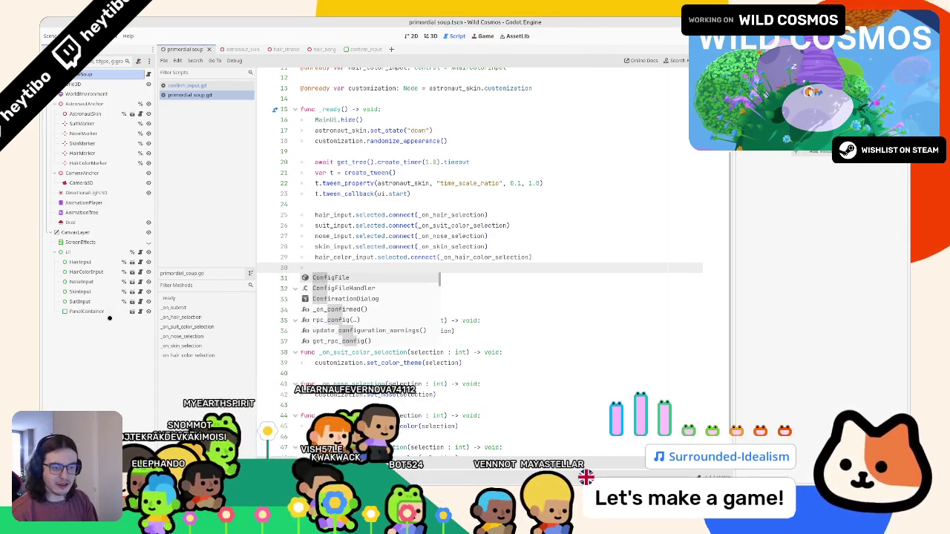
pyautogui.click(99, 311)
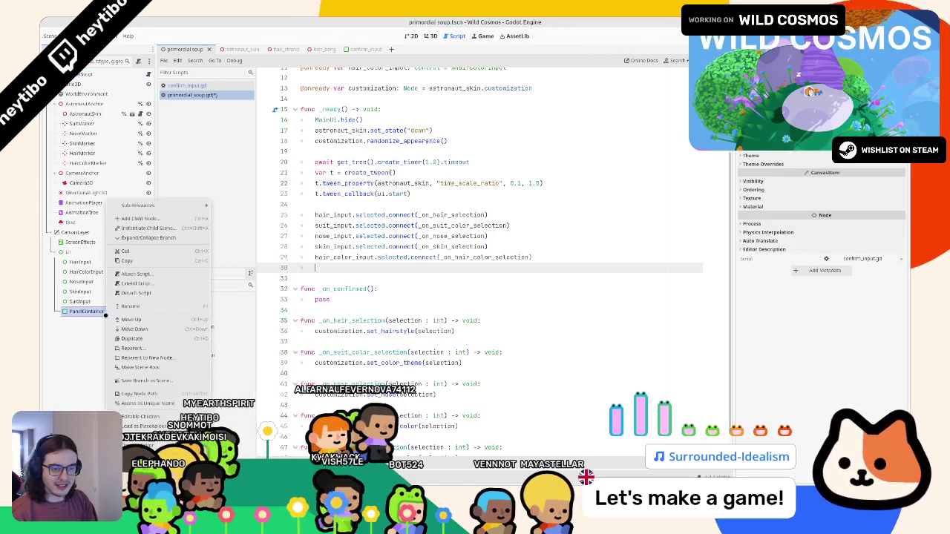
pyautogui.click(362, 50)
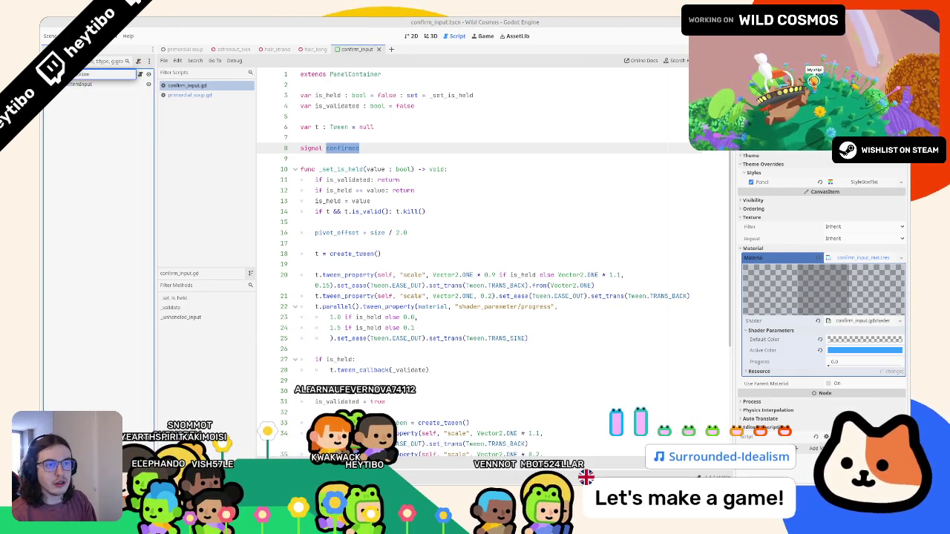
pyautogui.click(82, 84)
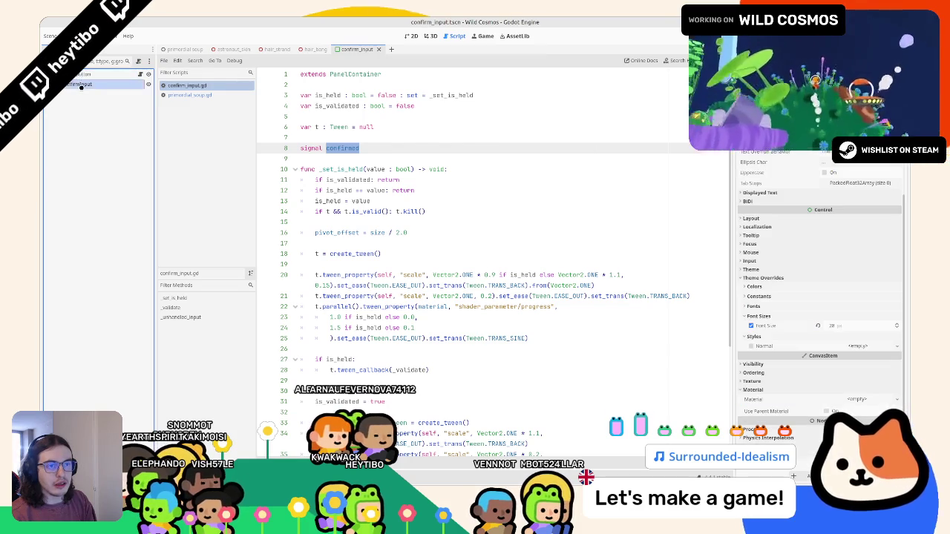
pyautogui.click(172, 49)
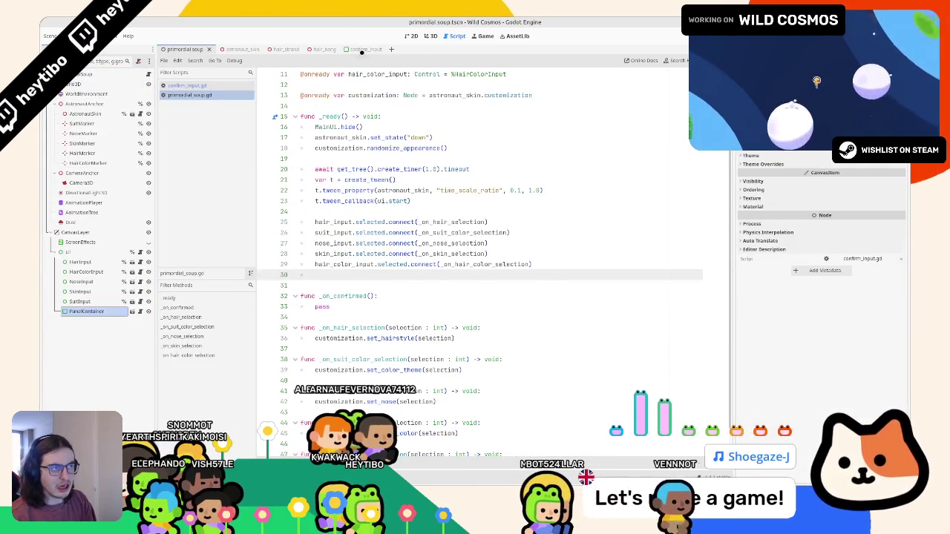
pyautogui.click(133, 311)
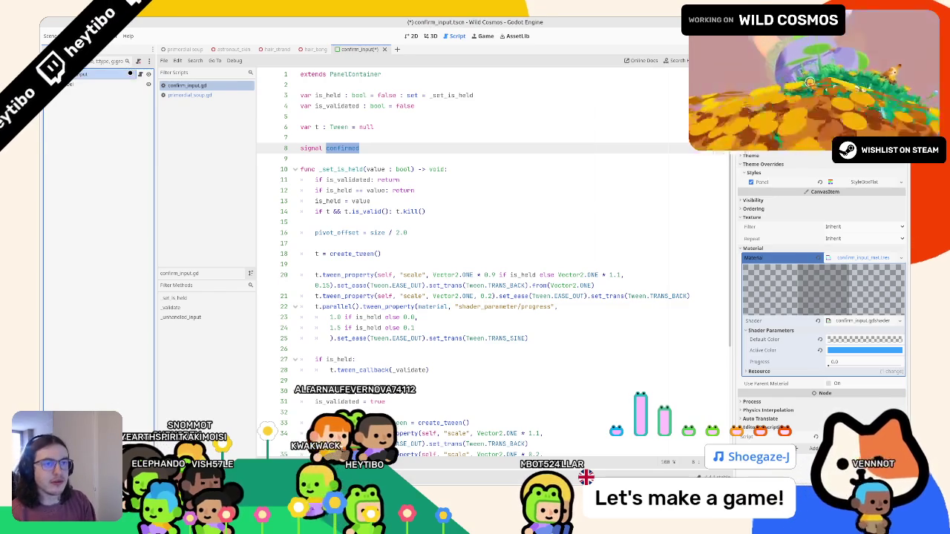
pyautogui.click(165, 48)
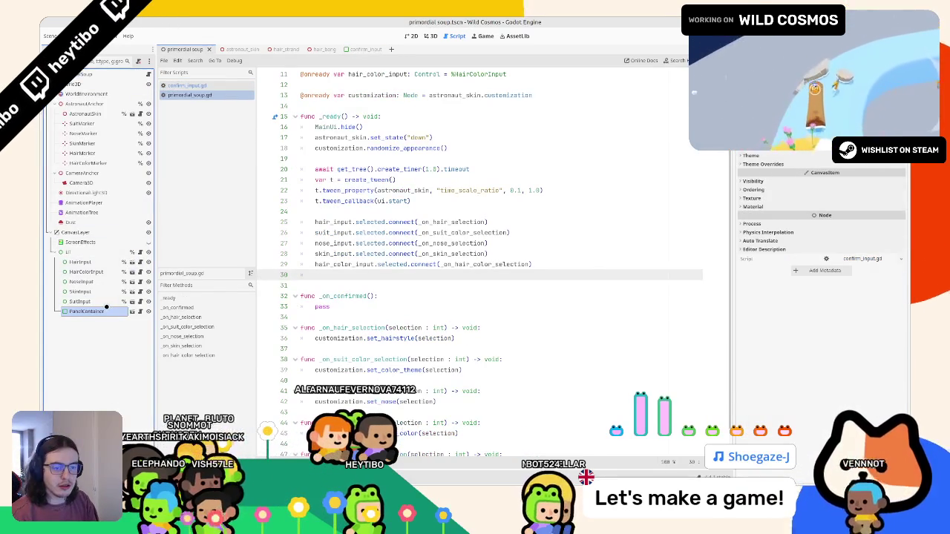
pyautogui.write('ConfirmInput')
pyautogui.press('Return')
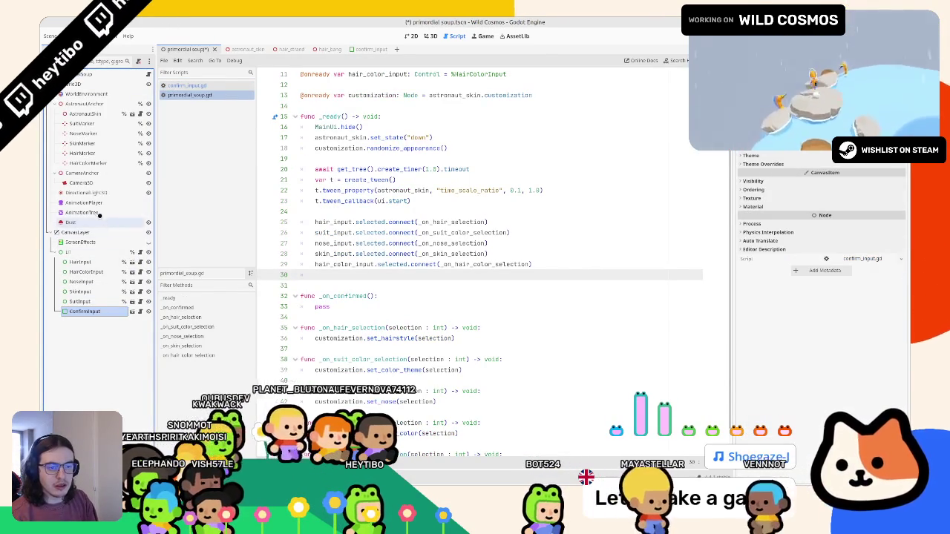
pyautogui.moveTo(85, 311)
pyautogui.mouseDown()
pyautogui.moveTo(341, 171)
pyautogui.moveTo(365, 201)
pyautogui.moveTo(365, 127)
pyautogui.mouseUp()
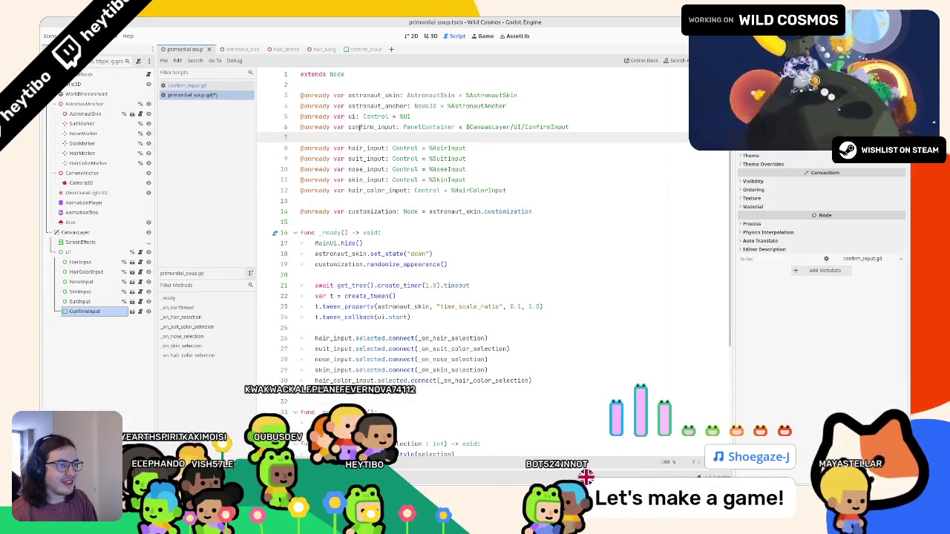
# Add confirm_input.confirmed.connect(_on_confirmed) to _ready and save the script.
pyautogui.doubleClick(371, 127)
pyautogui.scroll(-1, 371, 127)
pyautogui.click(366, 358)
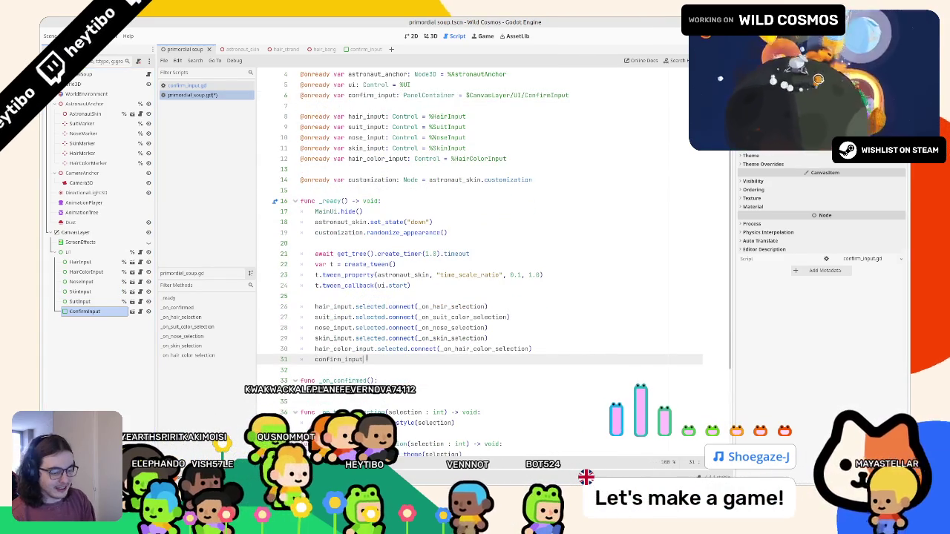
pyautogui.write('.h')
pyautogui.write('confi')
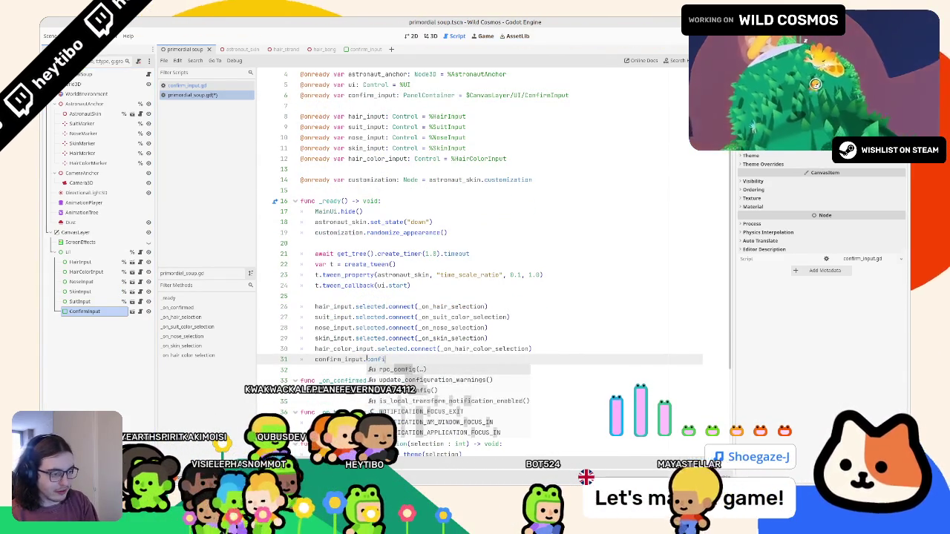
pyautogui.press('Return')
pyautogui.write('.con')
pyautogui.write('nec')
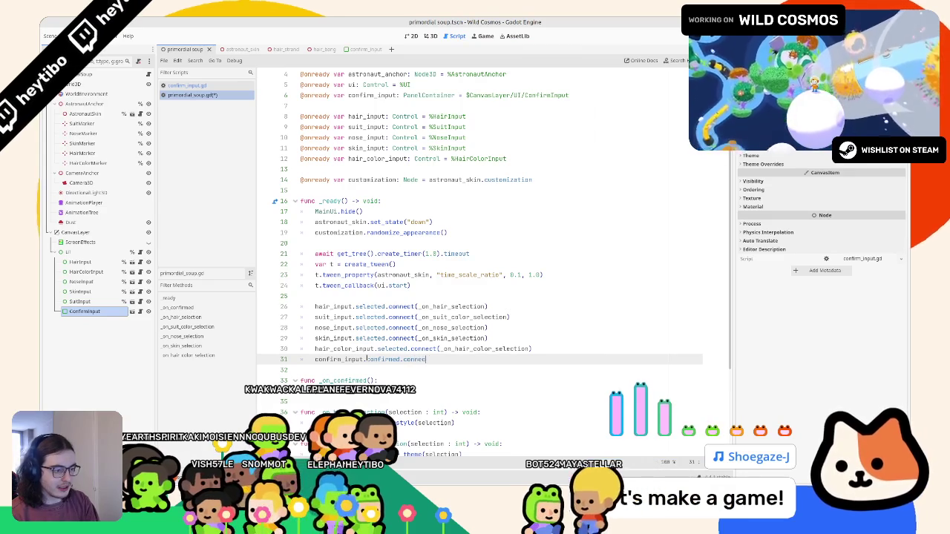
pyautogui.write('t(_on_confirmed(')
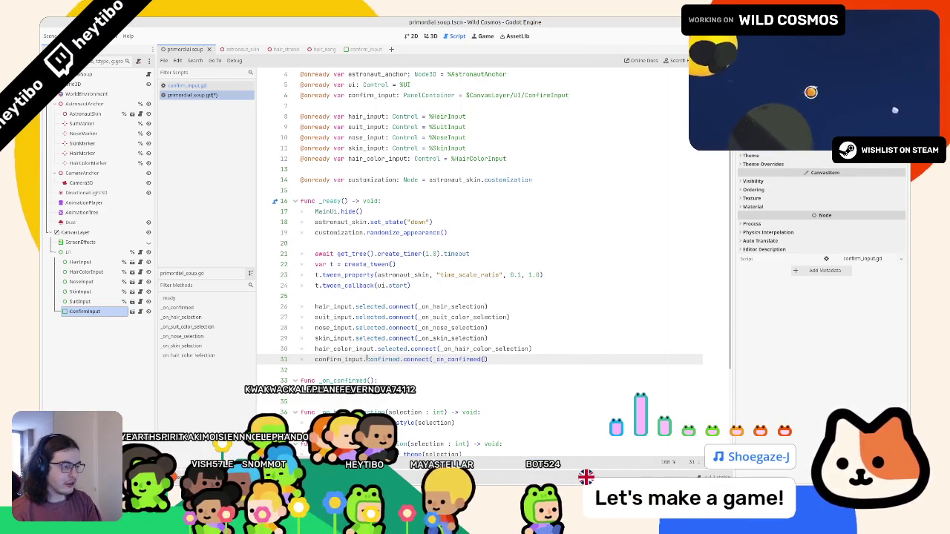
pyautogui.press('Return')
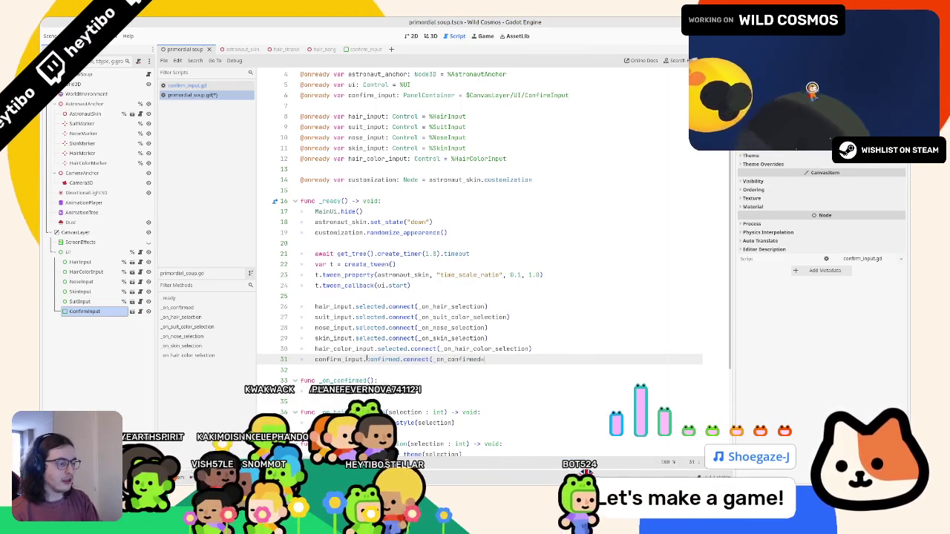
pyautogui.hotkey('ctrl', 's')
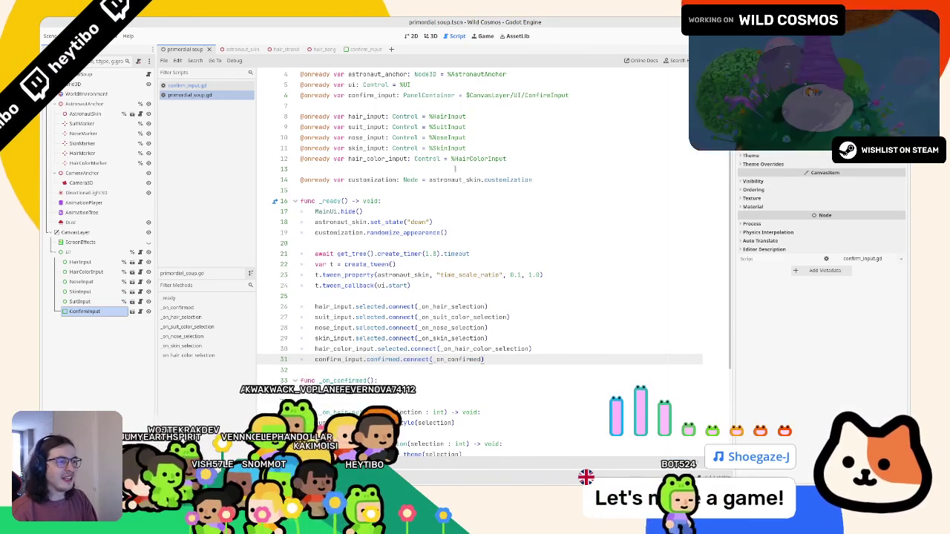
# Review where confirm_input, _on_confirmed and the astronaut_skin.set_state call appear in the script.
pyautogui.click(368, 148)
pyautogui.doubleClick(361, 97)
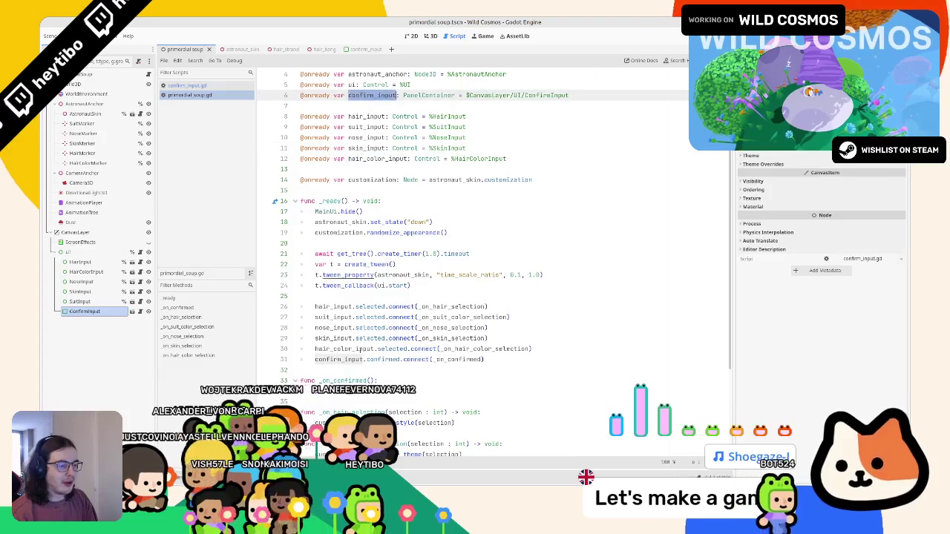
pyautogui.doubleClick(342, 381)
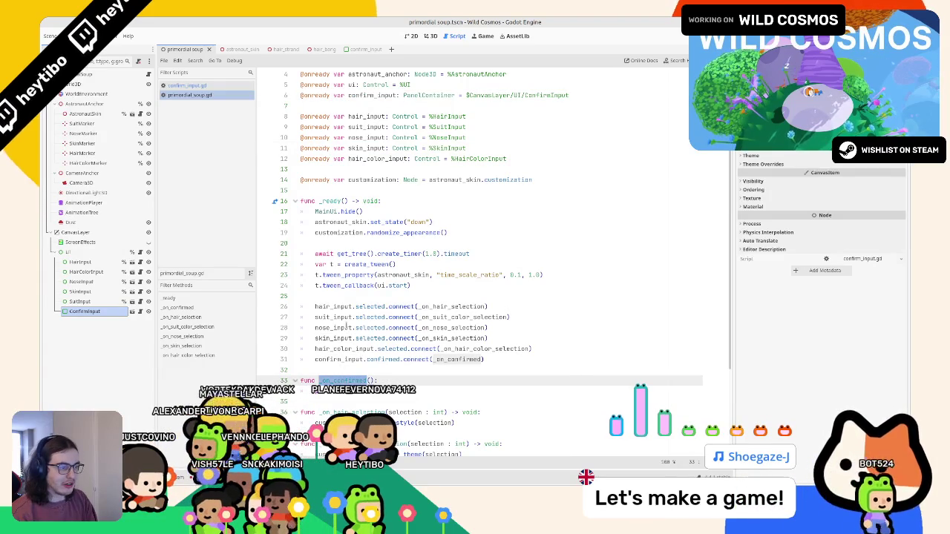
pyautogui.moveTo(316, 222); pyautogui.dragTo(404, 222)
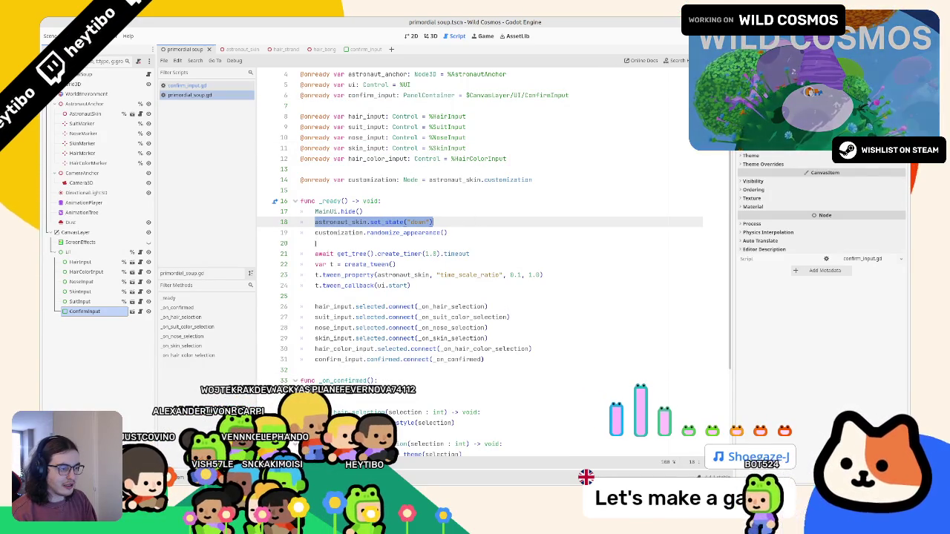
pyautogui.scroll(1, 315, 243)
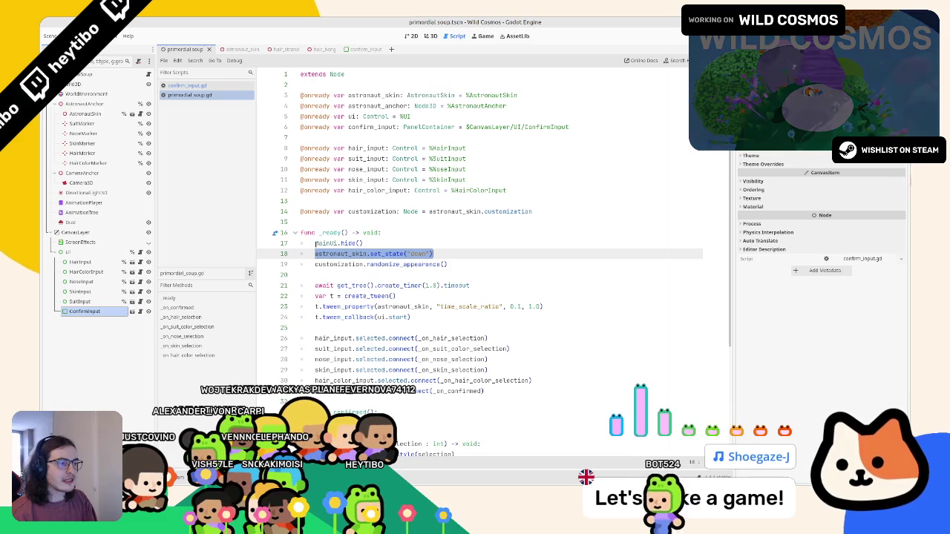
pyautogui.click(82, 212)
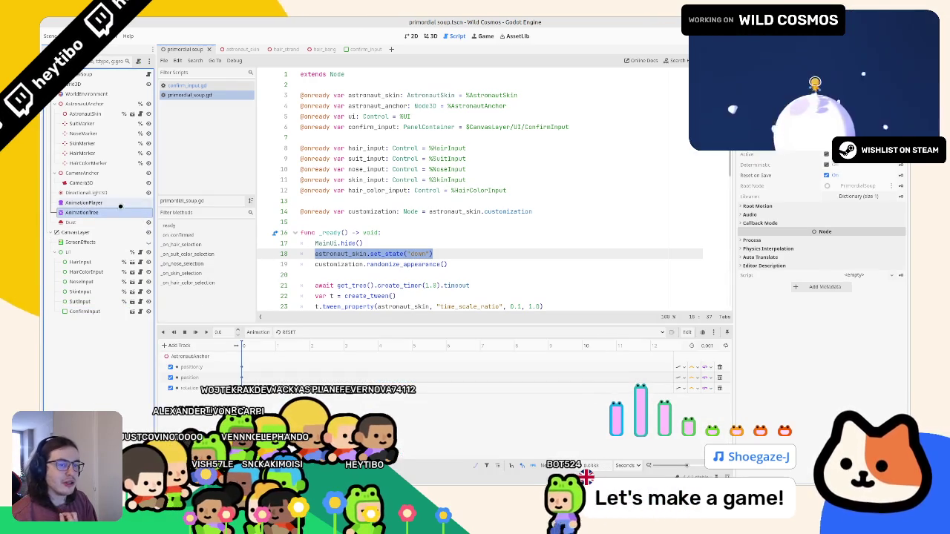
pyautogui.rightClick(111, 213)
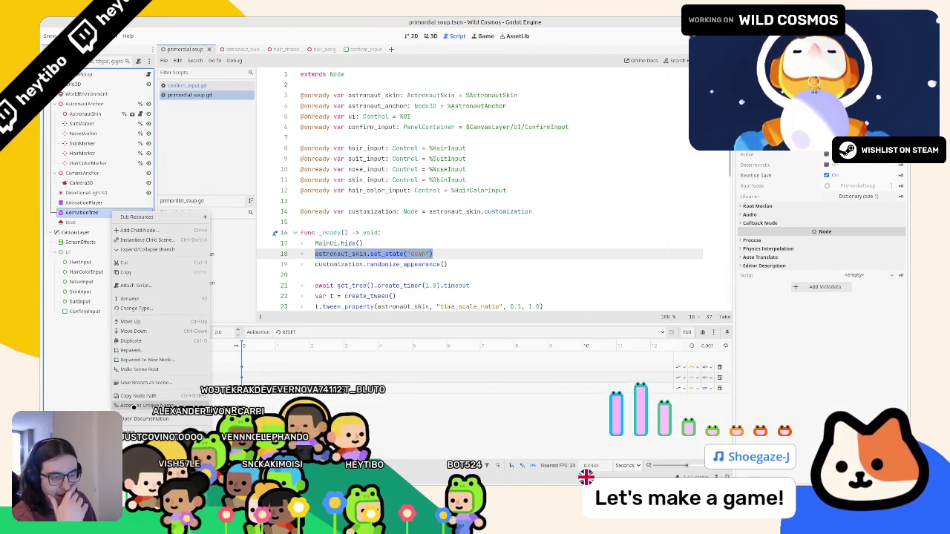
pyautogui.press('Escape')
pyautogui.moveTo(81, 212)
pyautogui.mouseDown()
pyautogui.moveTo(281, 232)
pyautogui.moveTo(343, 222)
pyautogui.mouseUp()
pyautogui.hotkey('ctrl', 'z')
pyautogui.hotkey('ctrl', 'z')
pyautogui.hotkey('ctrl', 'z')
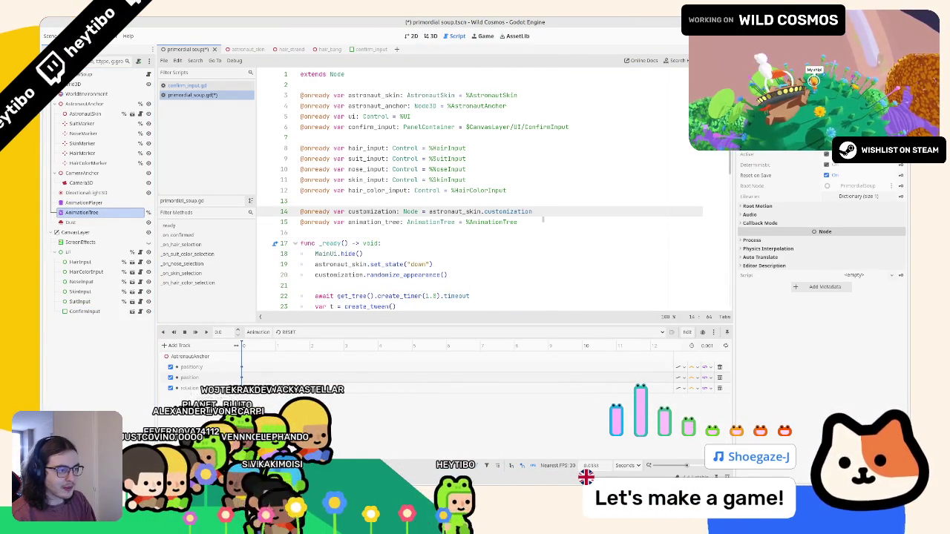
pyautogui.moveTo(85, 212)
pyautogui.mouseDown()
pyautogui.moveTo(223, 171)
pyautogui.moveTo(356, 80)
pyautogui.moveTo(373, 84)
pyautogui.mouseUp()
pyautogui.click(373, 85)
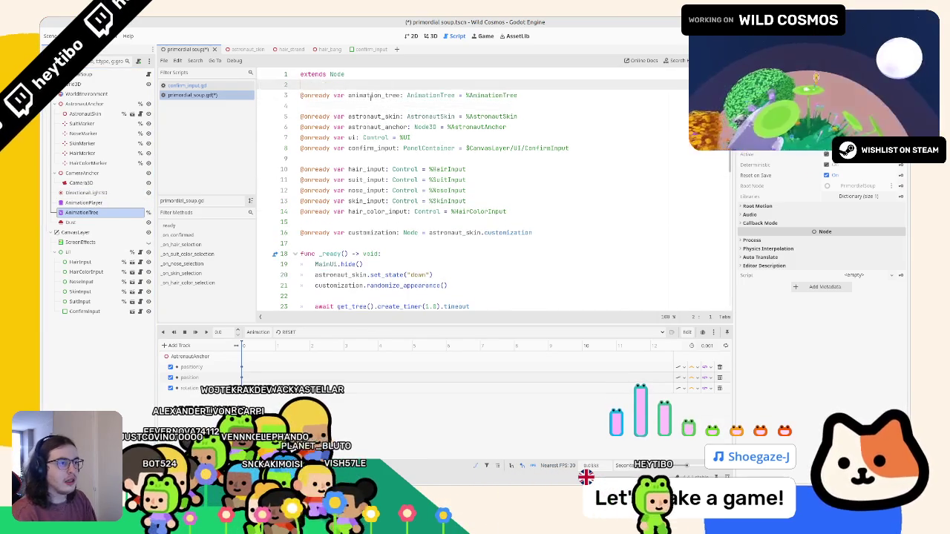
pyautogui.hotkey('ctrl', 'v')
pyautogui.hotkey('ctrl', 'z')
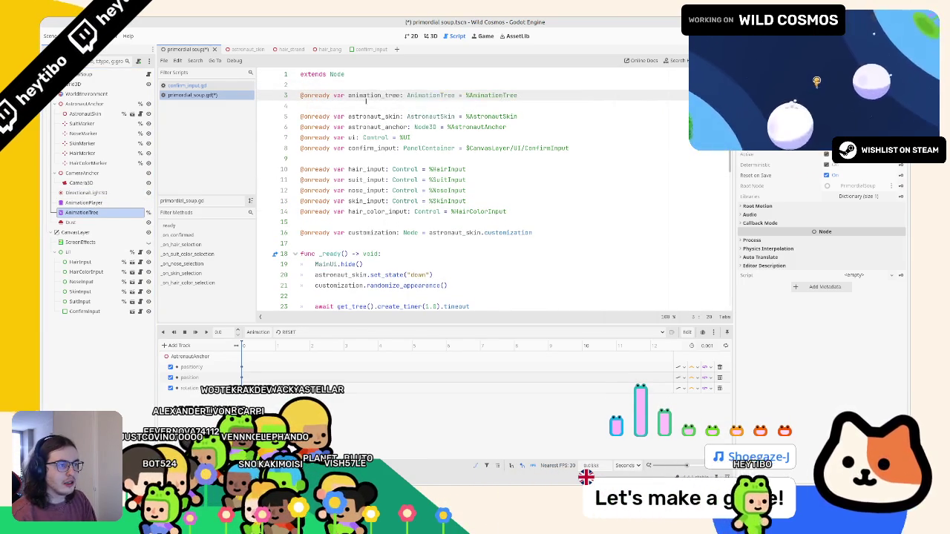
# Declare state_machine as AnimationNodeStateMachinePlayback from animation_tree.get("parameters/StateMachine/playback").
pyautogui.hotkey('ctrl', 'shift', 'd')
pyautogui.doubleClick(367, 106)
pyautogui.write('st')
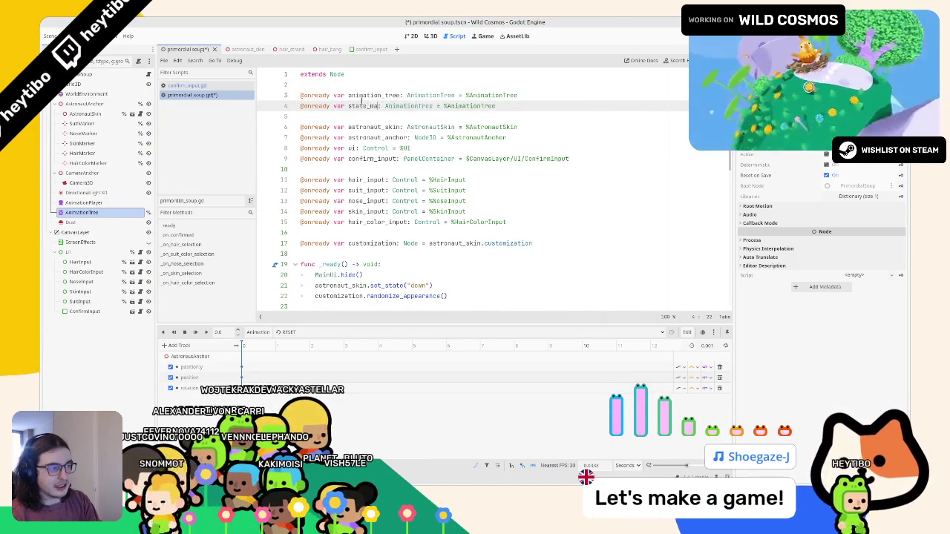
pyautogui.hotkey('ctrl', 'BackSpace')
pyautogui.write('play')
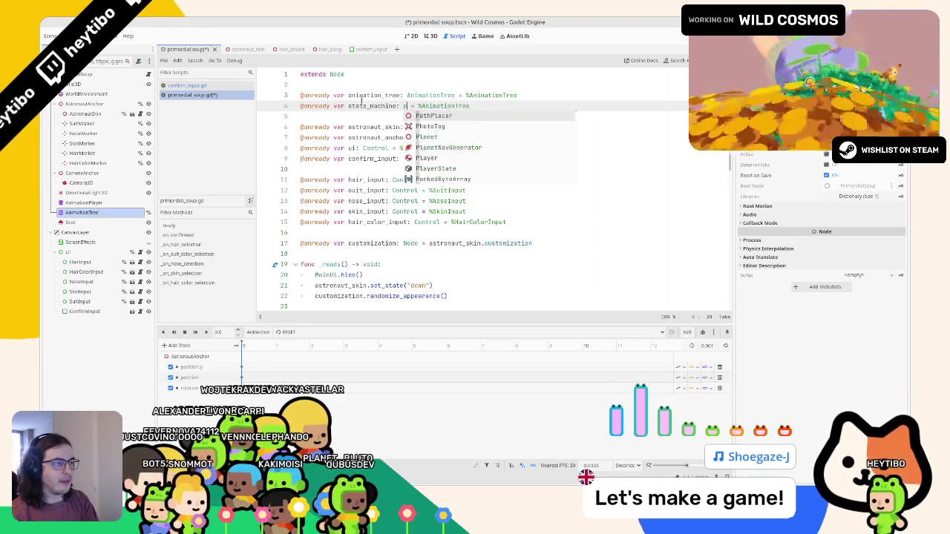
pyautogui.press('BackSpace')
pyautogui.press('BackSpace')
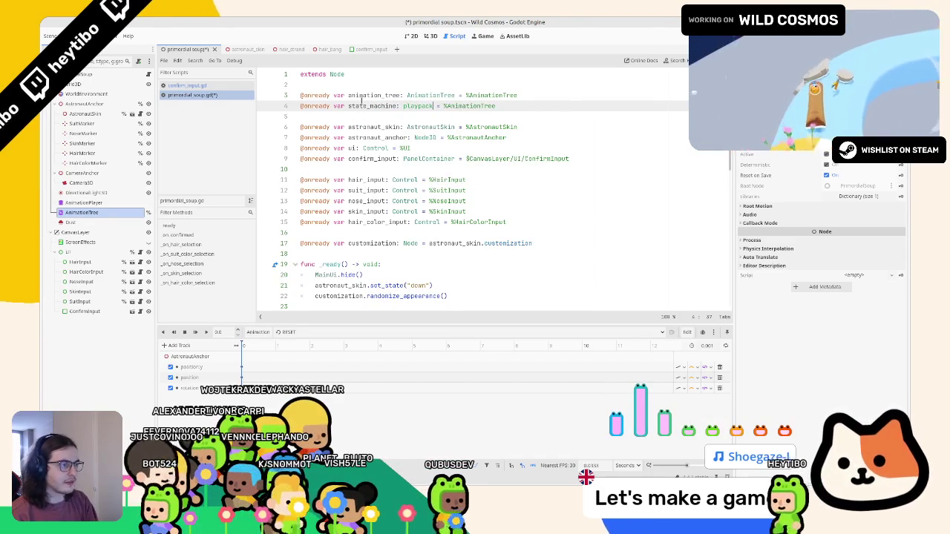
pyautogui.write('aybo')
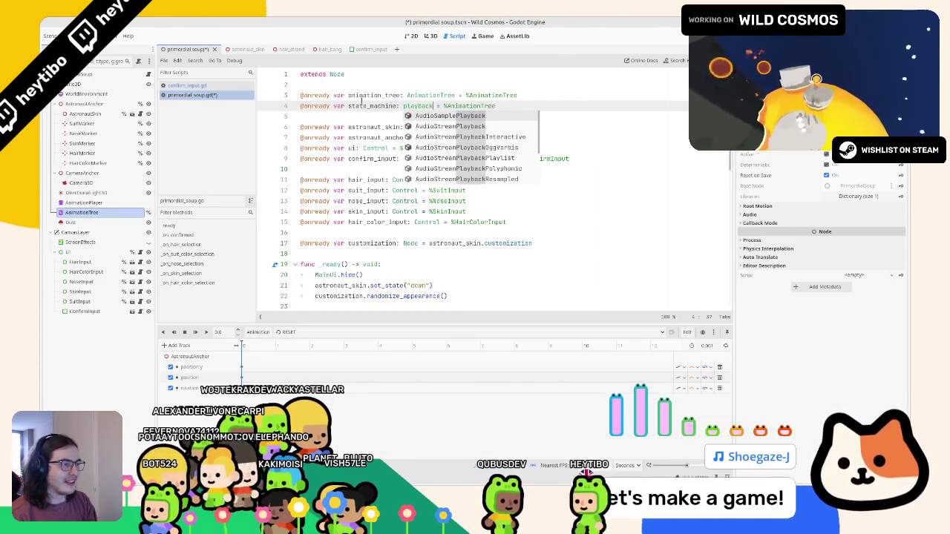
pyautogui.write('ck')
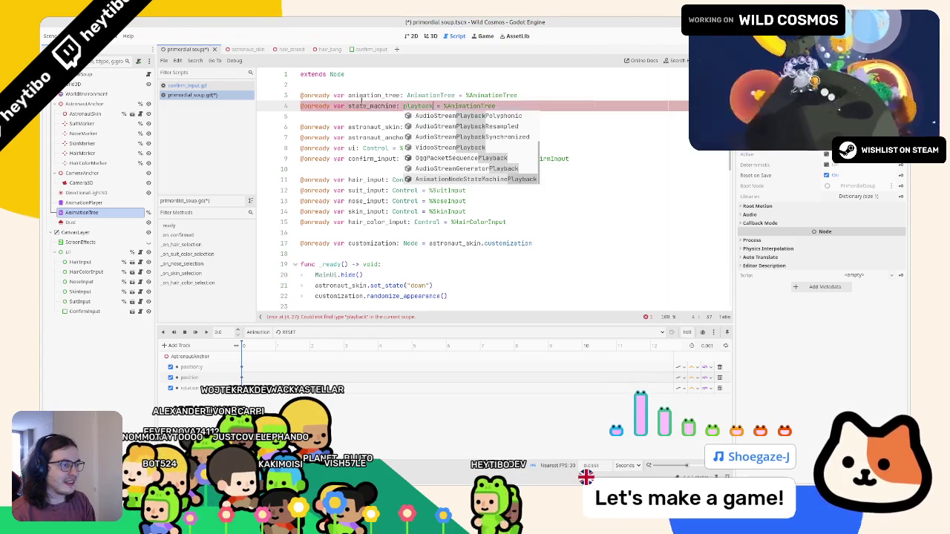
pyautogui.press('Return')
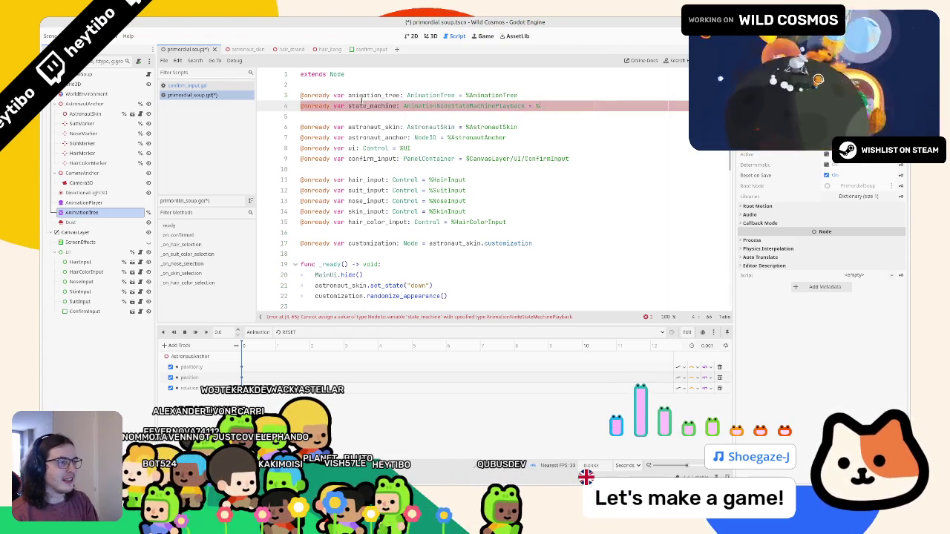
pyautogui.write('ni')
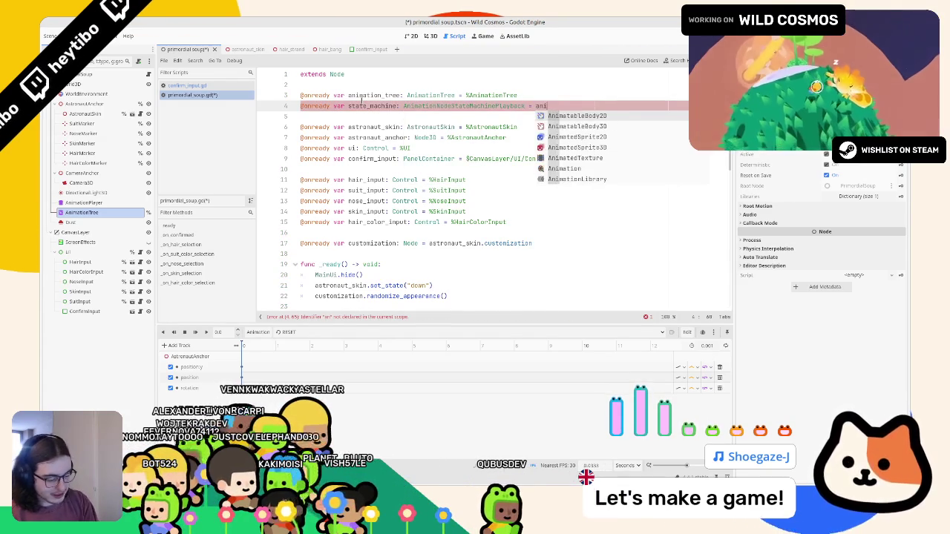
pyautogui.write('mation_tree.')
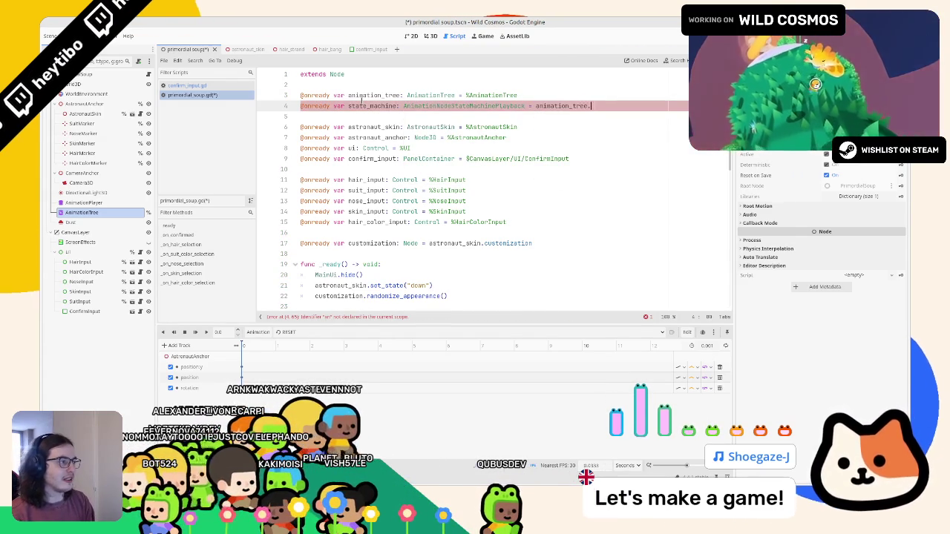
pyautogui.write('get("')
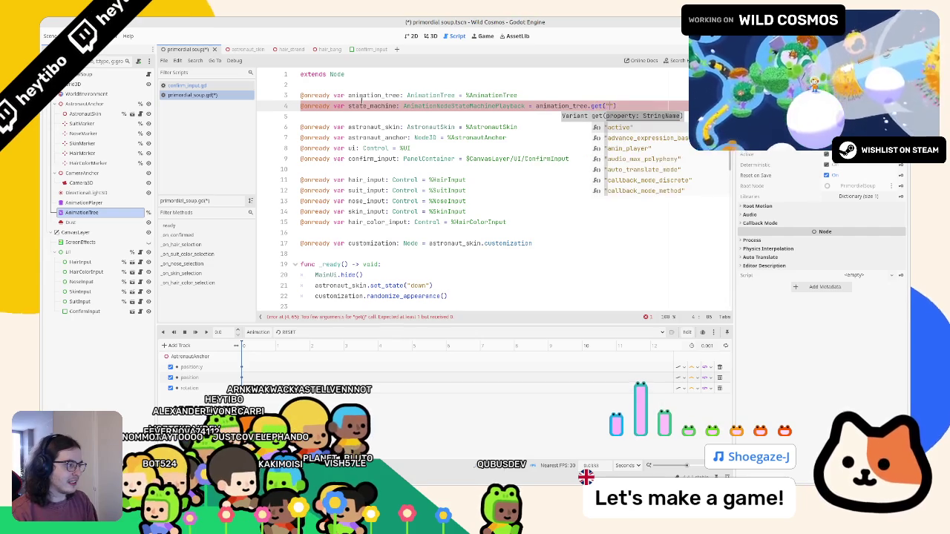
pyautogui.write('pla')
pyautogui.press('Down')
pyautogui.press('Return')
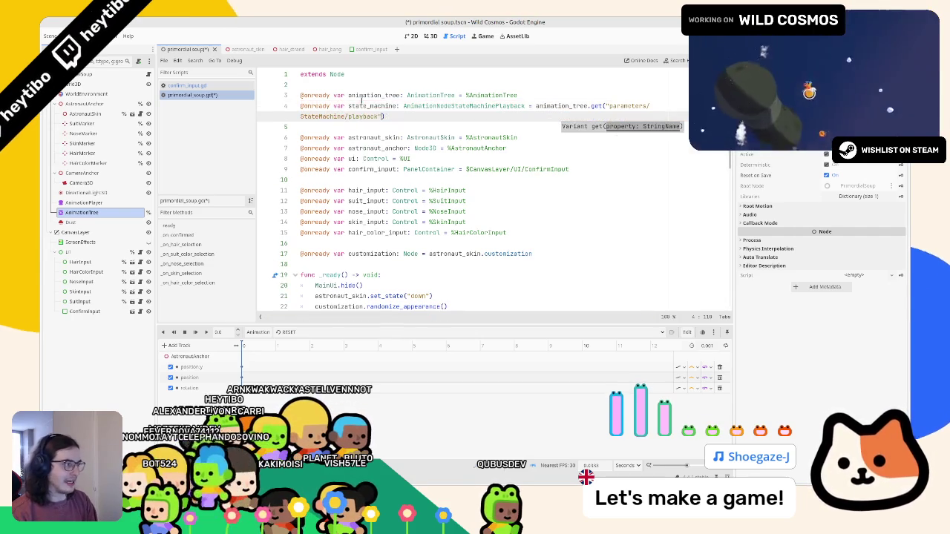
pyautogui.click(354, 103)
# Replace pass in _on_confirmed with state_machine.travel("out"), save, and run the game with F5.
pyautogui.scroll(-5, 399, 265)
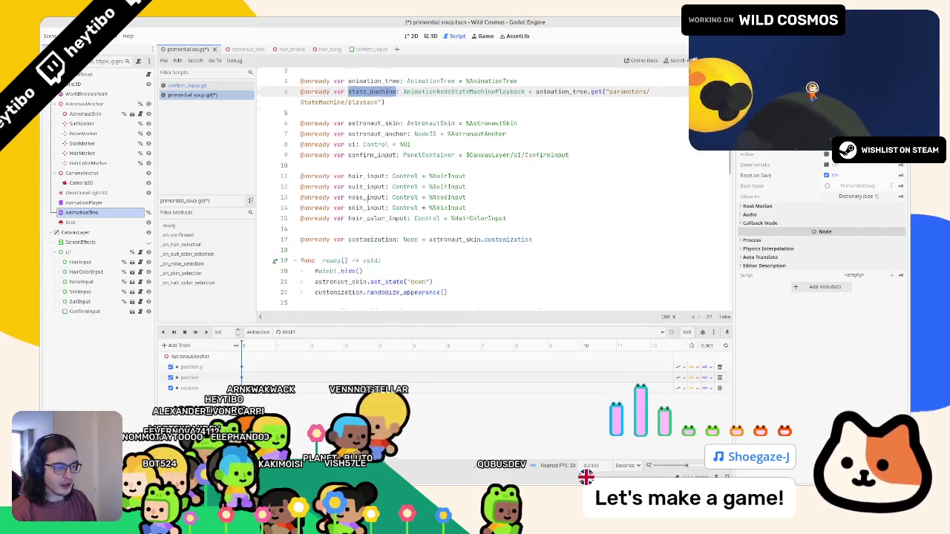
pyautogui.click(378, 308)
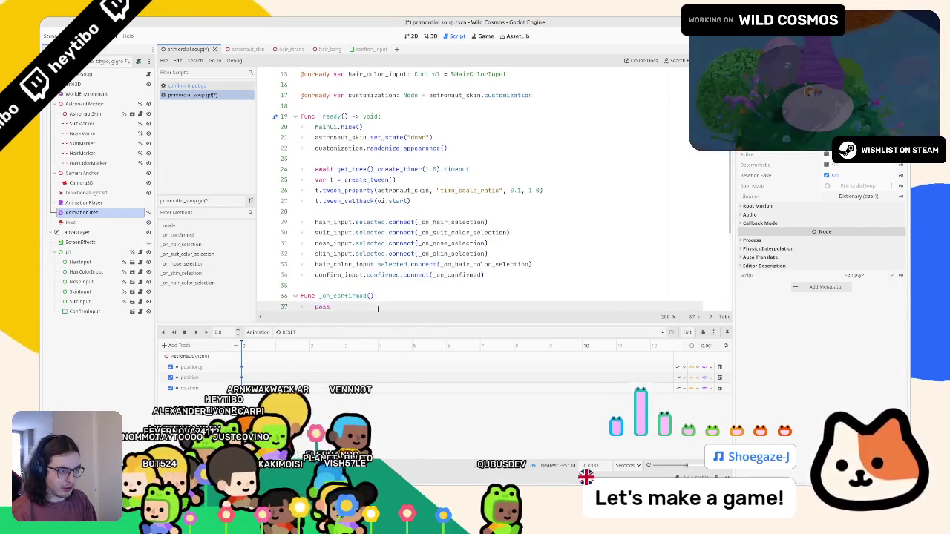
pyautogui.write('tra')
pyautogui.press('Return')
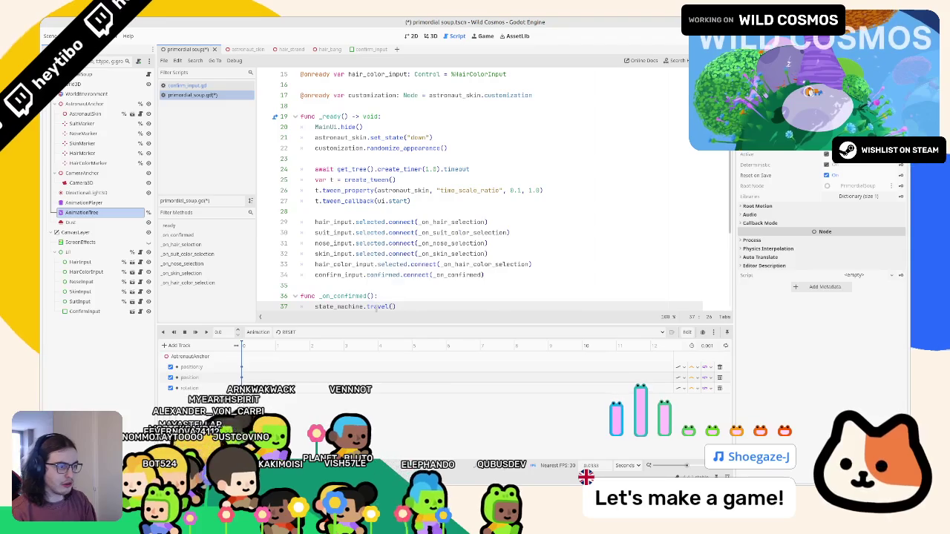
pyautogui.write('out')
pyautogui.hotkey('ctrl', 's')
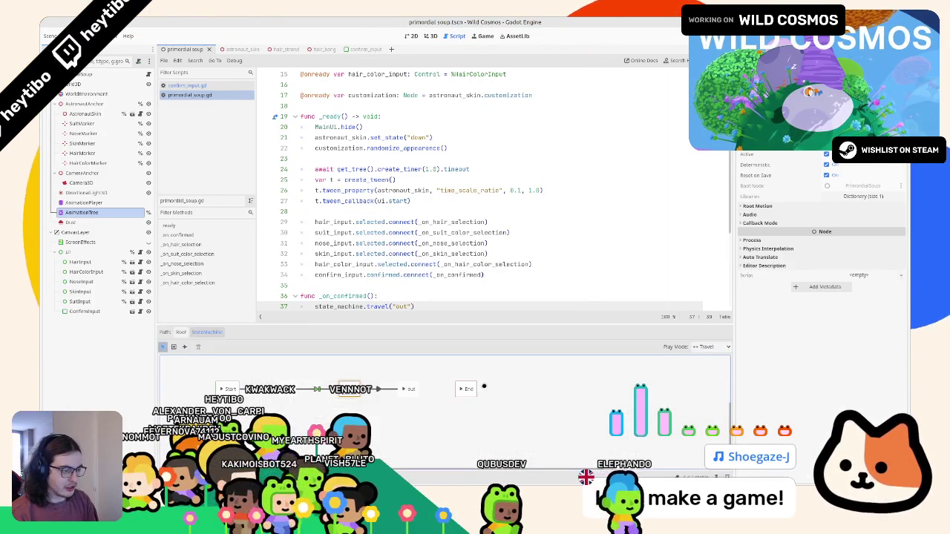
pyautogui.scroll(-3, 475, 208)
pyautogui.press('F5')
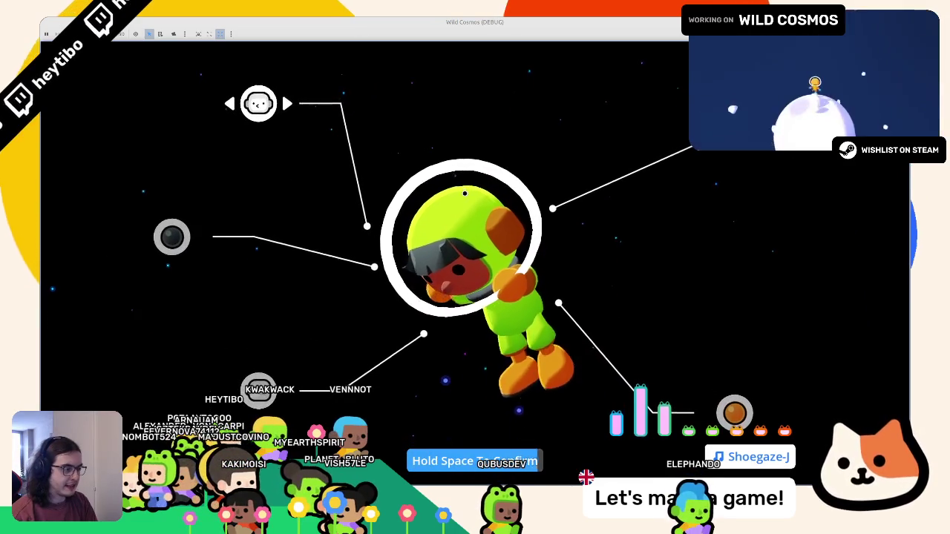
# Hold Space to confirm the customization in two test runs, watching the astronaut fly off, then stop.
pyautogui.press('space')
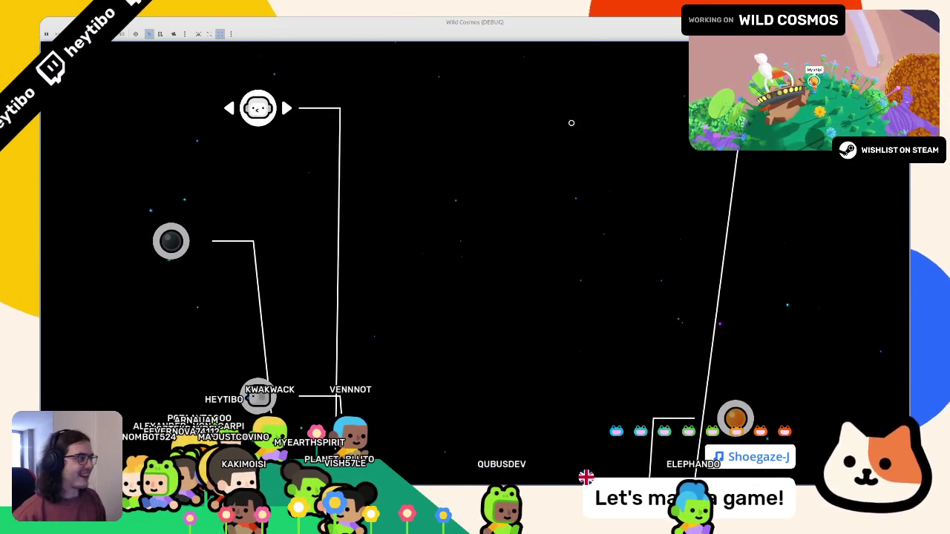
pyautogui.press('F8')
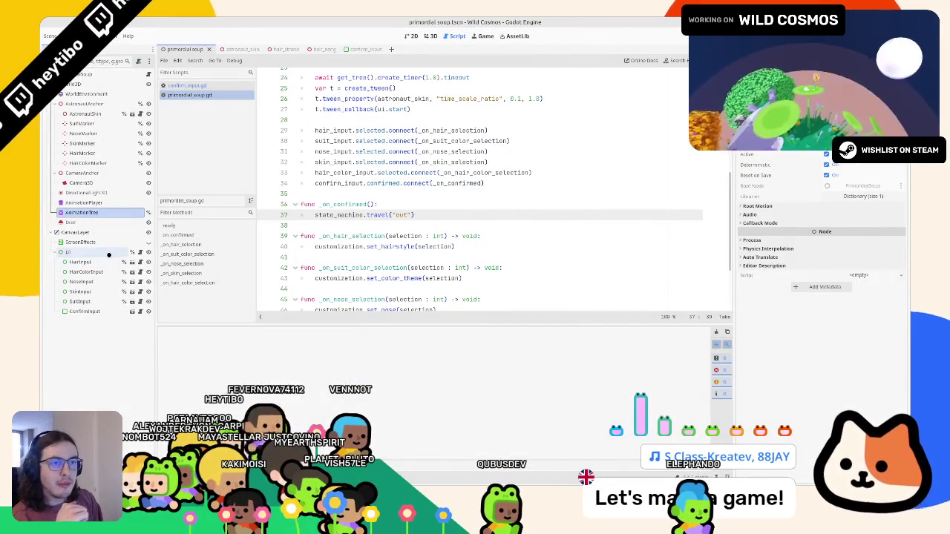
pyautogui.click(104, 233)
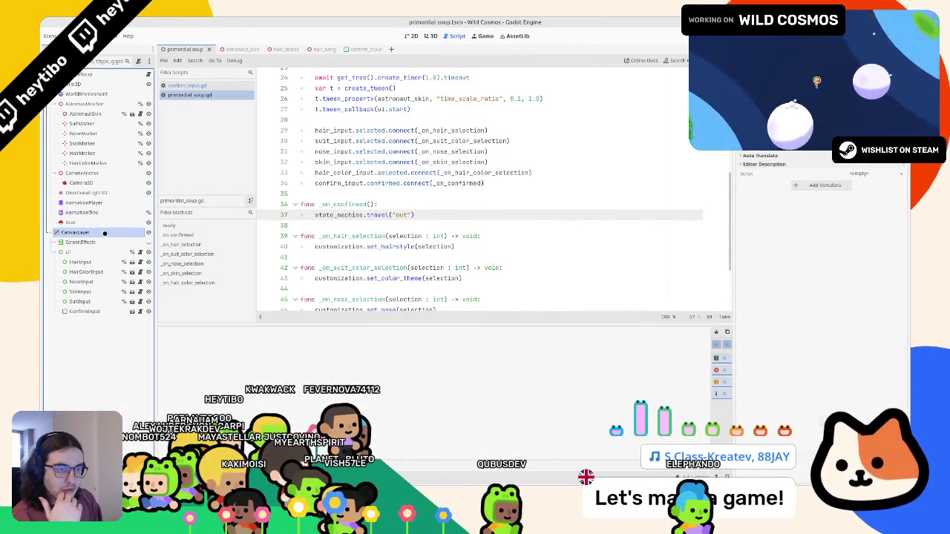
pyautogui.press('F5')
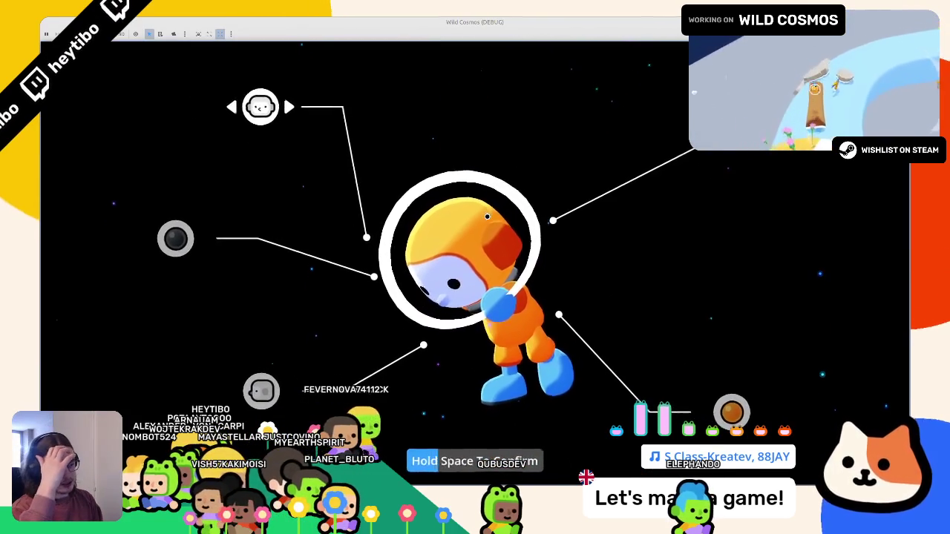
pyautogui.press('space')
pyautogui.press('space')
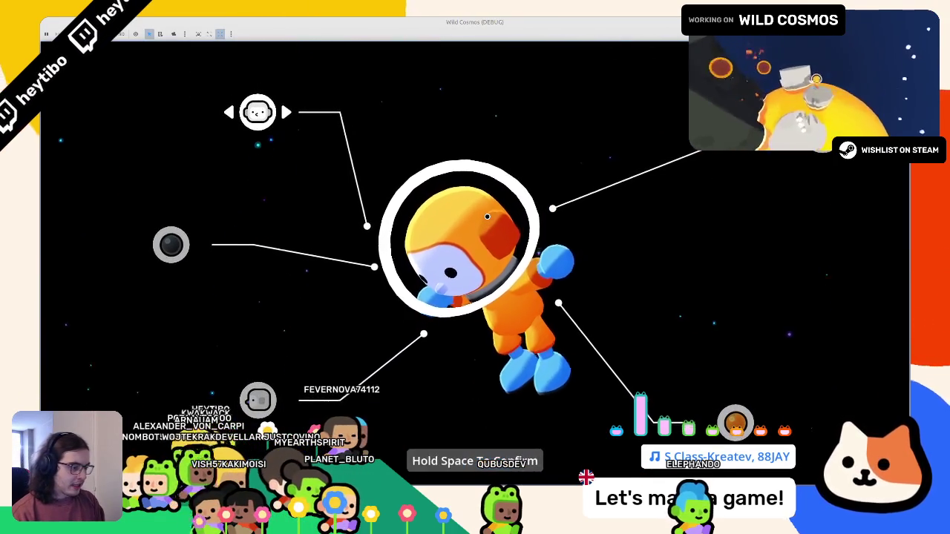
pyautogui.press('space')
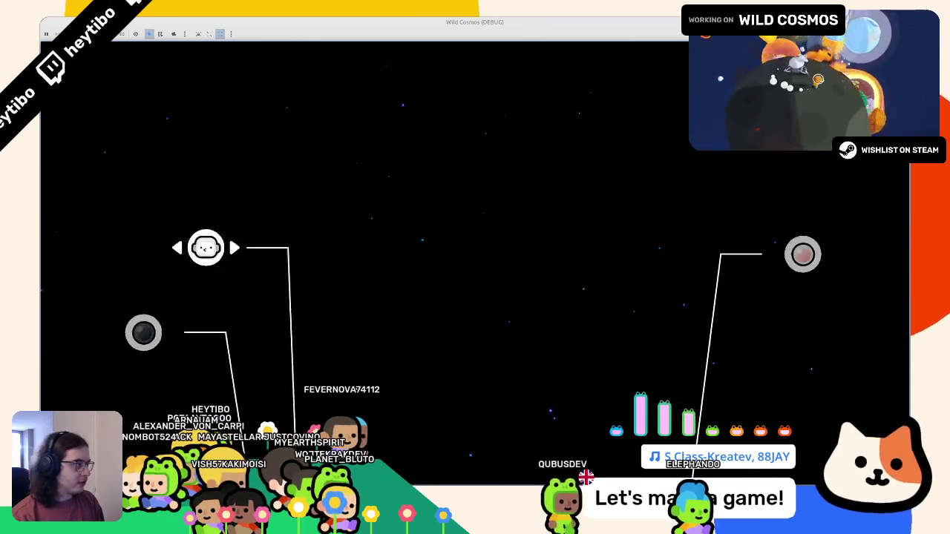
pyautogui.press('F8')
pyautogui.hotkey('ctrl', 'F3')
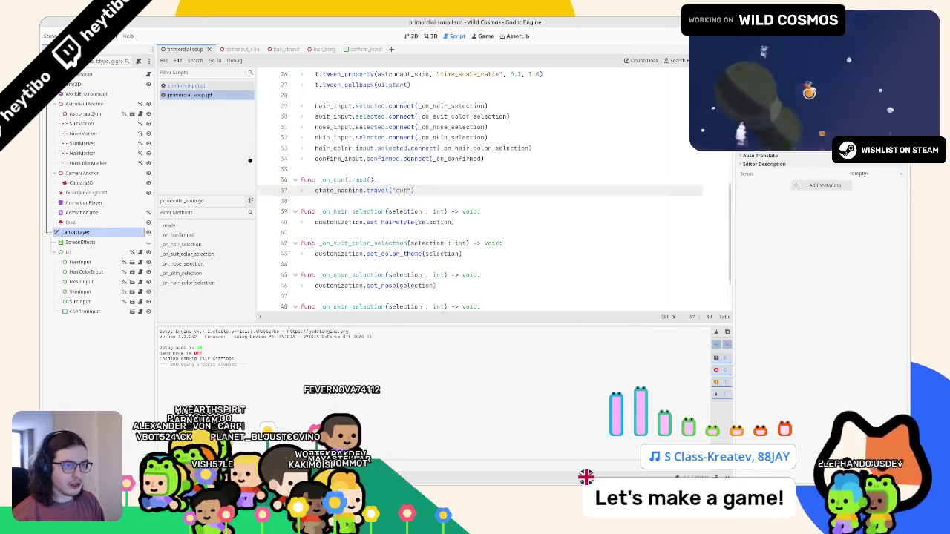
pyautogui.keyDown('ctrl'); pyautogui.click(326, 190); pyautogui.keyUp('ctrl')
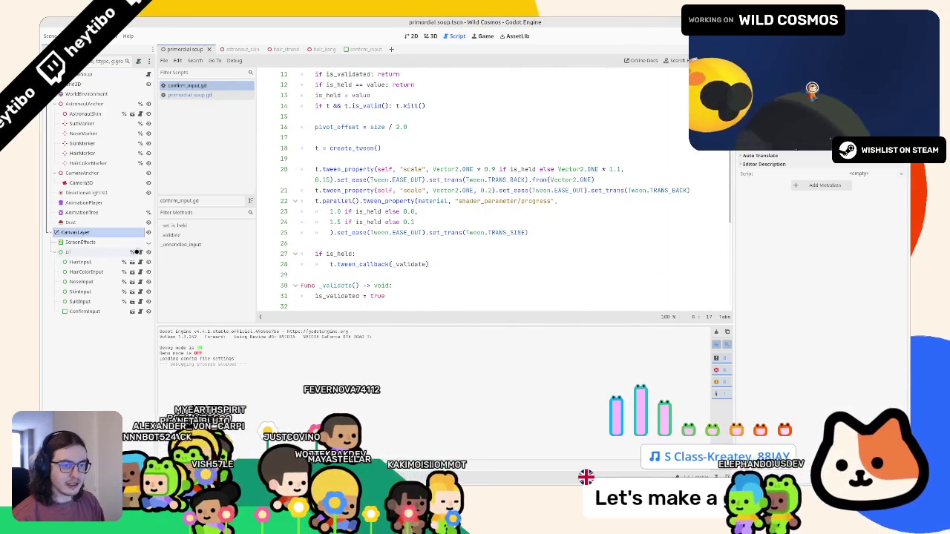
pyautogui.click(140, 251)
pyautogui.scroll(-5, 355, 253)
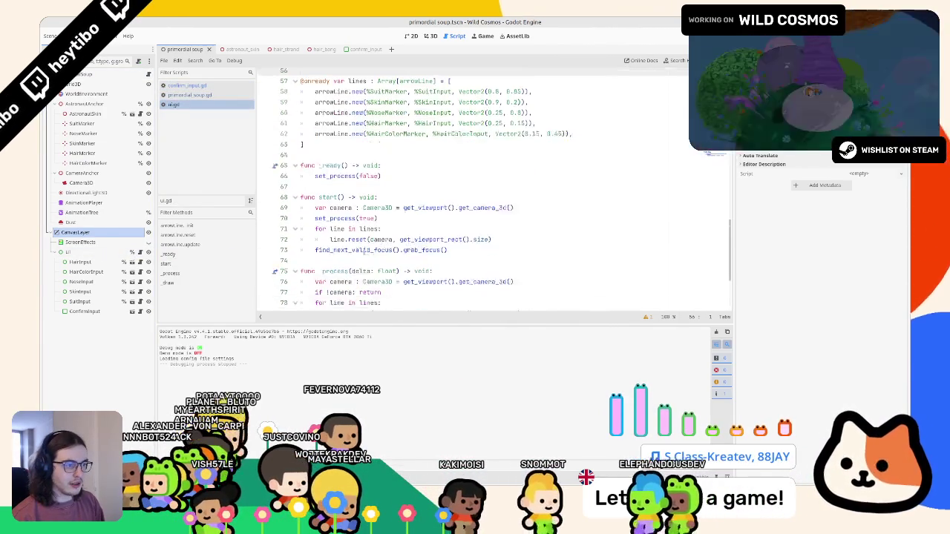
pyautogui.click(343, 211)
pyautogui.hotkey('ctrl', 'z')
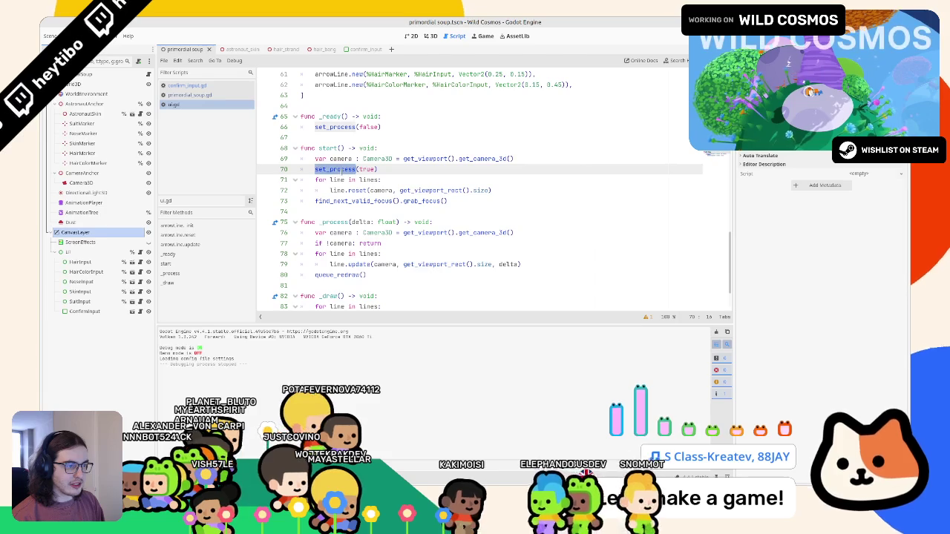
pyautogui.hotkey('ctrl', 'y')
pyautogui.scroll(-2, 338, 215)
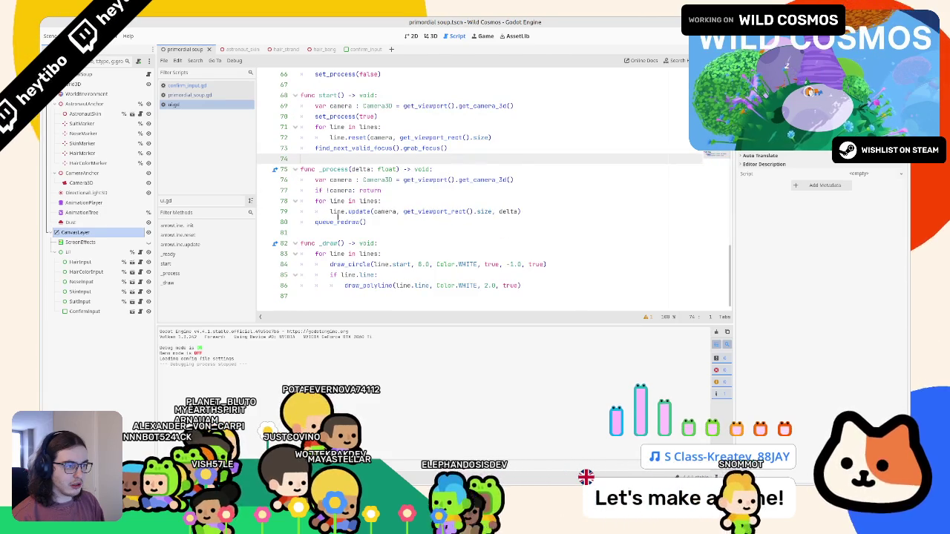
pyautogui.click(354, 138)
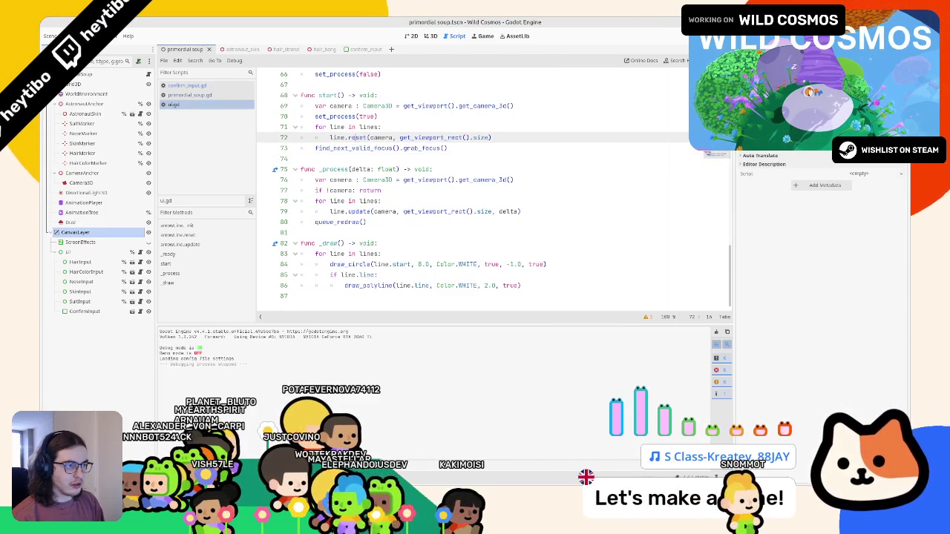
pyautogui.keyDown('ctrl'); pyautogui.click(356, 138); pyautogui.keyUp('ctrl')
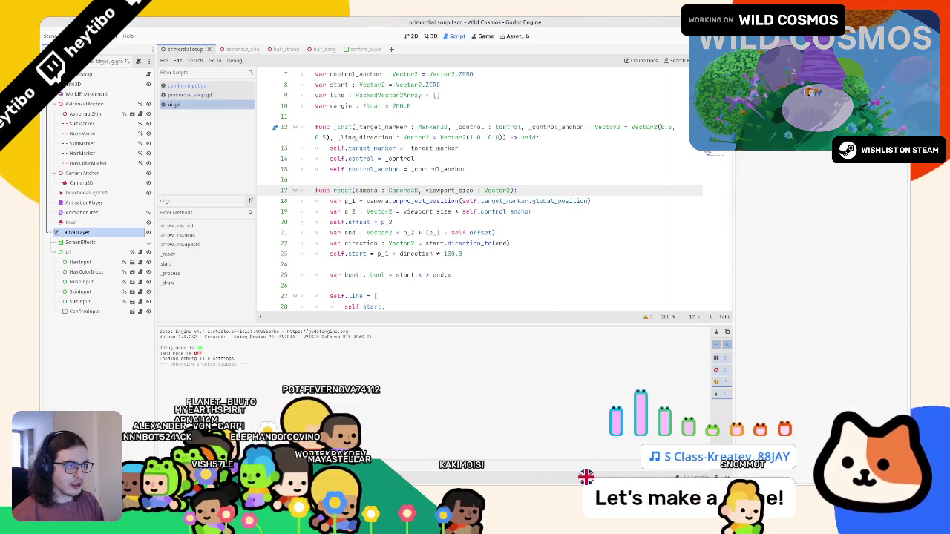
pyautogui.scroll(-8, 343, 169)
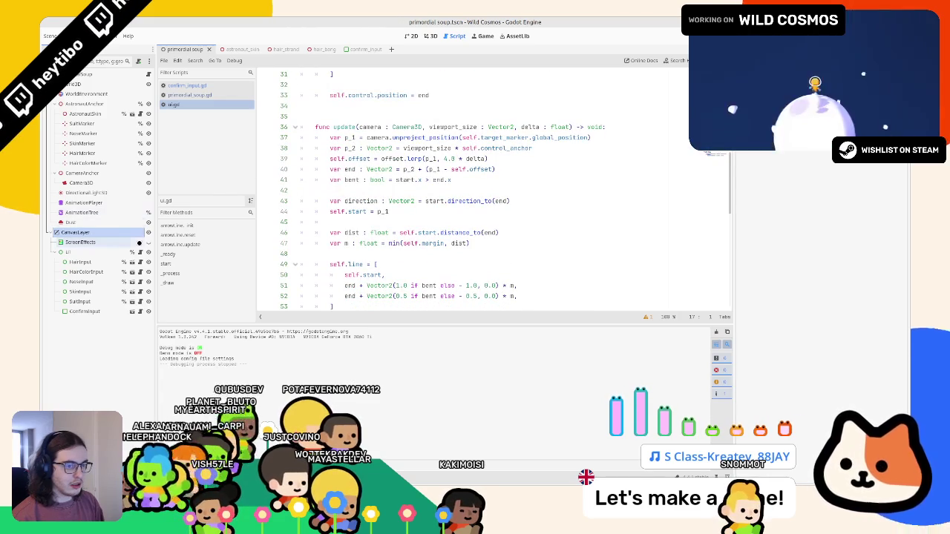
pyautogui.click(140, 271)
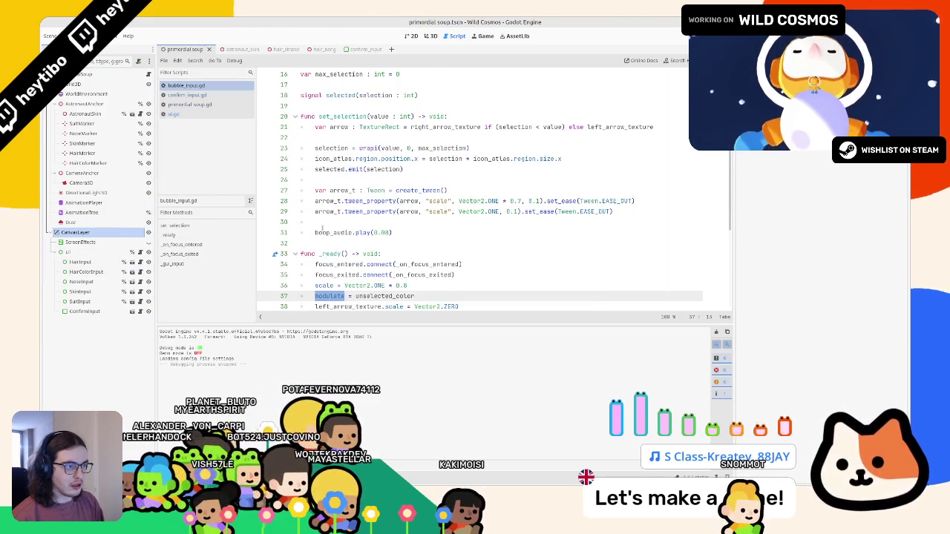
pyautogui.scroll(-6, 321, 230)
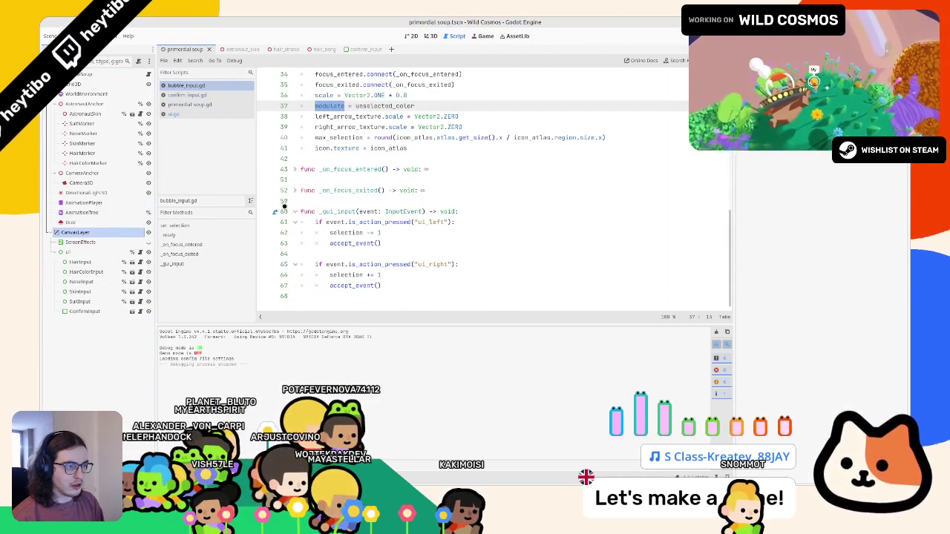
pyautogui.middleClick(217, 85)
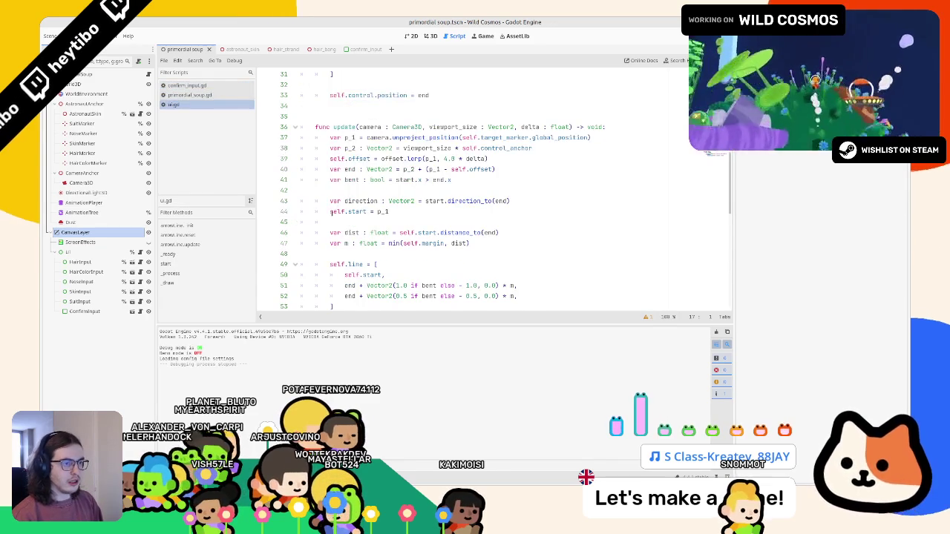
pyautogui.scroll(-2, 332, 212)
pyautogui.hotkey('ctrl', 'w')
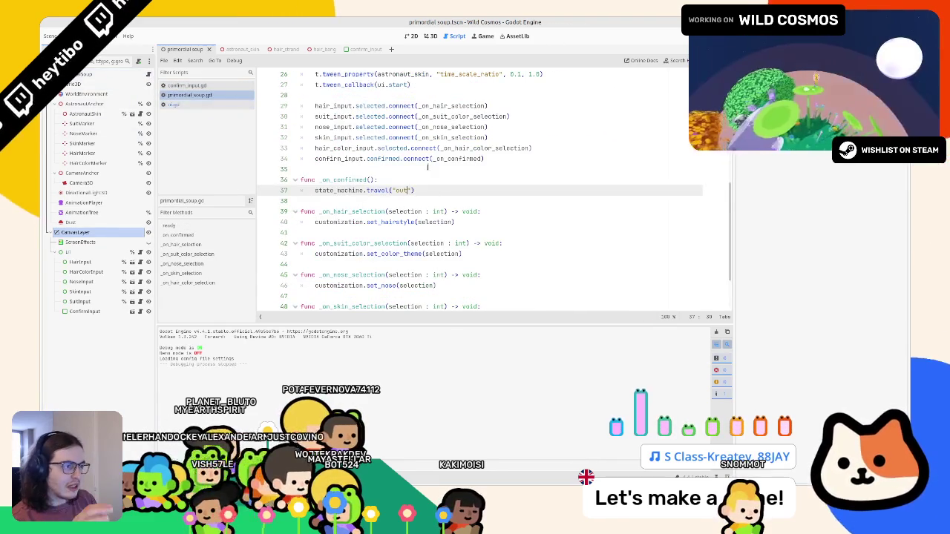
# Look over the _ready function in primordial_soup.gd and relaunch the game with F5.
pyautogui.scroll(-1, 428, 167)
pyautogui.scroll(3, 428, 167)
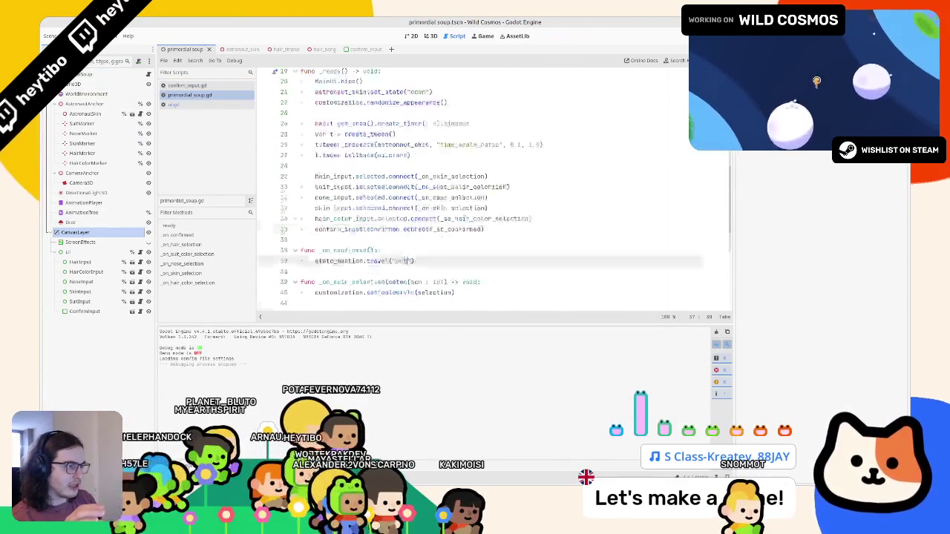
pyautogui.scroll(2, 636, 179)
pyautogui.click(636, 179)
pyautogui.press('Up')
pyautogui.press('Up')
pyautogui.press('Up')
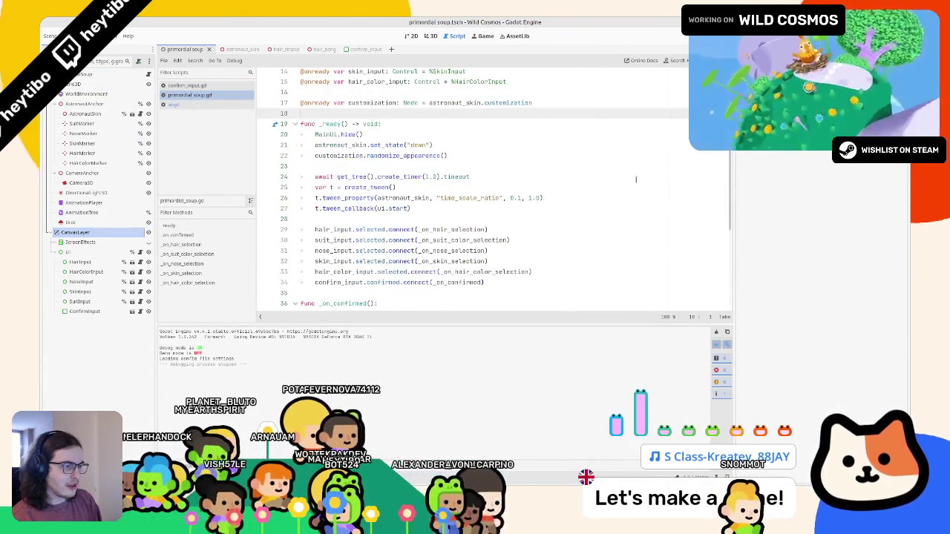
pyautogui.click(430, 219)
pyautogui.press('F5')
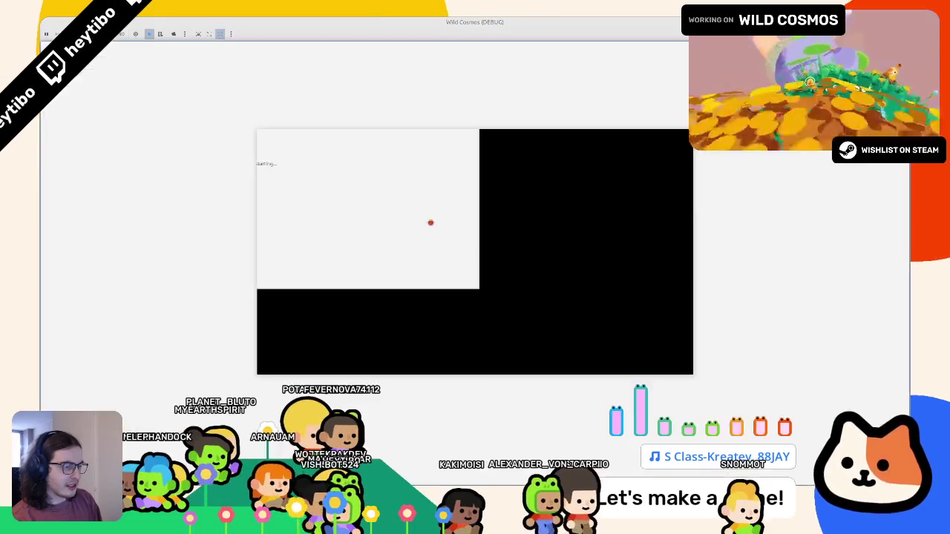
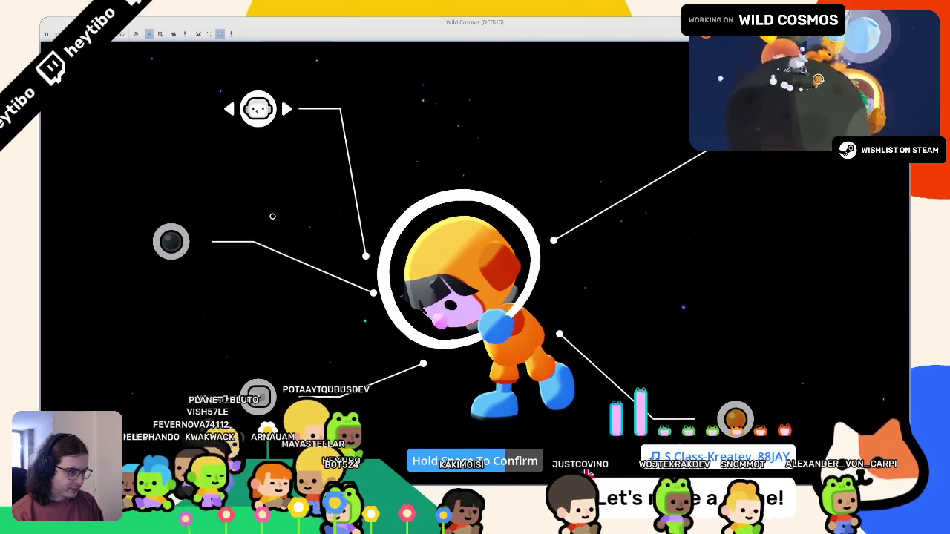
# Confirm the astronaut customization in the running game, then stop the game with F8.
pyautogui.press('space')
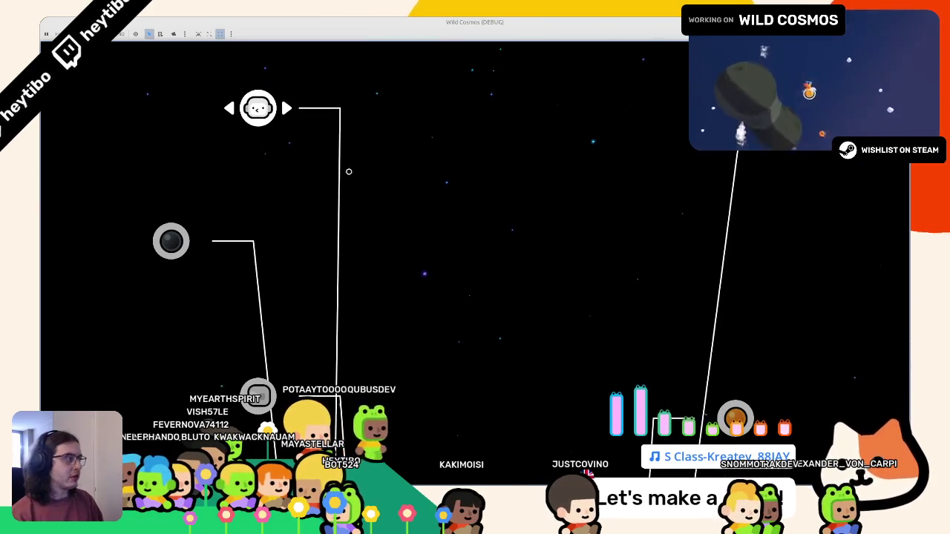
pyautogui.press('F8')
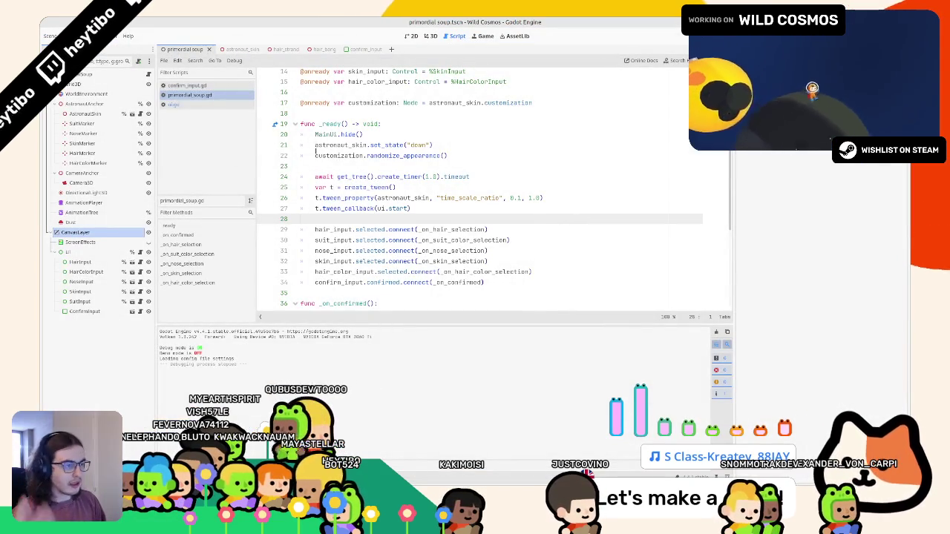
# At the top of _on_confirmed, declare a Tween variable t assigned to create_tween().
pyautogui.scroll(-2, 375, 186)
pyautogui.scroll(-4, 356, 197)
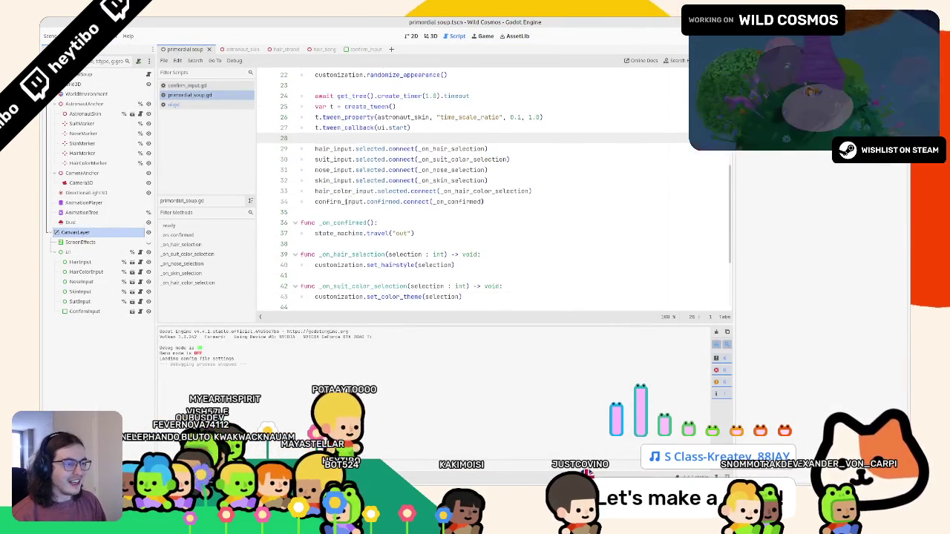
pyautogui.tripleClick(427, 138)
pyautogui.hotkey('ctrl', 'c')
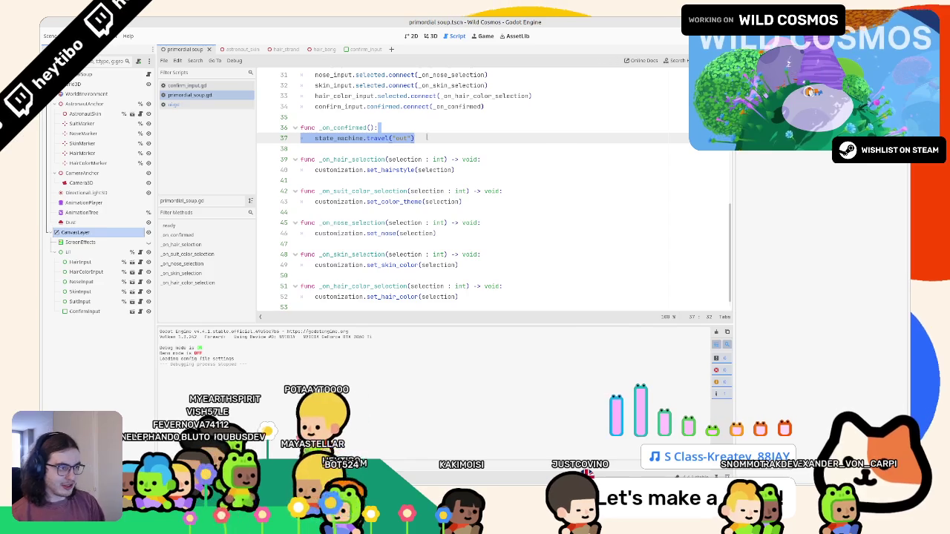
pyautogui.press('Up')
pyautogui.press('Return')
pyautogui.write('ar ')
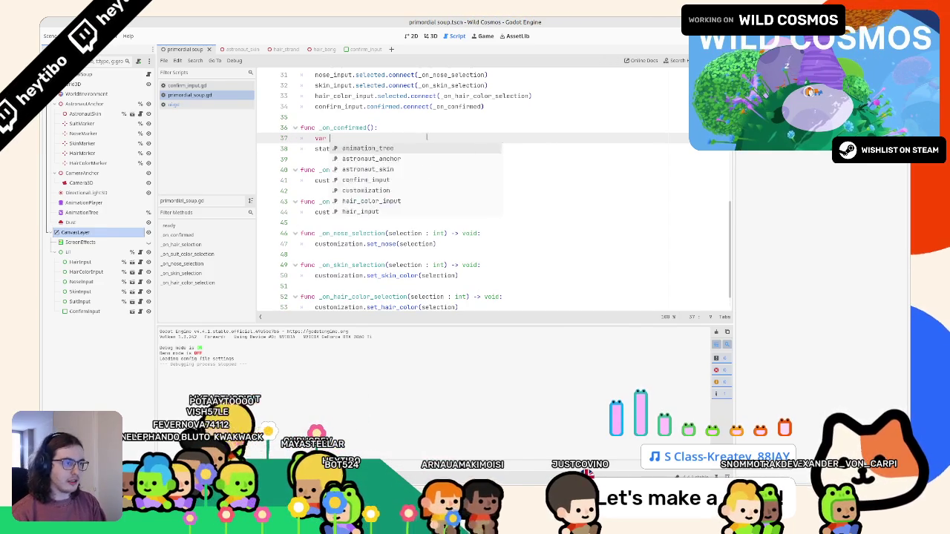
pyautogui.write(': twe')
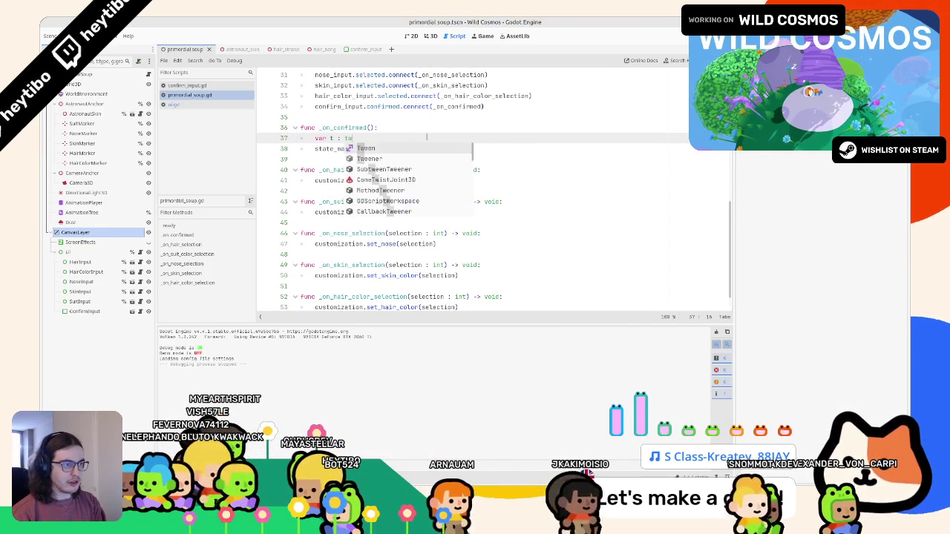
pyautogui.press('Return')
pyautogui.write('=')
pyautogui.scroll(5, 448, 141)
pyautogui.scroll(1, 446, 149)
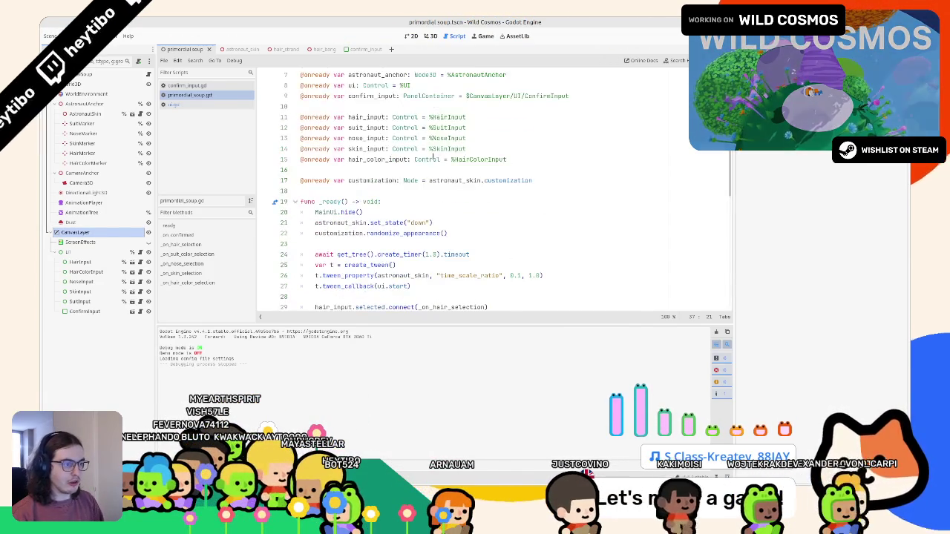
pyautogui.click(338, 264)
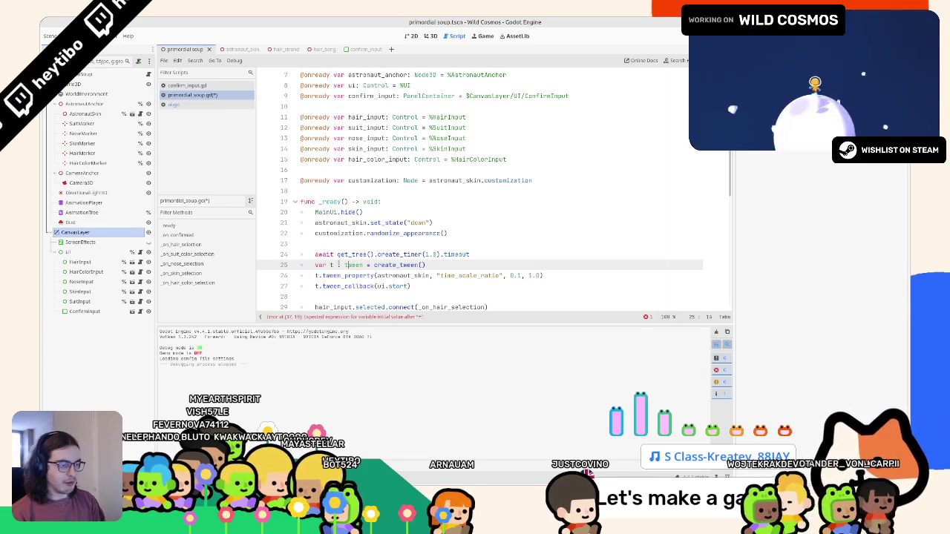
pyautogui.scroll(-6, 371, 222)
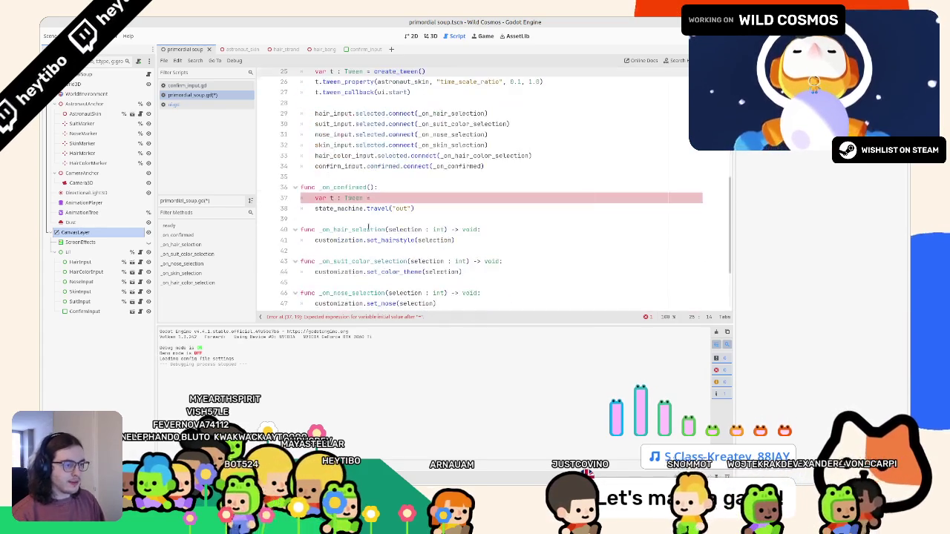
pyautogui.click(387, 208)
pyautogui.click(371, 197)
pyautogui.write('create_tween()')
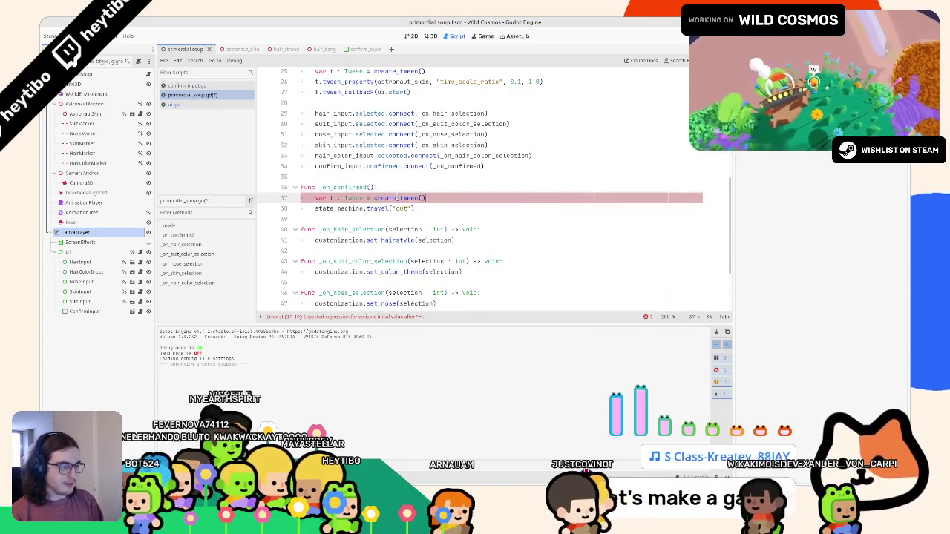
# Add t.tween_property(ui, "modulate:a", 0.0, 0.4).from(1.0) to fade out the UI.
pyautogui.press('Return')
pyautogui.write('t.tween_pr')
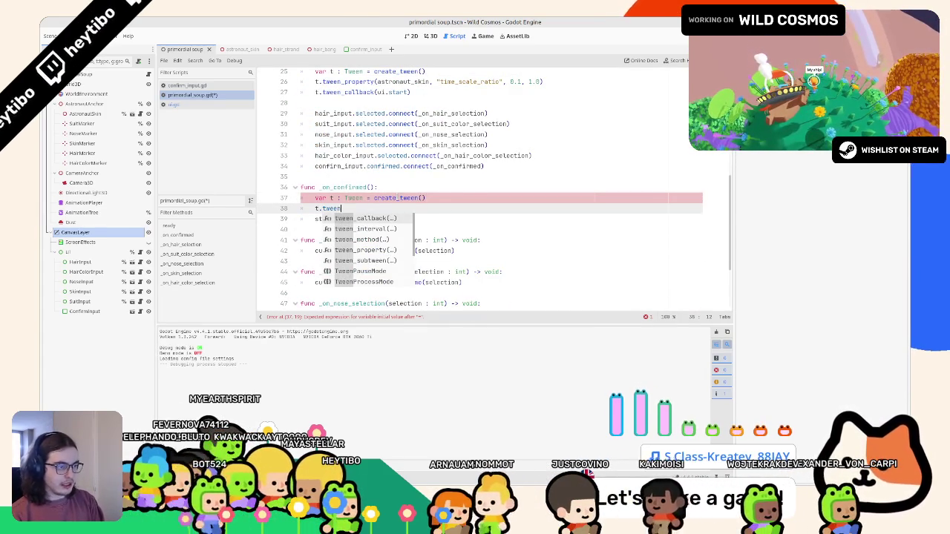
pyautogui.press('Down')
pyautogui.press('Return')
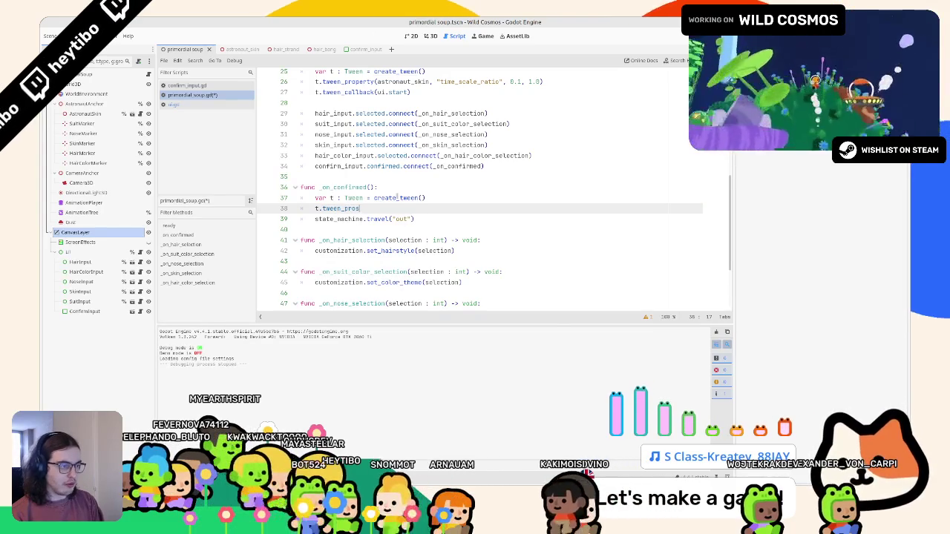
pyautogui.press('Return')
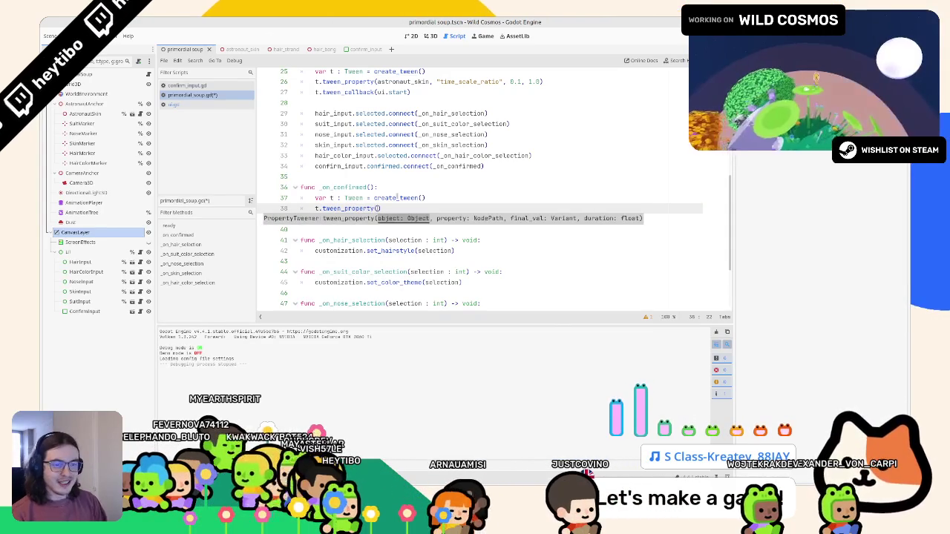
pyautogui.write('ui')
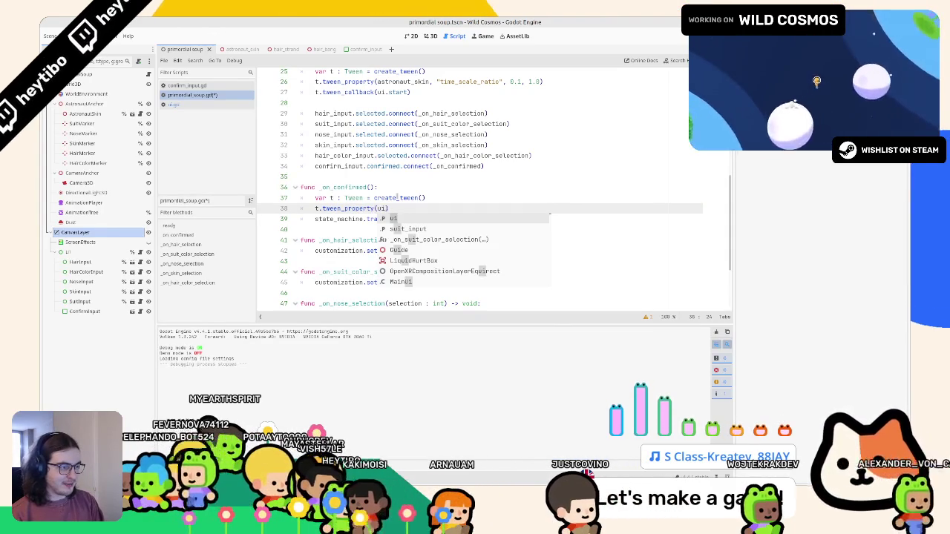
pyautogui.press('Escape')
pyautogui.scroll(6, 396, 76)
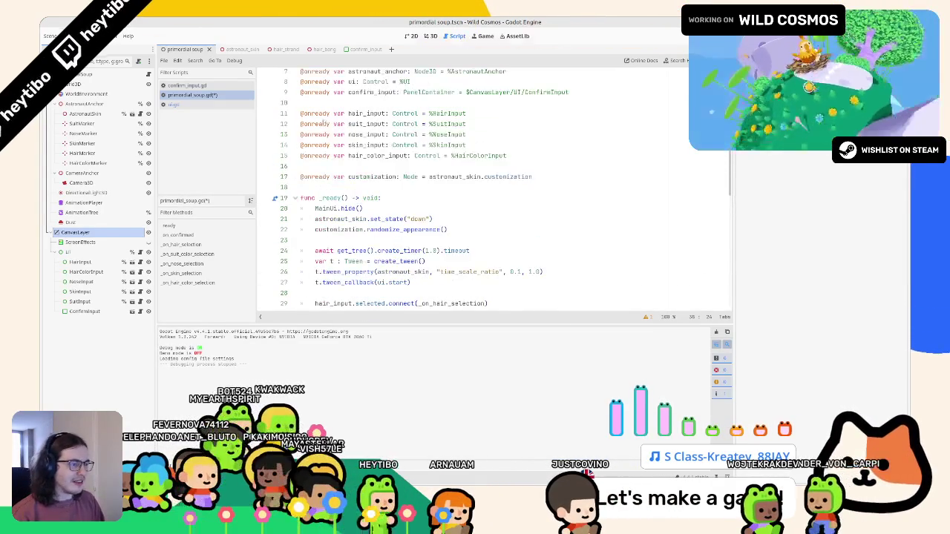
pyautogui.write(', "modulate:a", )')
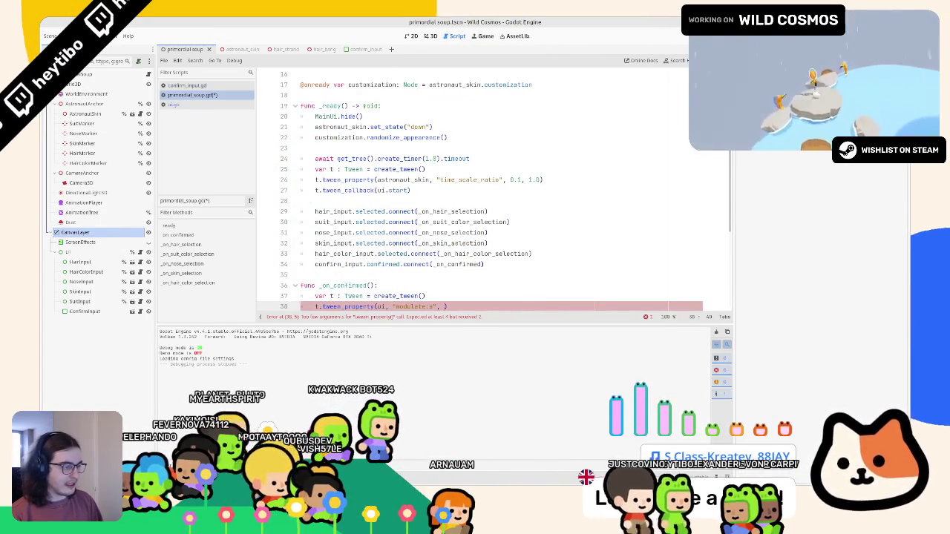
pyautogui.scroll(-1, 407, 202)
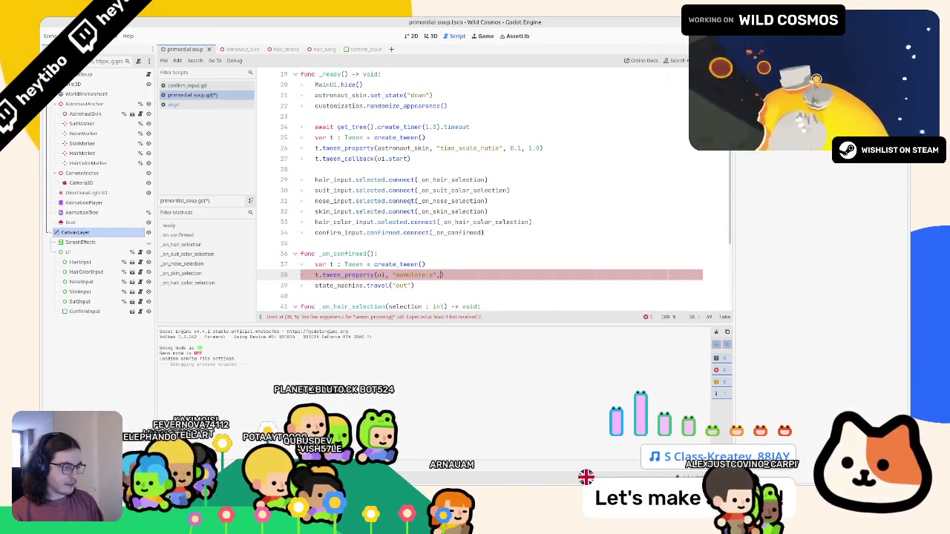
pyautogui.write(', 0.0, 0.4')
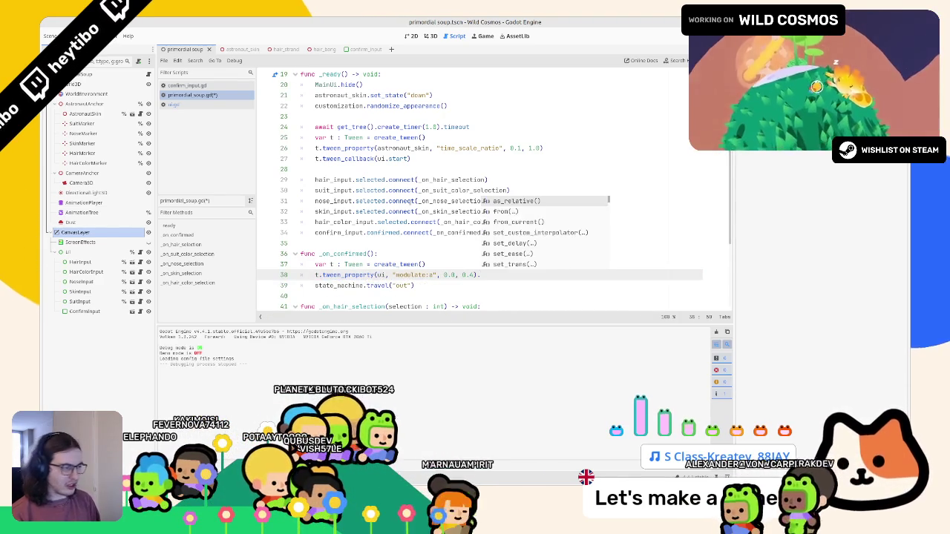
pyautogui.press('Return')
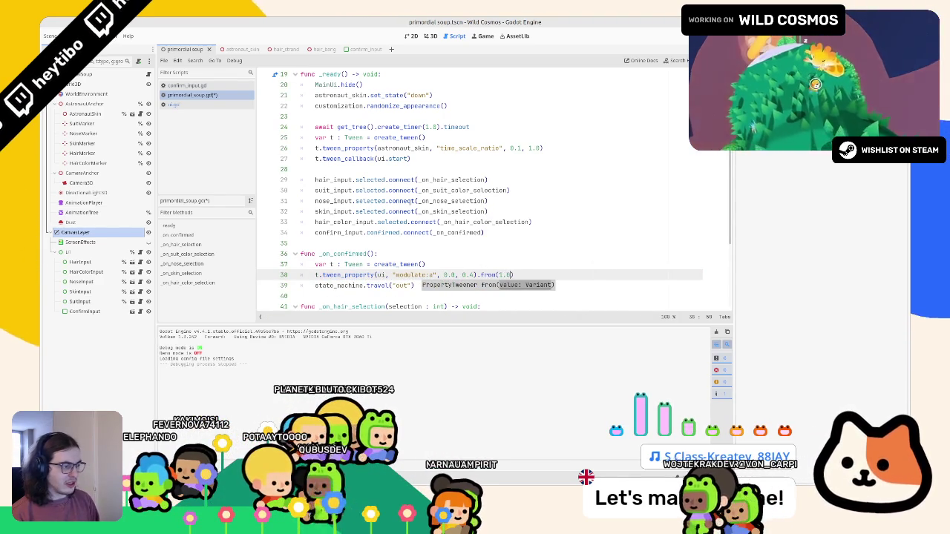
# Add t.tween_callback(state_machine.travel.bind("out")) after the fade tween.
pyautogui.press('Return')
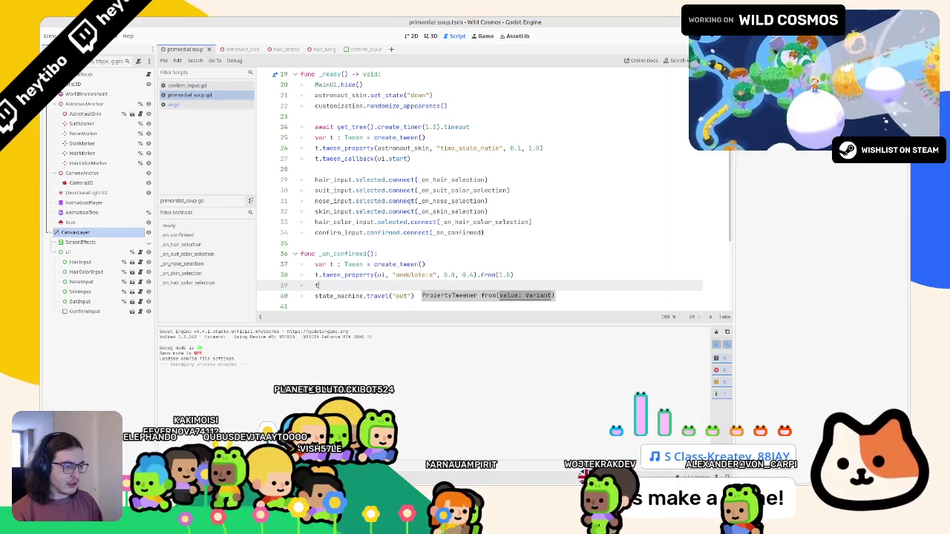
pyautogui.write('t.twee')
pyautogui.press('Return')
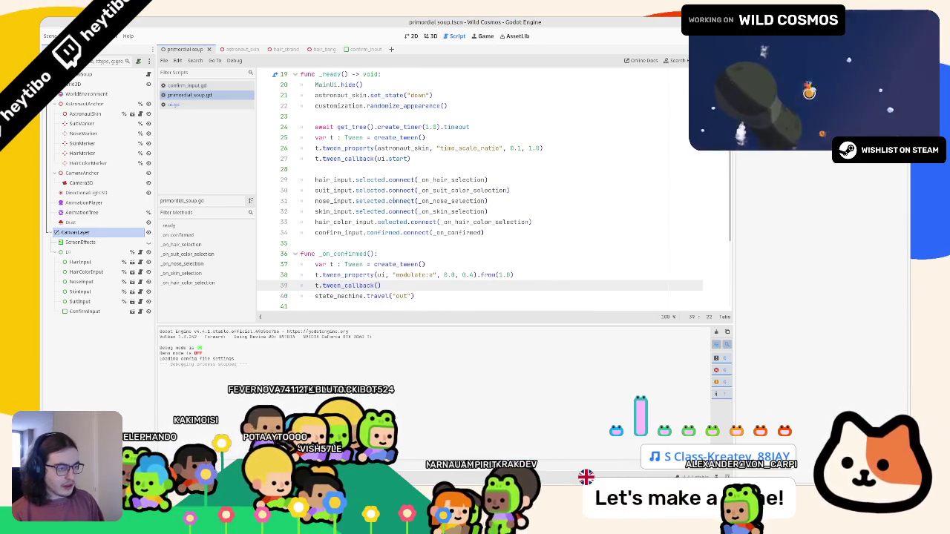
pyautogui.scroll(-1, 357, 296)
pyautogui.doubleClick(339, 265)
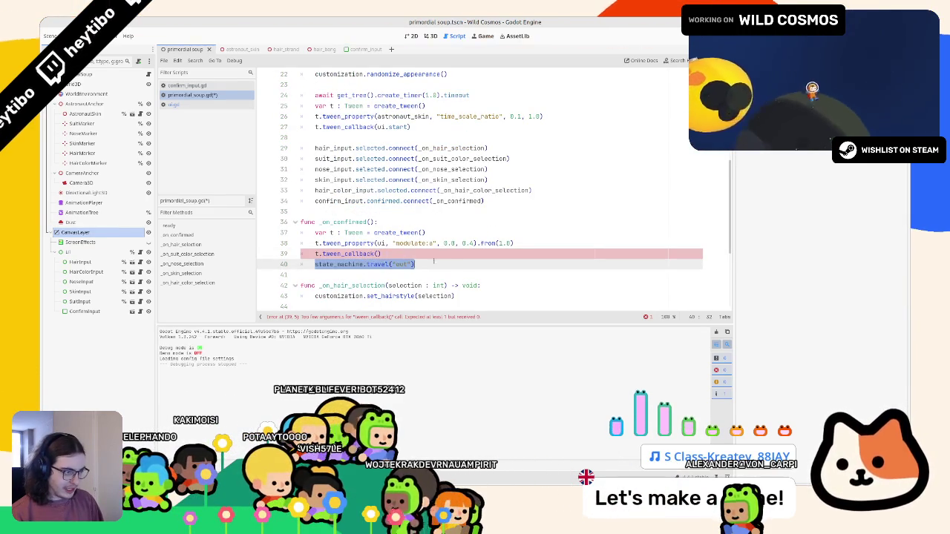
pyautogui.click(377, 254)
pyautogui.hotkey('ctrl', 'v')
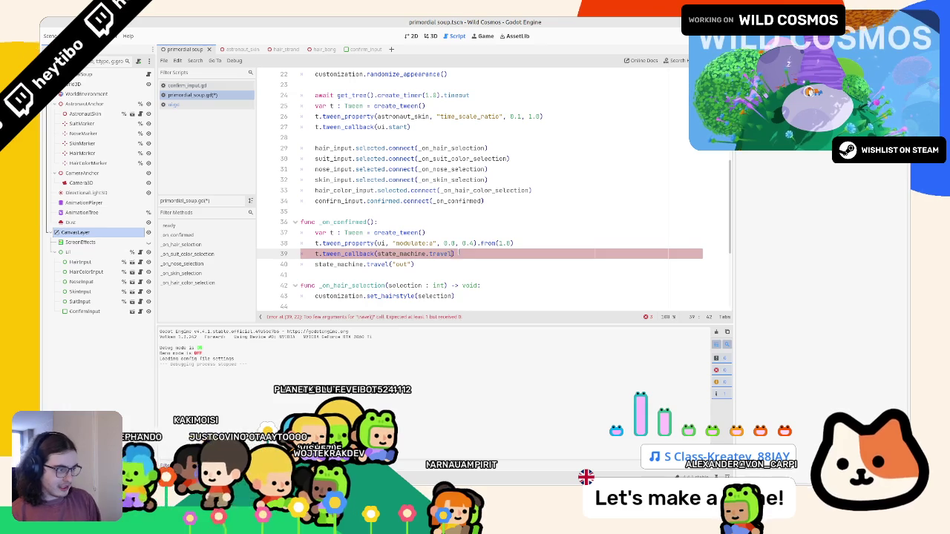
pyautogui.write('.bind("o')
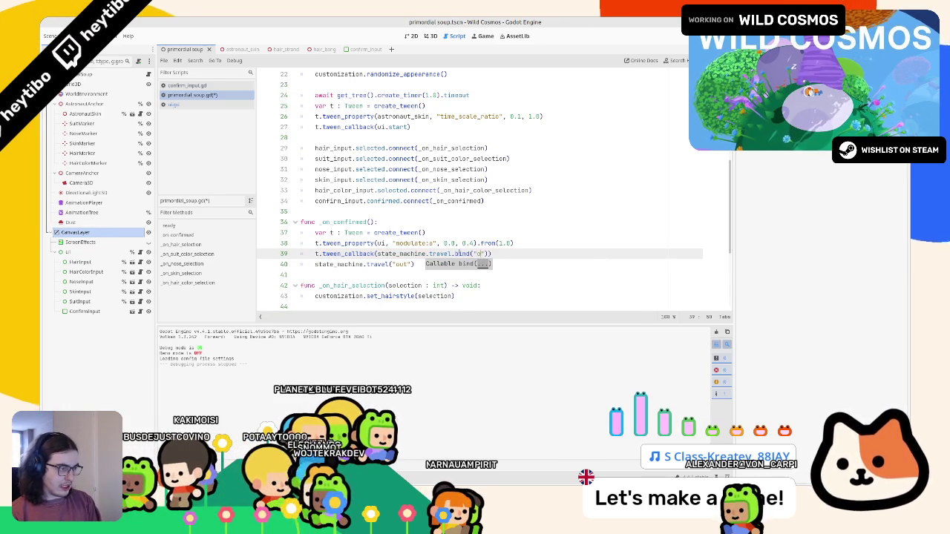
pyautogui.write('ut')
# Delete the old direct travel line and run the game with F5.
pyautogui.tripleClick(439, 264)
pyautogui.press('BackSpace')
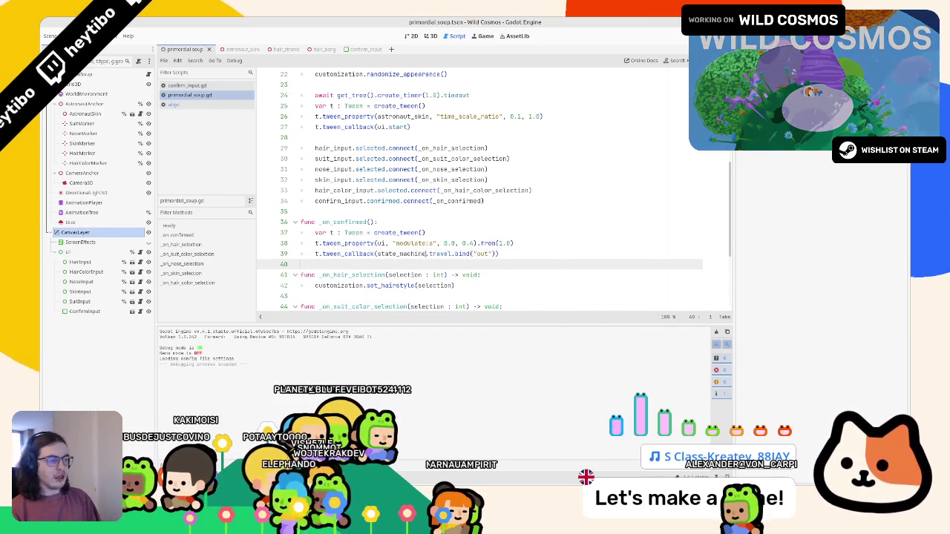
pyautogui.click(549, 255)
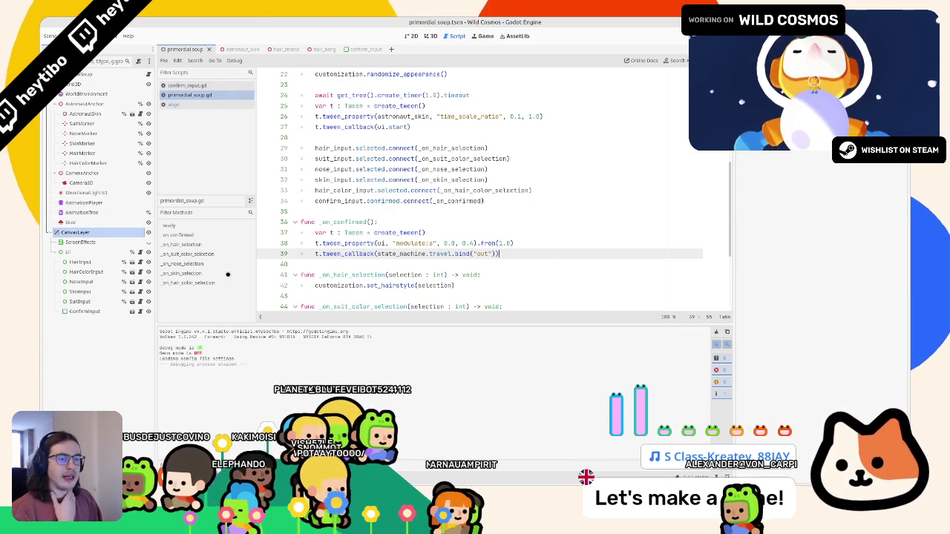
pyautogui.press('F5')
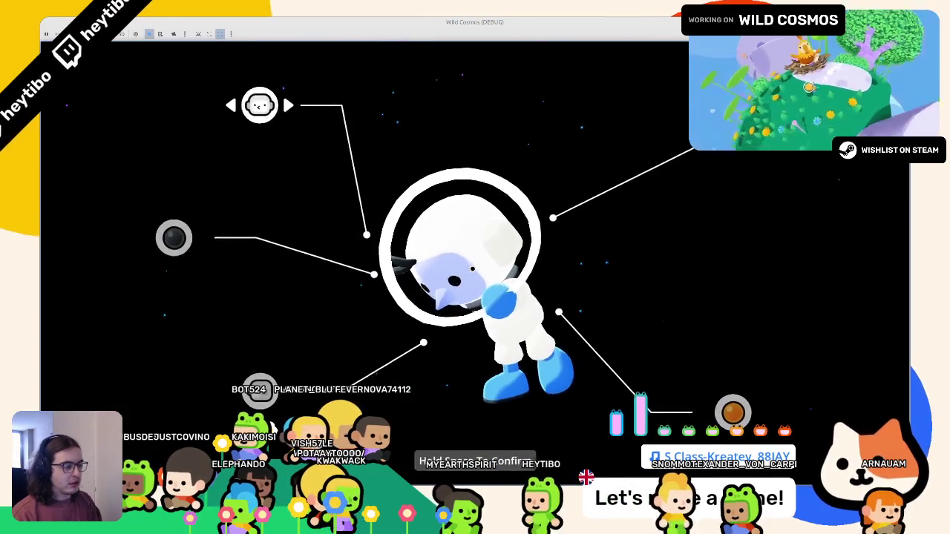
# Hold Space to confirm so the UI fades out, then stop the game with F8.
pyautogui.press('space')
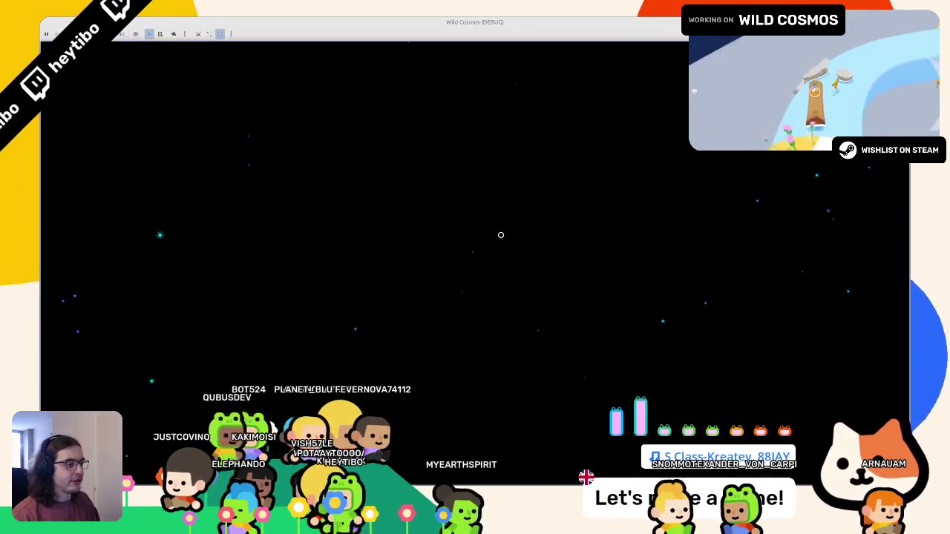
pyautogui.press('F8')
# In ui.gd, add a stop() -> void function with a pass body below start() and save.
pyautogui.scroll(-3, 483, 193)
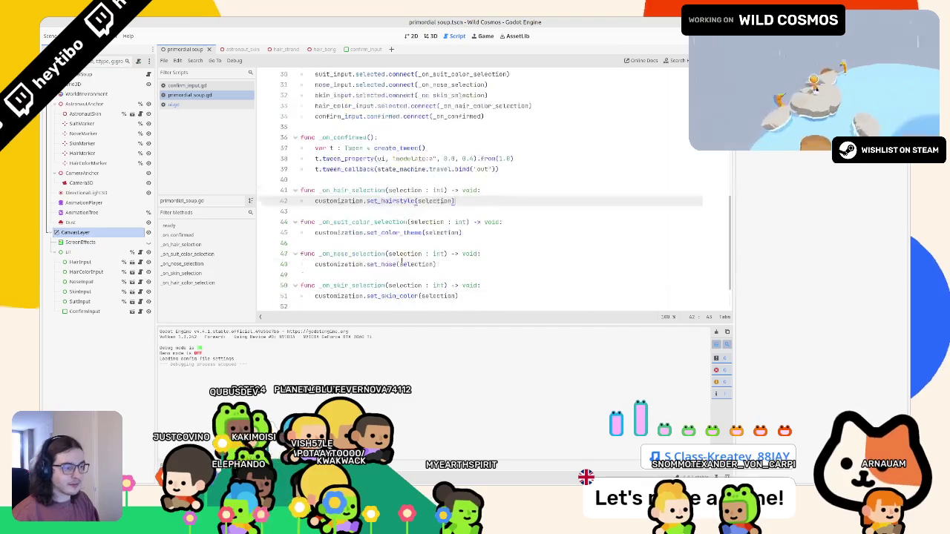
pyautogui.click(173, 104)
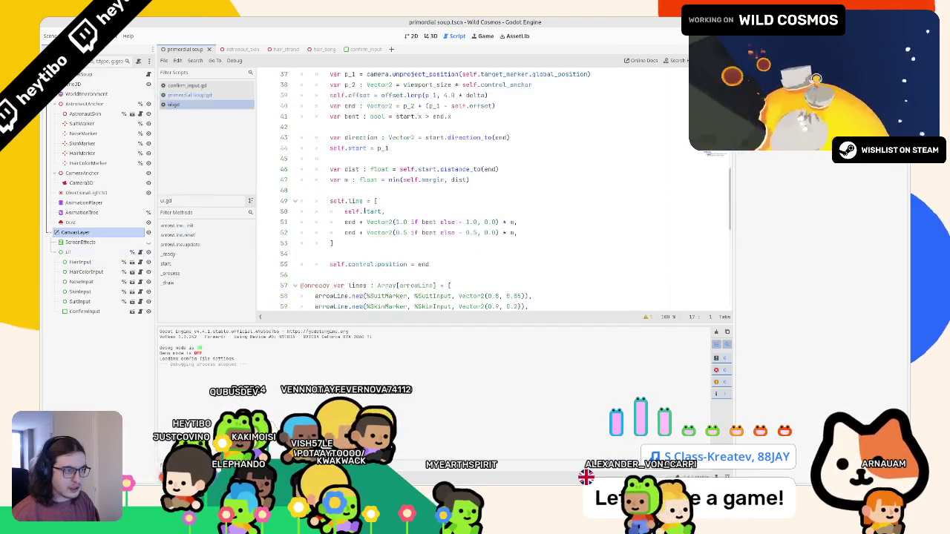
pyautogui.scroll(-5, 483, 193)
pyautogui.scroll(-8, 494, 189)
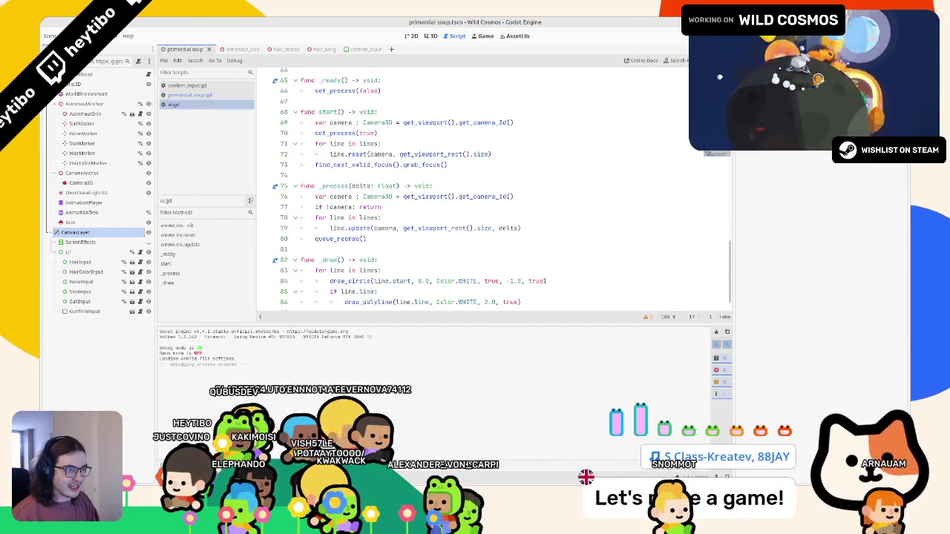
pyautogui.click(384, 176)
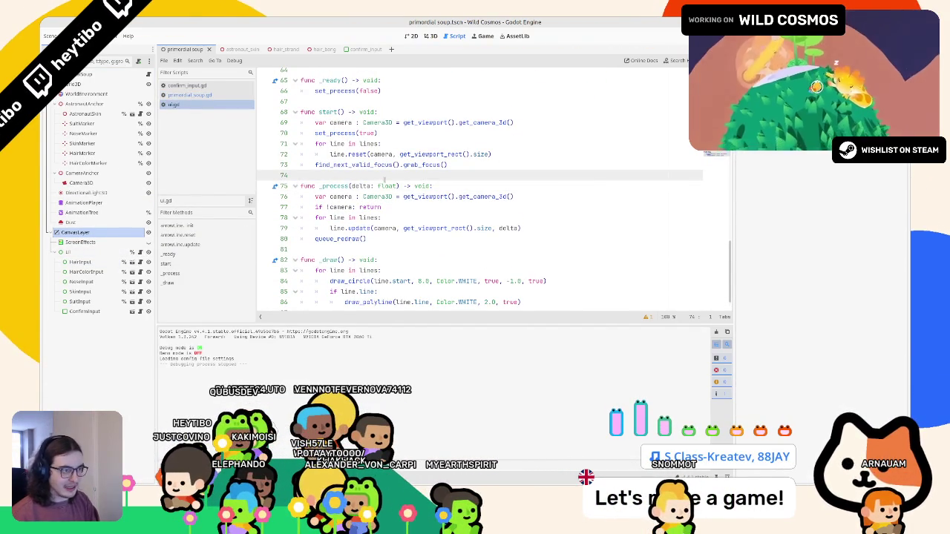
pyautogui.press('Return')
pyautogui.press('Return')
pyautogui.press('Up')
pyautogui.write('fu')
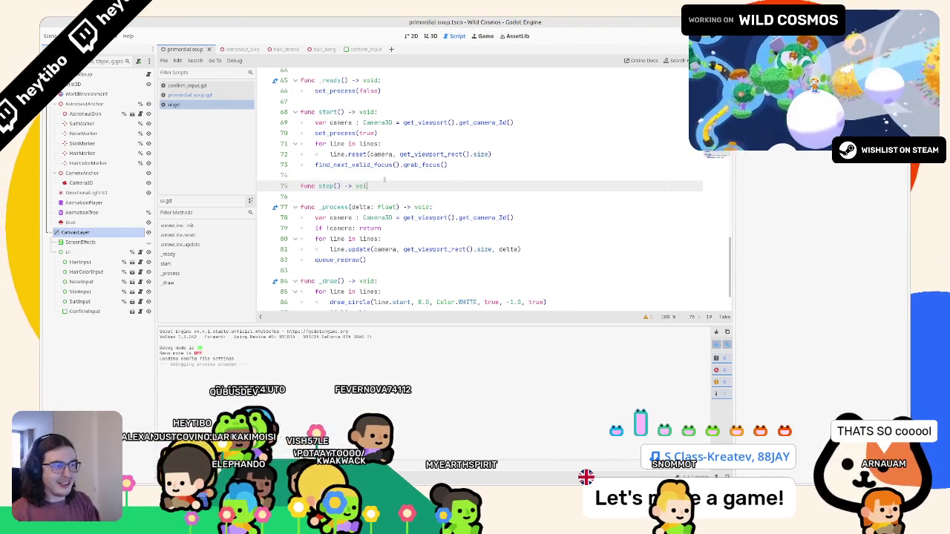
pyautogui.write('d:')
pyautogui.press('Return')
pyautogui.write('pass')
pyautogui.hotkey('ctrl', 's')
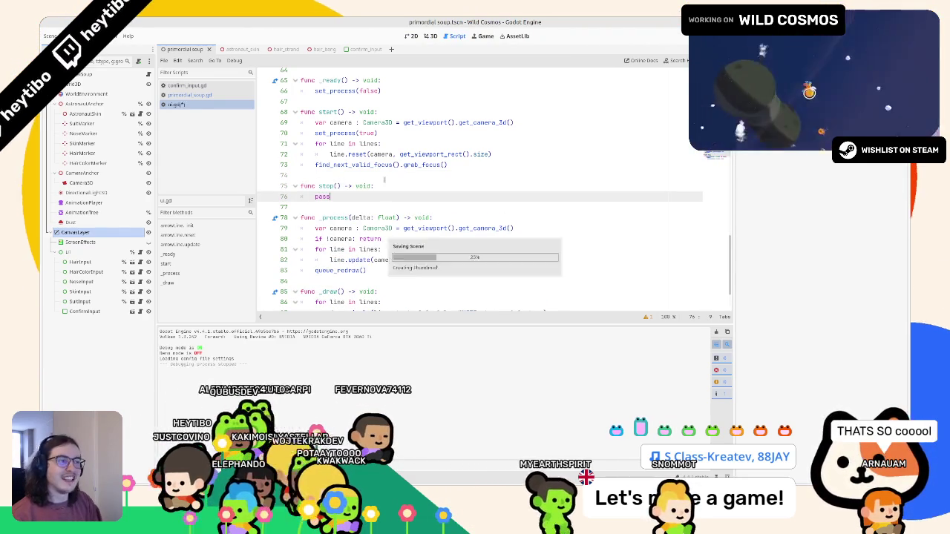
# Inspect how camera is used, jumping to line.reset's definition and back to stop().
pyautogui.doubleClick(341, 122)
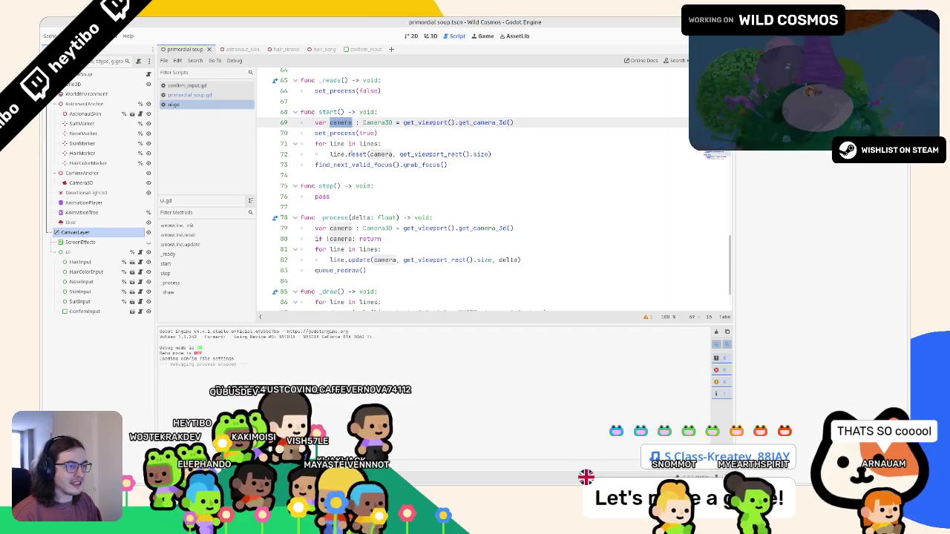
pyautogui.keyDown('ctrl'); pyautogui.click(356, 154); pyautogui.keyUp('ctrl')
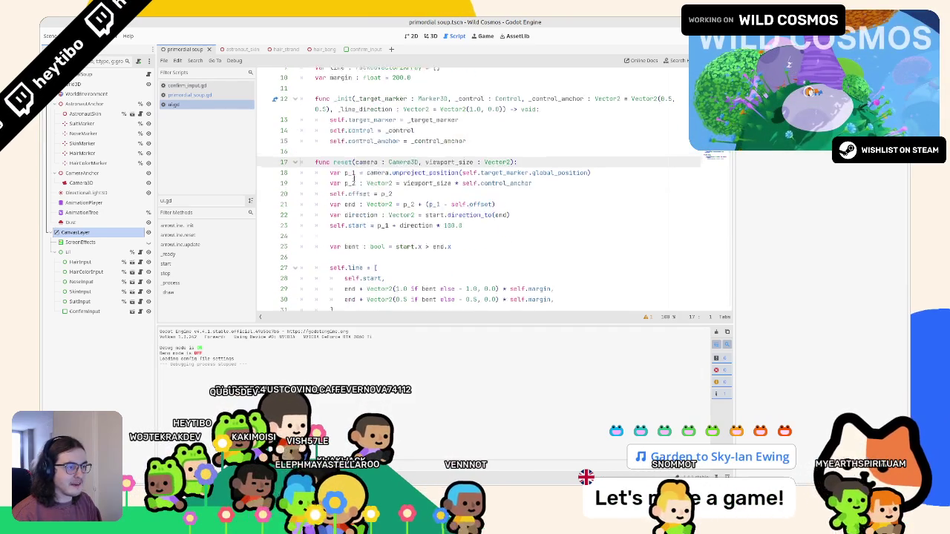
pyautogui.doubleClick(366, 162)
pyautogui.scroll(-2, 366, 169)
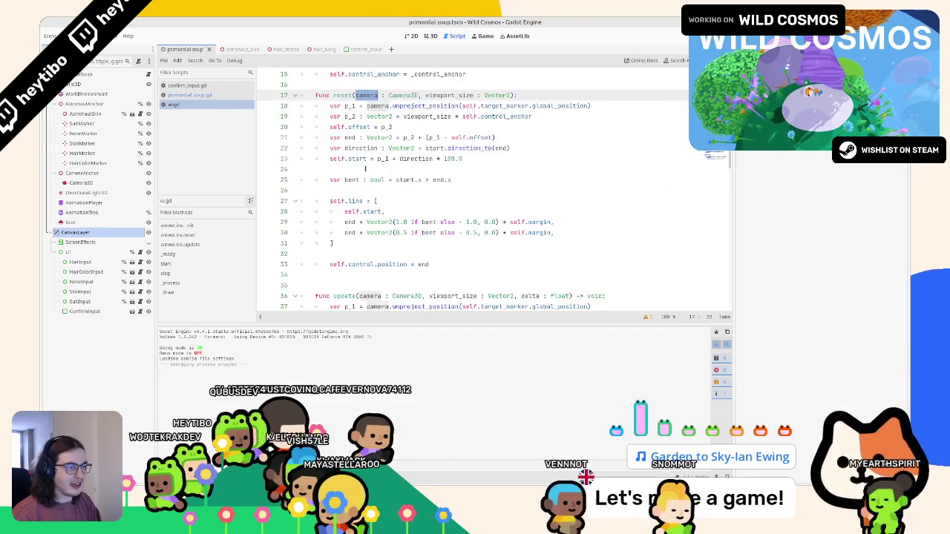
pyautogui.scroll(-1, 365, 170)
pyautogui.scroll(2, 374, 173)
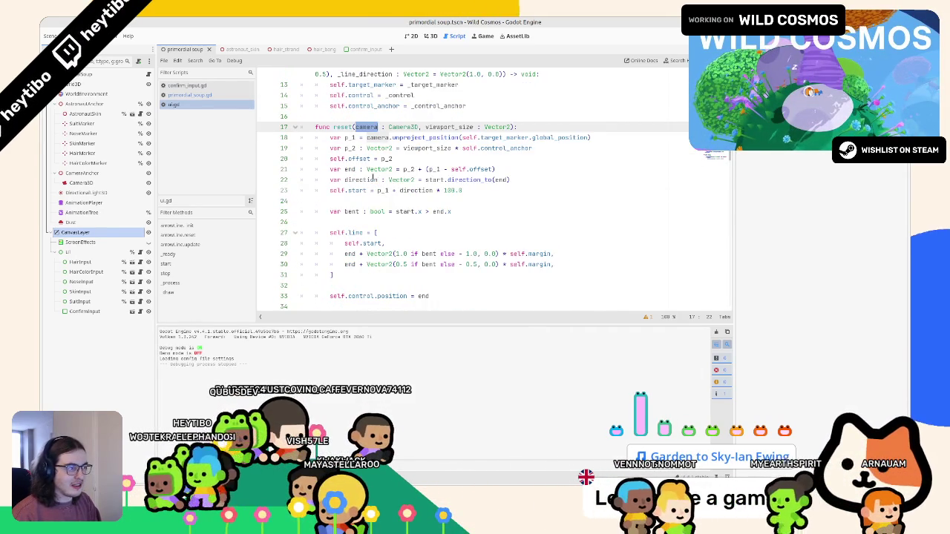
pyautogui.scroll(-6, 334, 268)
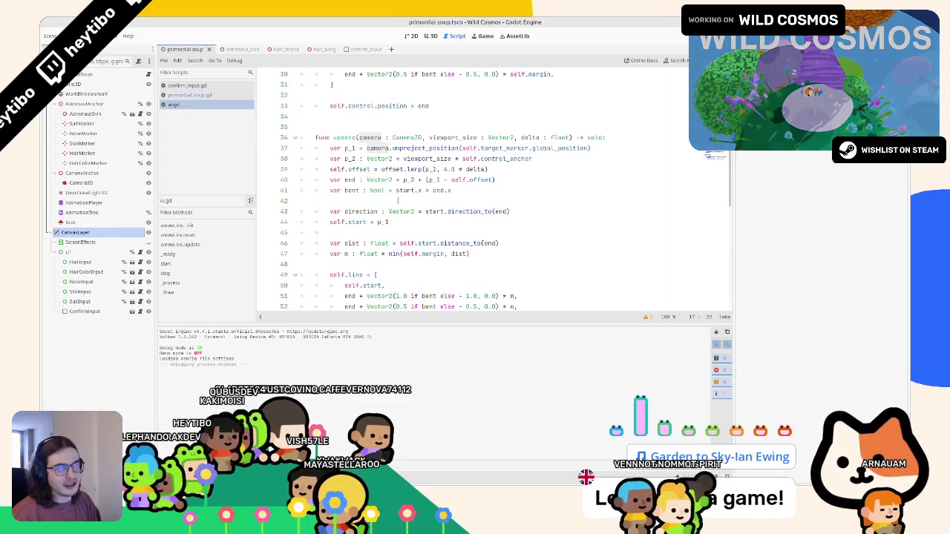
pyautogui.hotkey('ctrl', 'End')
pyautogui.scroll(-5, 433, 185)
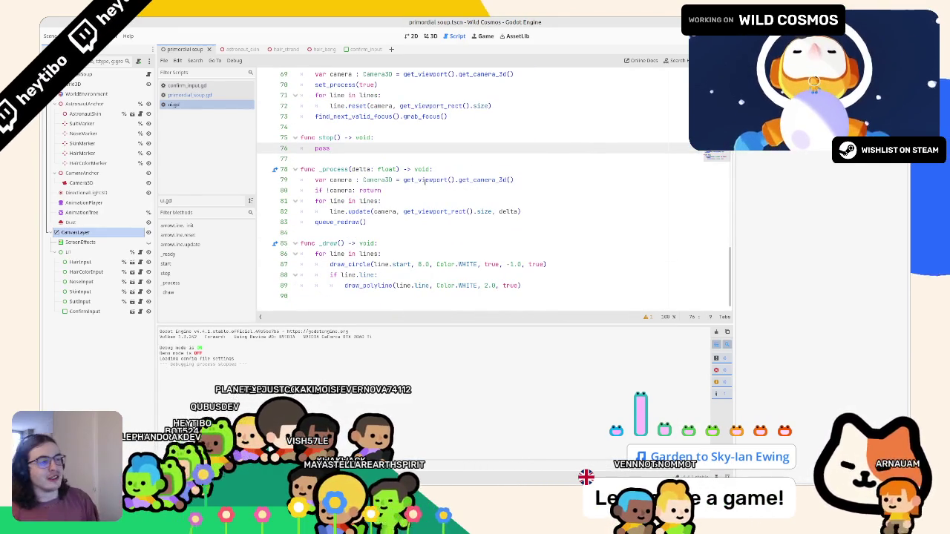
pyautogui.scroll(3, 490, 185)
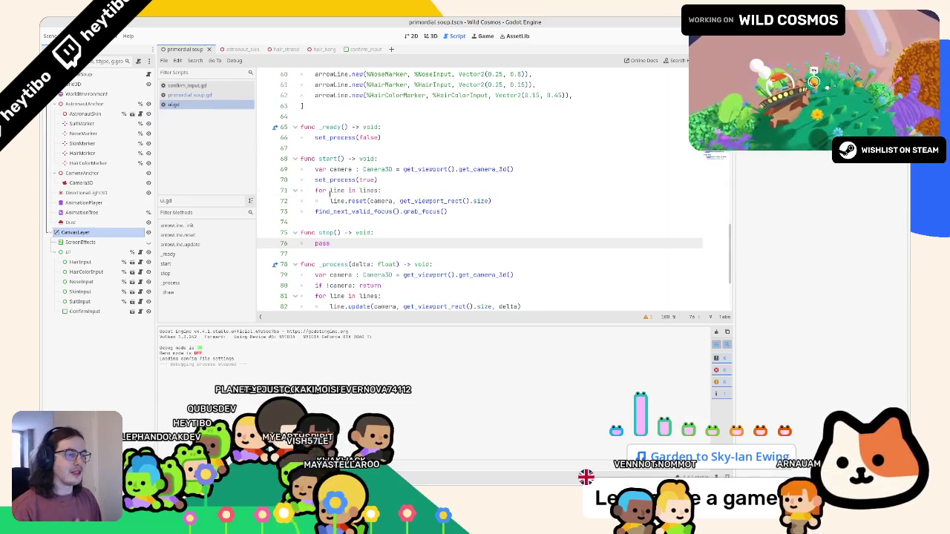
# Replace pass in stop() with set_process(false), copied from start(), and save ui.gd.
pyautogui.moveTo(378, 180); pyautogui.dragTo(314, 180)
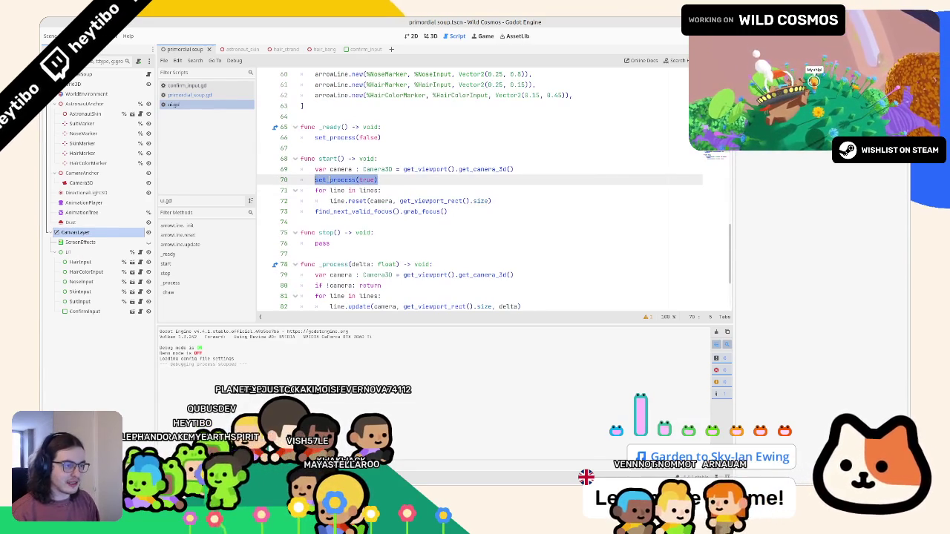
pyautogui.hotkey('ctrl', 'c')
pyautogui.click(371, 242)
pyautogui.hotkey('shift', 'Home')
pyautogui.hotkey('ctrl', 'v')
pyautogui.press('BackSpace')
pyautogui.press('BackSpace')
pyautogui.press('BackSpace')
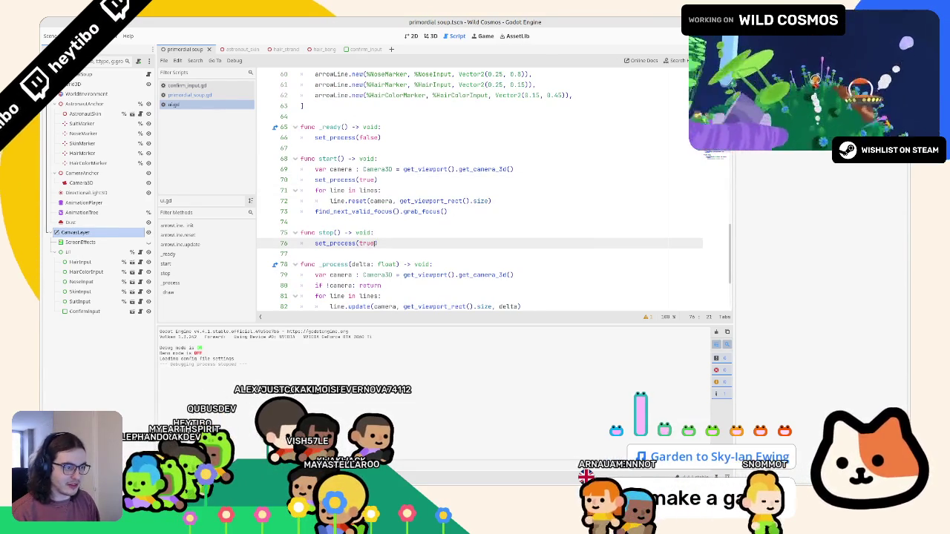
pyautogui.write('false')
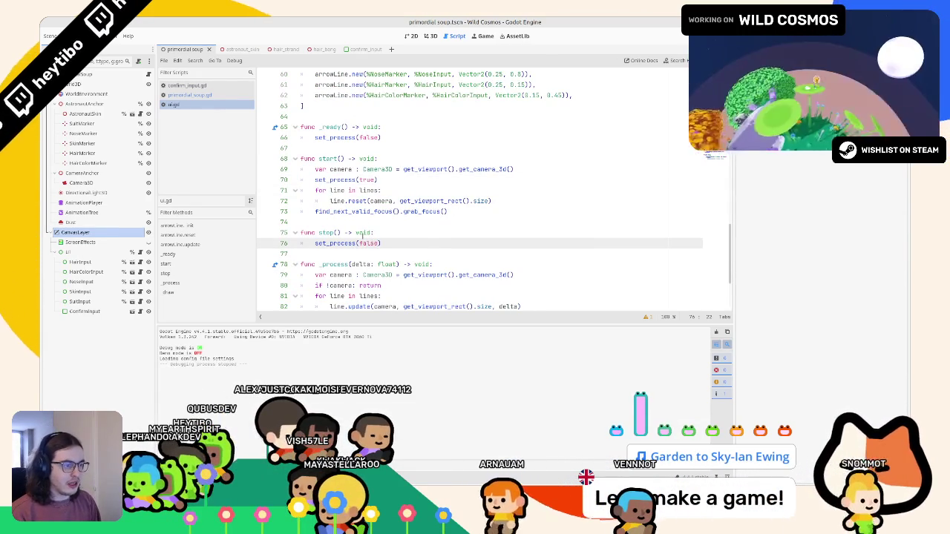
pyautogui.click(360, 213)
pyautogui.moveTo(315, 212); pyautogui.dragTo(448, 211)
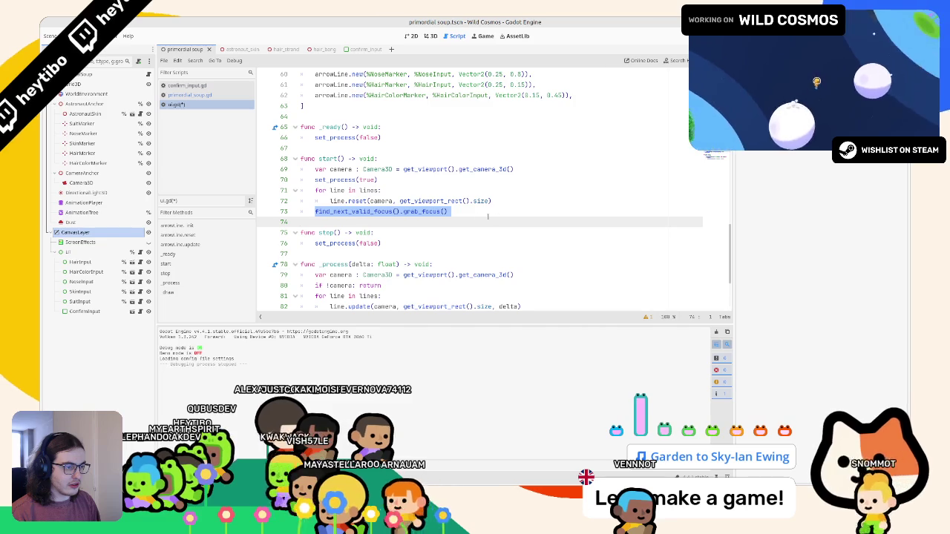
pyautogui.press('Down')
pyautogui.hotkey('ctrl', 's')
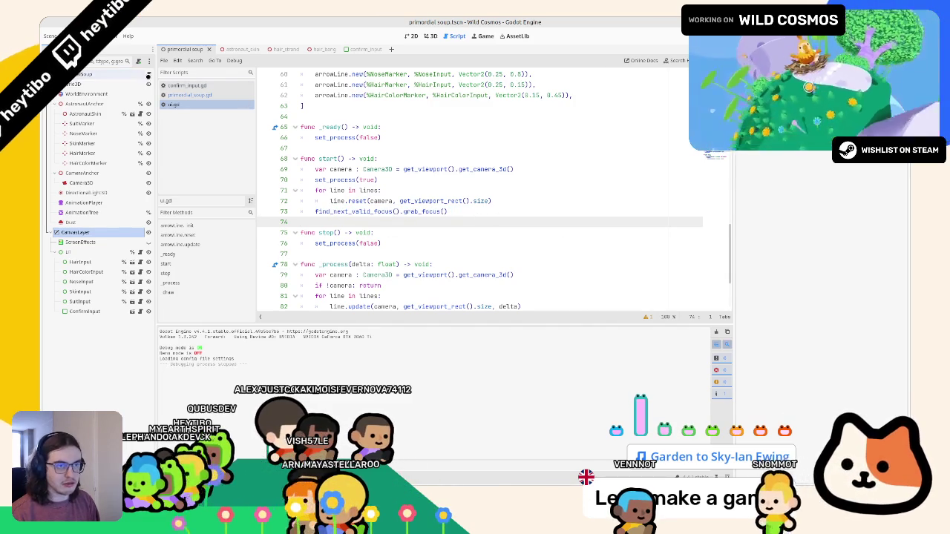
# Look through confirm_input.gd, then switch to primordial_soup.gd.
pyautogui.click(187, 85)
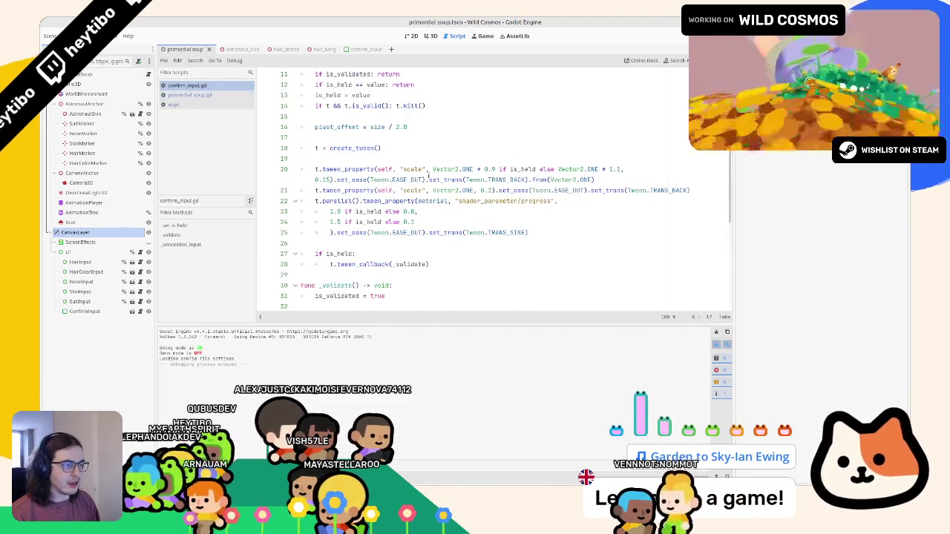
pyautogui.scroll(3, 452, 183)
pyautogui.scroll(-5, 452, 183)
pyautogui.scroll(5, 452, 182)
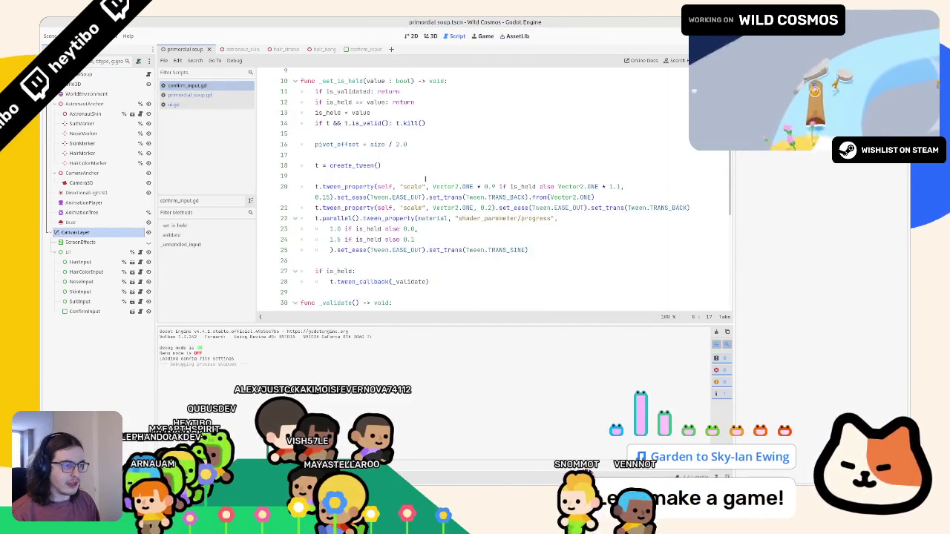
pyautogui.scroll(-5, 417, 175)
pyautogui.scroll(-1, 417, 175)
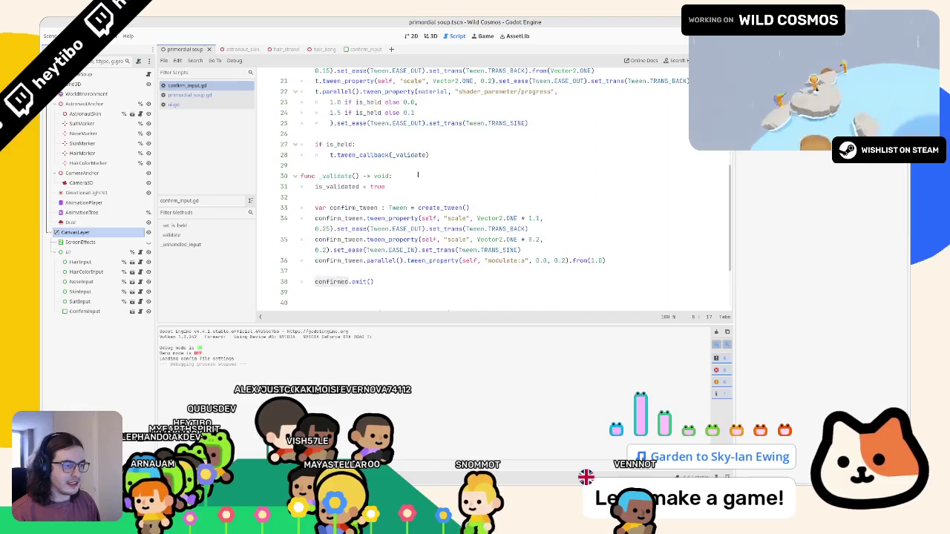
pyautogui.click(170, 96)
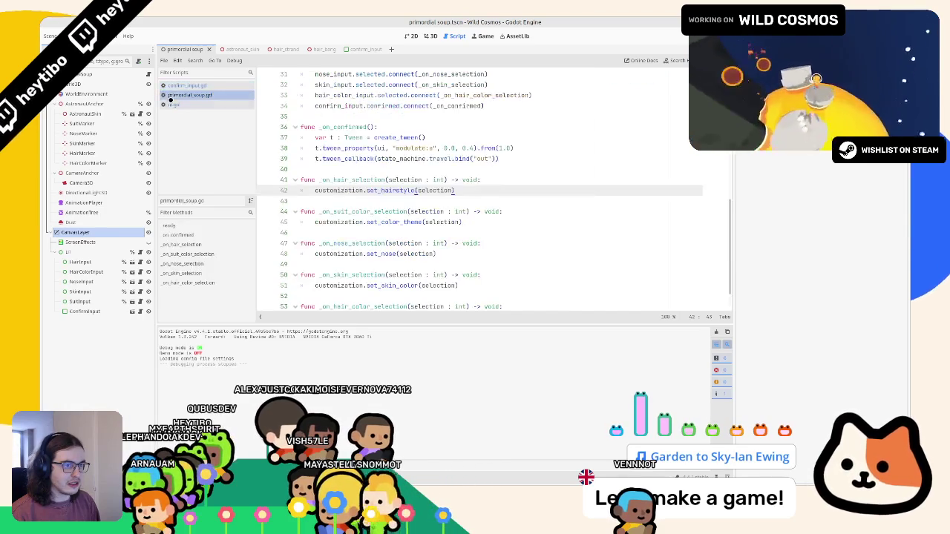
pyautogui.scroll(3, 403, 173)
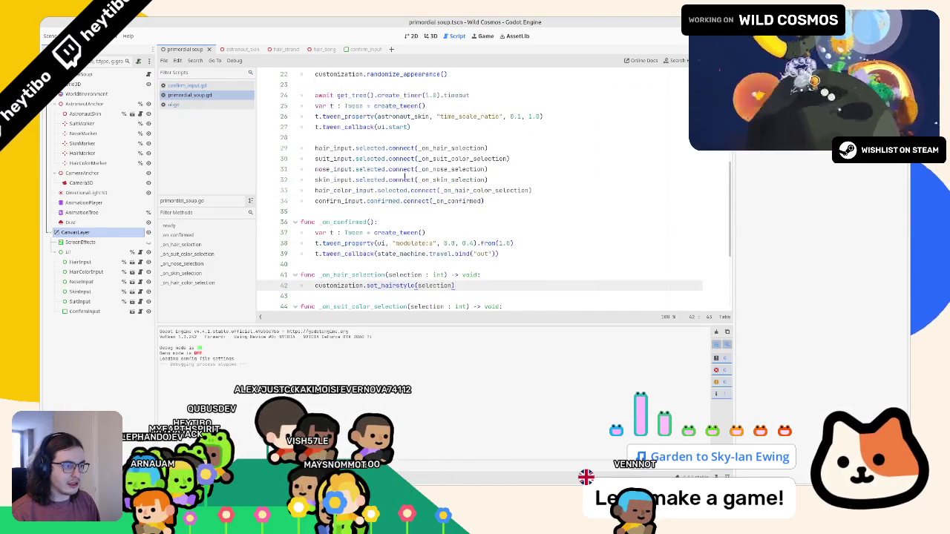
# Duplicate the travel callback as t.tween_callback(ui.stop), move it above the fade, and run the game.
pyautogui.click(464, 243)
pyautogui.click(440, 254)
pyautogui.hotkey('ctrl', 'shift', 'd')
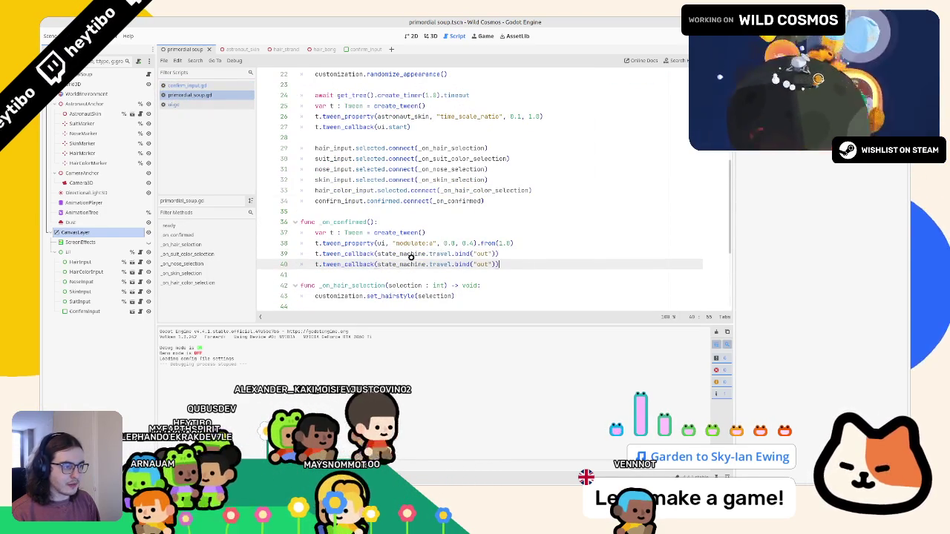
pyautogui.moveTo(498, 254); pyautogui.dragTo(377, 254)
pyautogui.scroll(1, 428, 243)
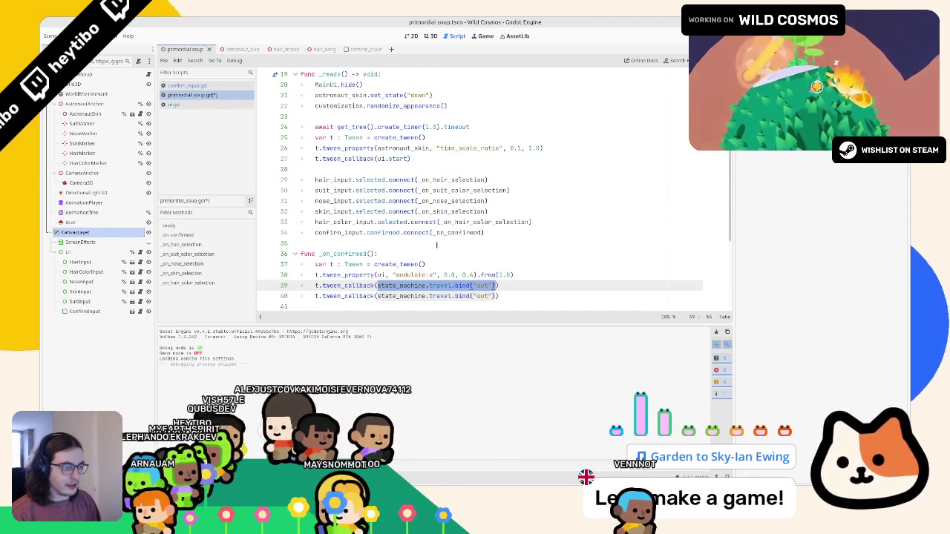
pyautogui.write('ui.')
pyautogui.write('stop')
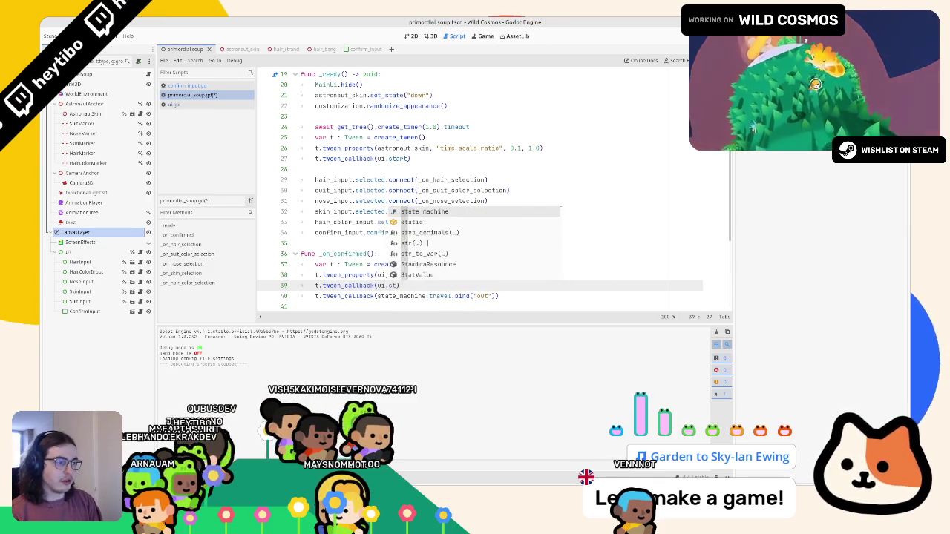
pyautogui.press('Escape')
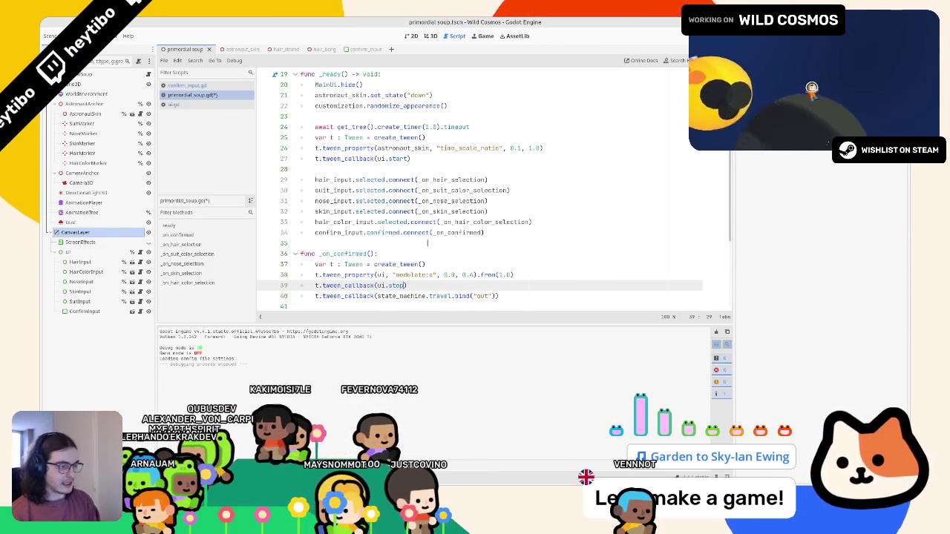
pyautogui.hotkey('alt', 'Up')
pyautogui.press('F6')
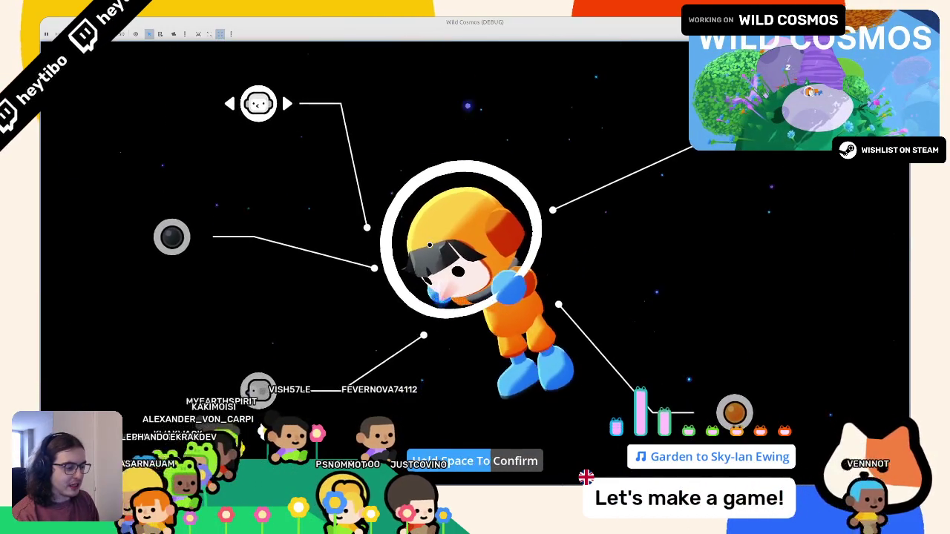
# Confirm and stop the test run, append .stop to the post-fade ui callback, and jump to stop in ui.gd.
pyautogui.press('space')
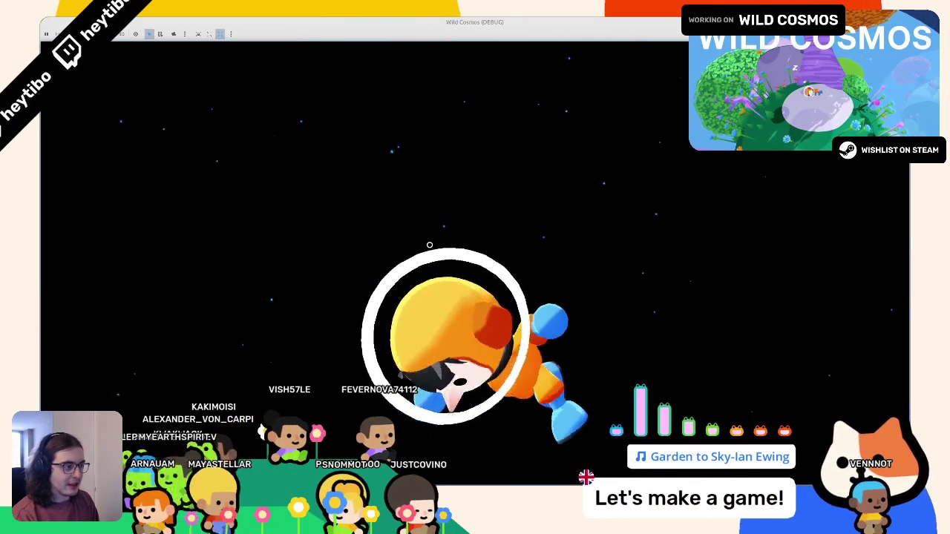
pyautogui.press('F8')
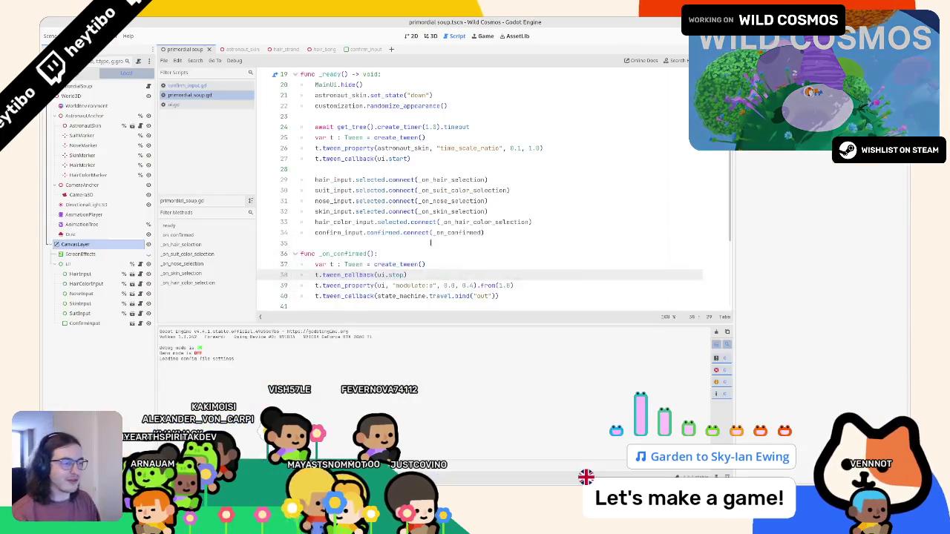
pyautogui.write('.stop')
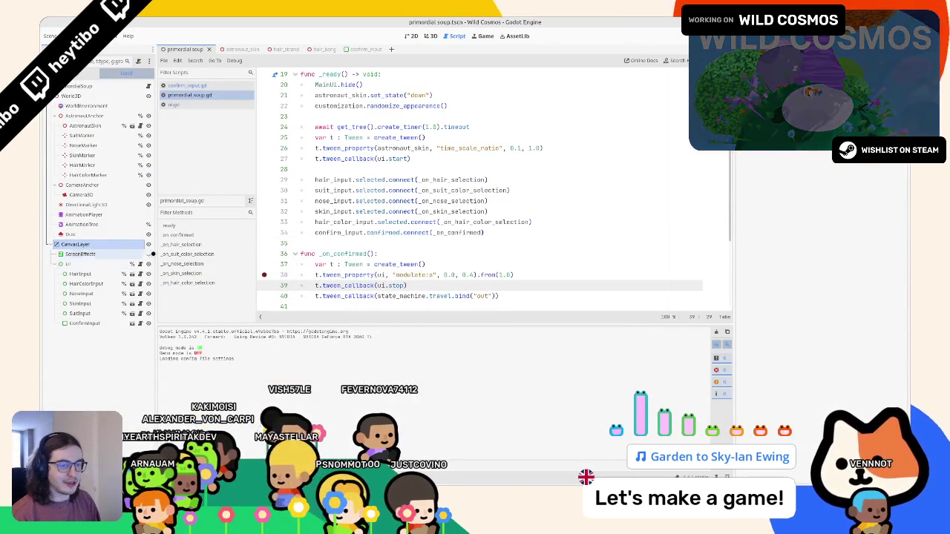
pyautogui.keyDown('ctrl'); pyautogui.click(397, 285); pyautogui.keyUp('ctrl')
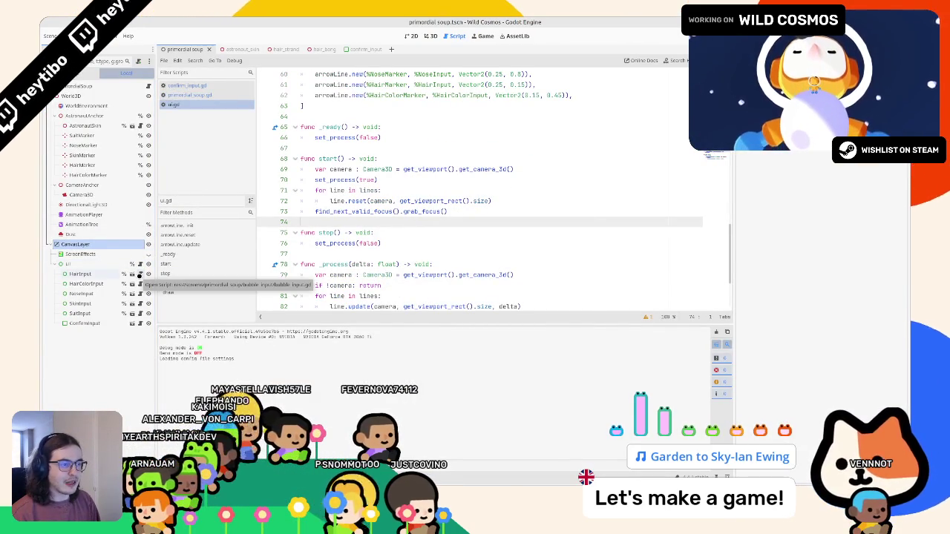
# Open HairInput's bubble_input.gd, then run and stop the game for a test.
pyautogui.click(140, 274)
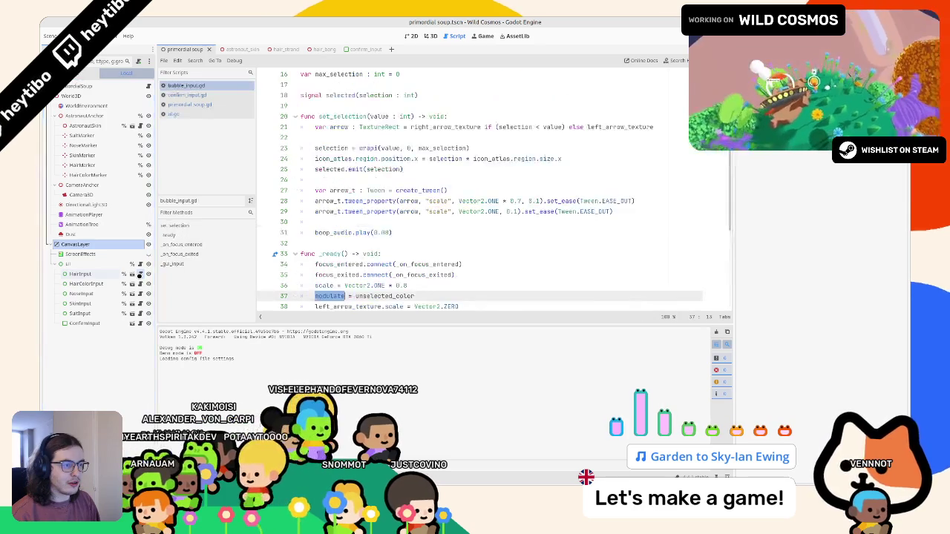
pyautogui.scroll(5, 550, 218)
pyautogui.scroll(1, 546, 219)
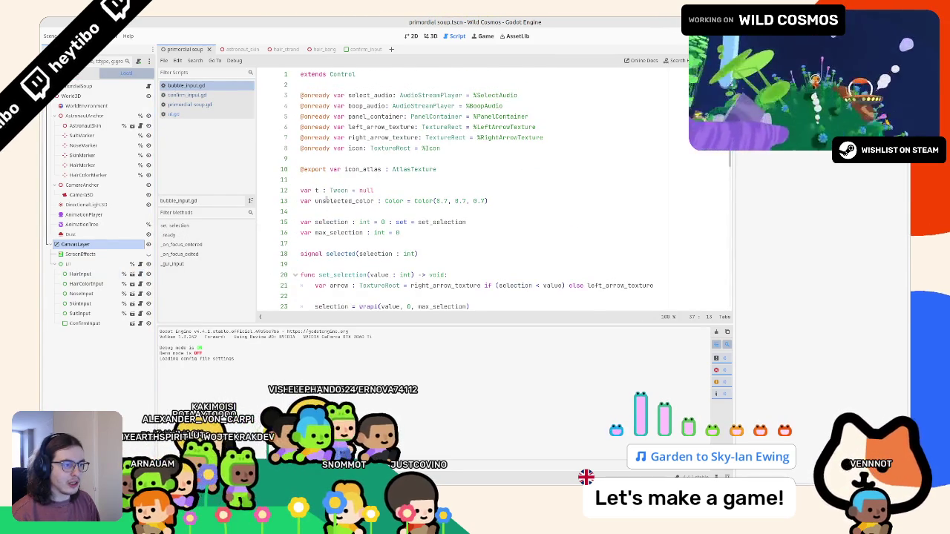
pyautogui.press('F5')
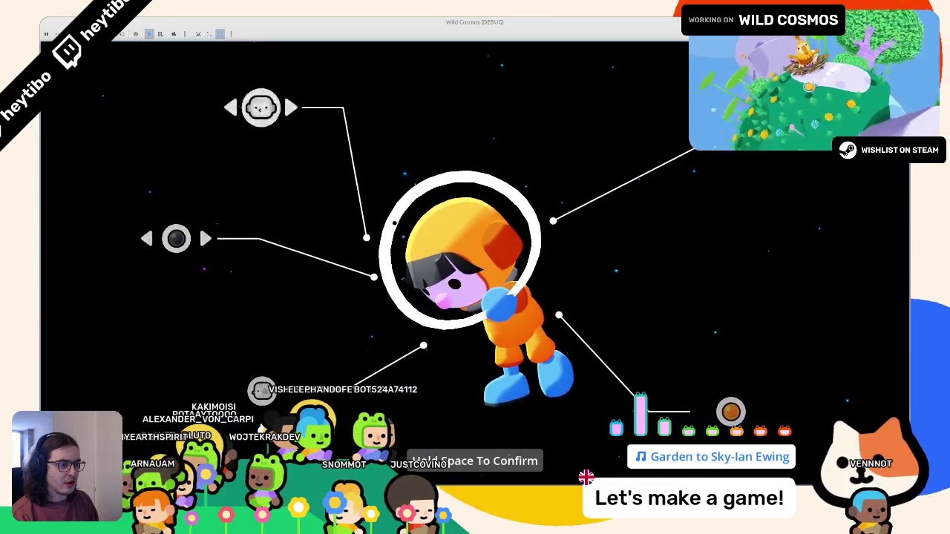
pyautogui.press('F8')
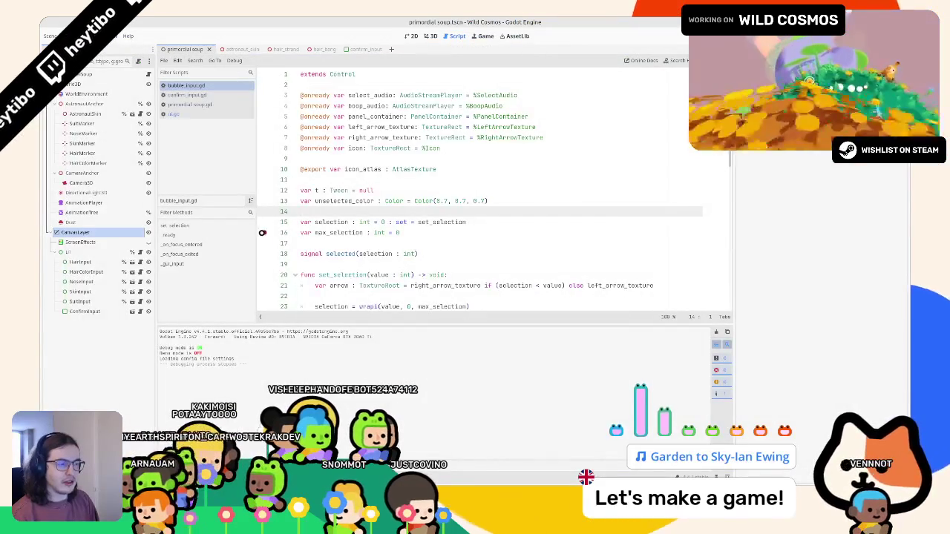
# Open ui.gd, scroll through it, and close the script again.
pyautogui.scroll(-2, 427, 225)
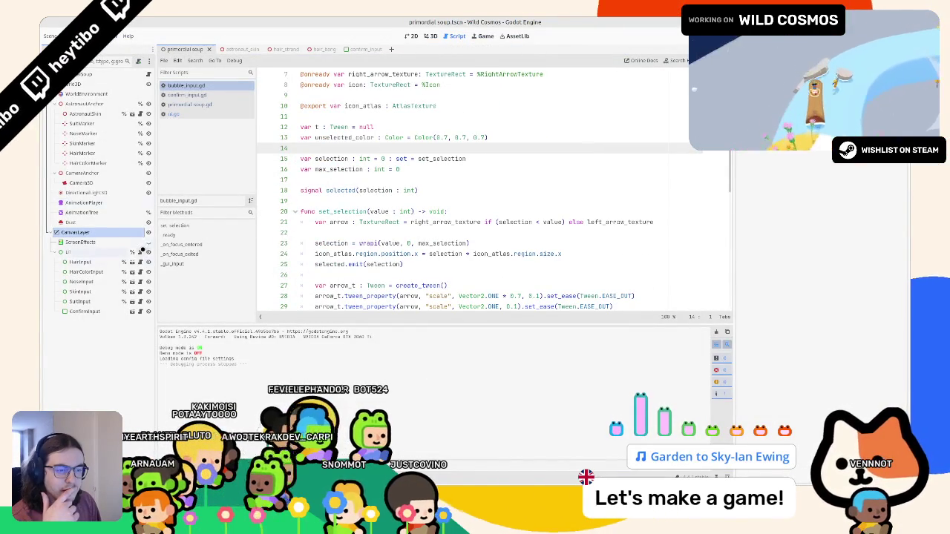
pyautogui.click(173, 113)
pyautogui.scroll(-5, 337, 243)
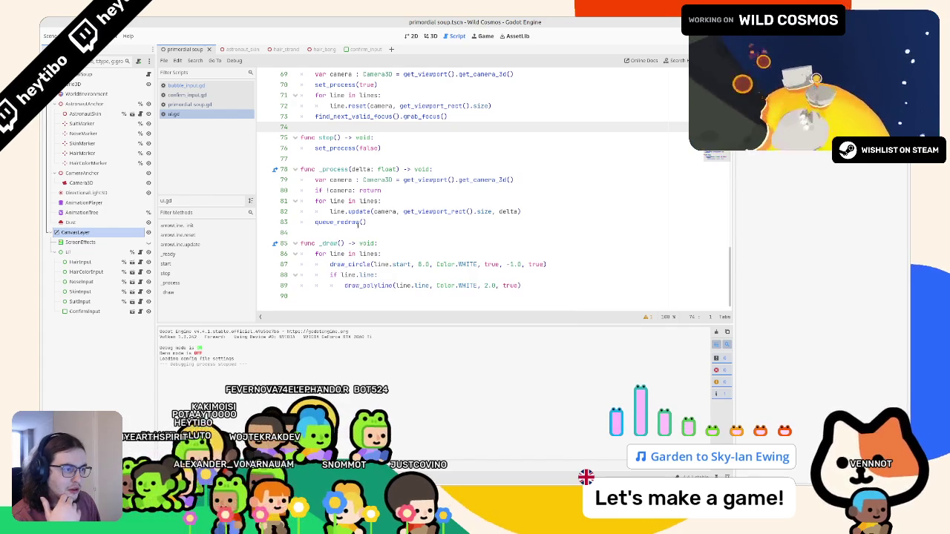
pyautogui.scroll(1, 345, 211)
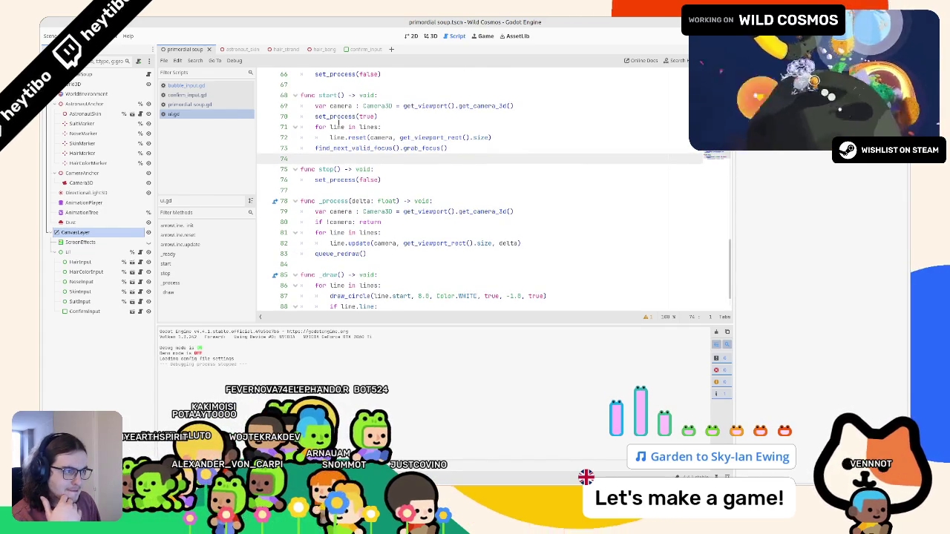
pyautogui.scroll(7, 336, 130)
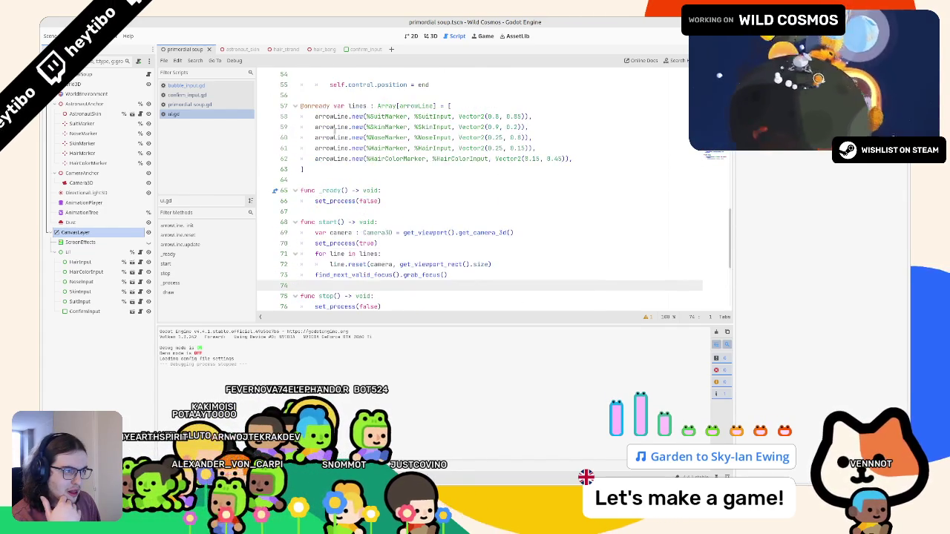
pyautogui.scroll(9, 335, 130)
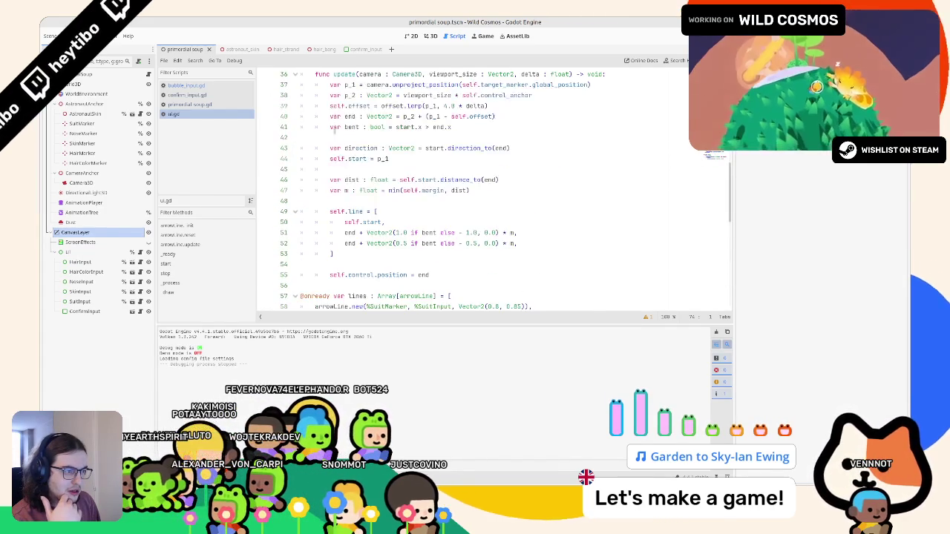
pyautogui.scroll(6, 335, 130)
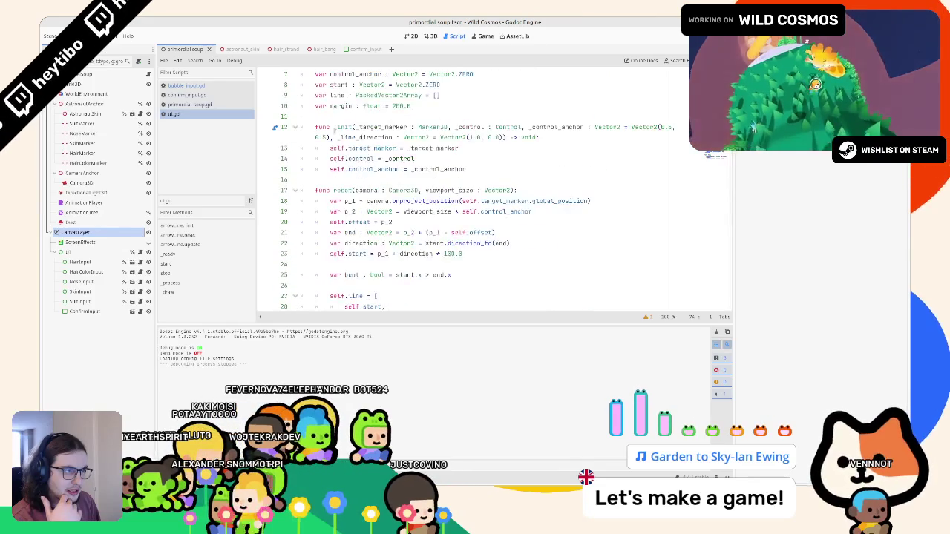
pyautogui.middleClick(195, 115)
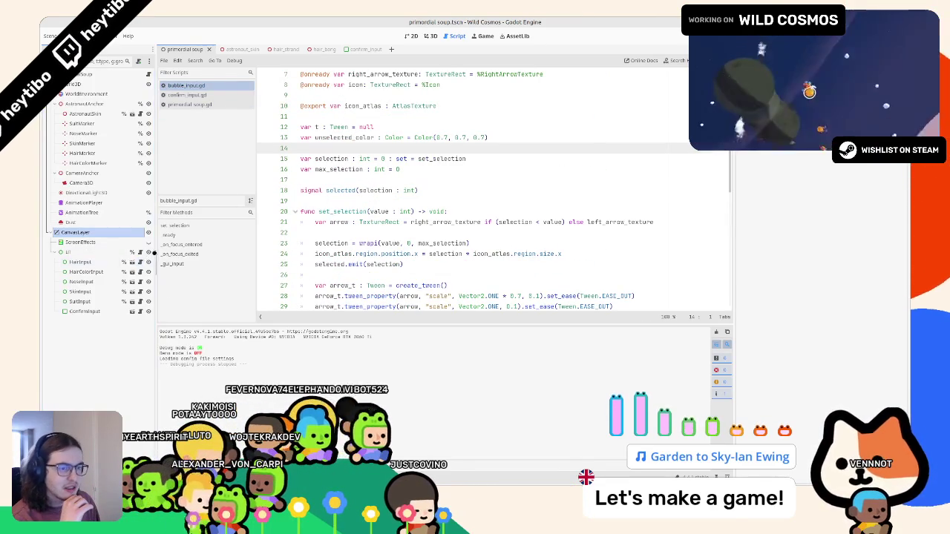
# Browse the bubble_input, confirm_input and primordial soup scenes, then review bubble_input.gd's selection variable and selected signal.
pyautogui.click(133, 262)
pyautogui.click(356, 49)
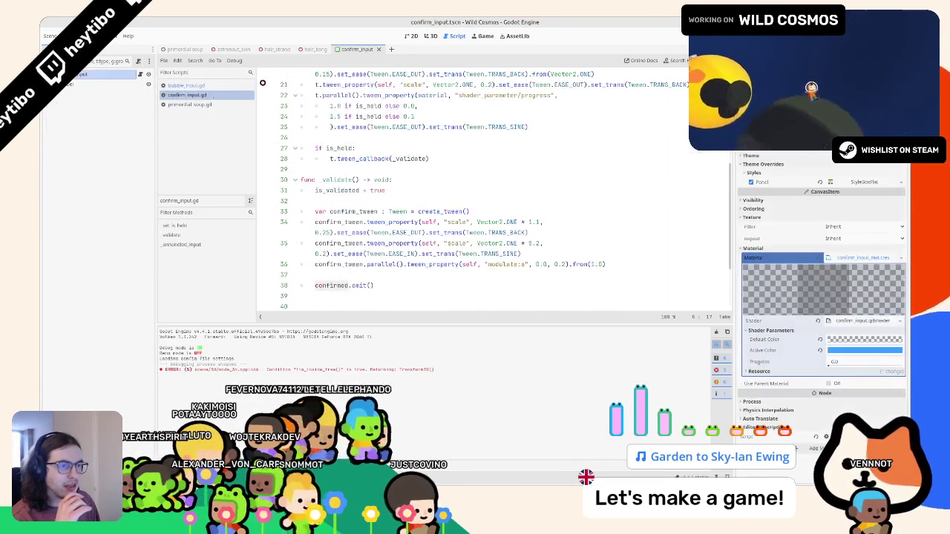
pyautogui.click(181, 49)
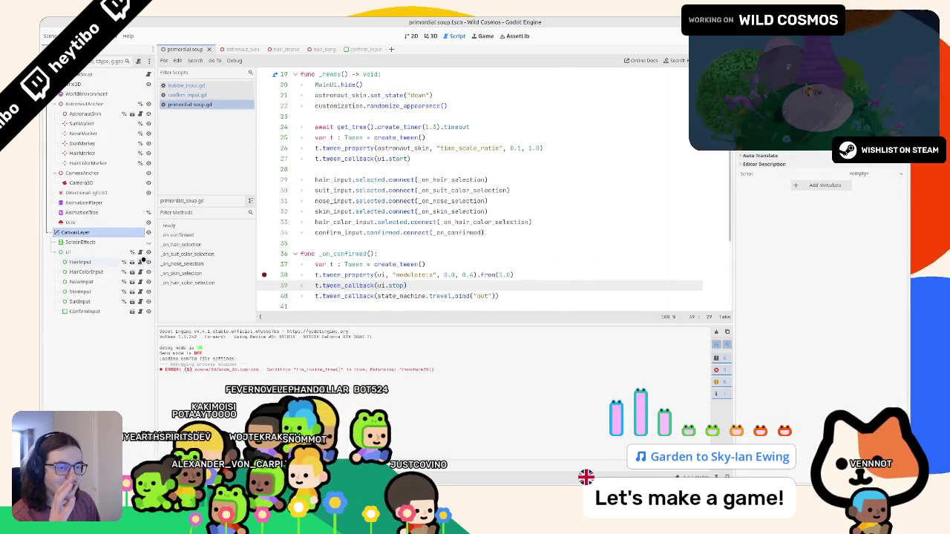
pyautogui.click(143, 260)
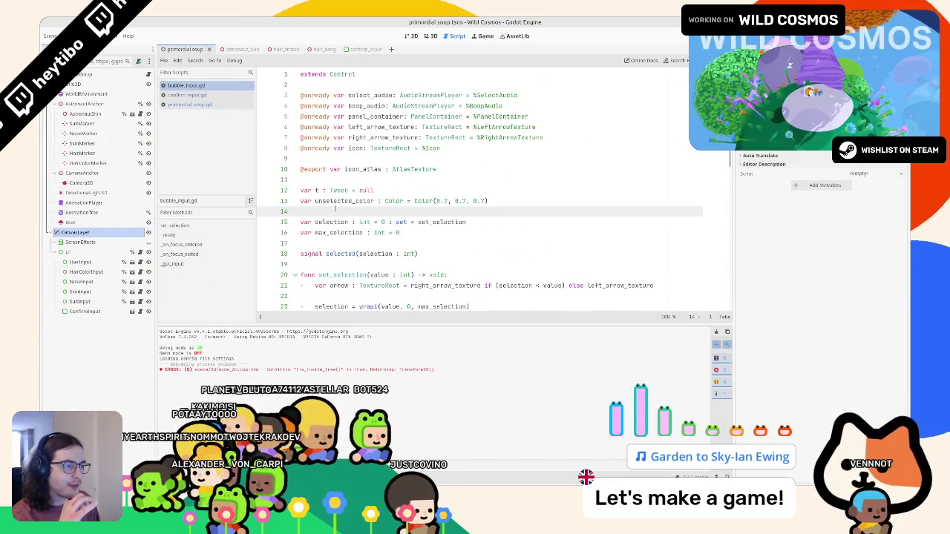
pyautogui.doubleClick(332, 222)
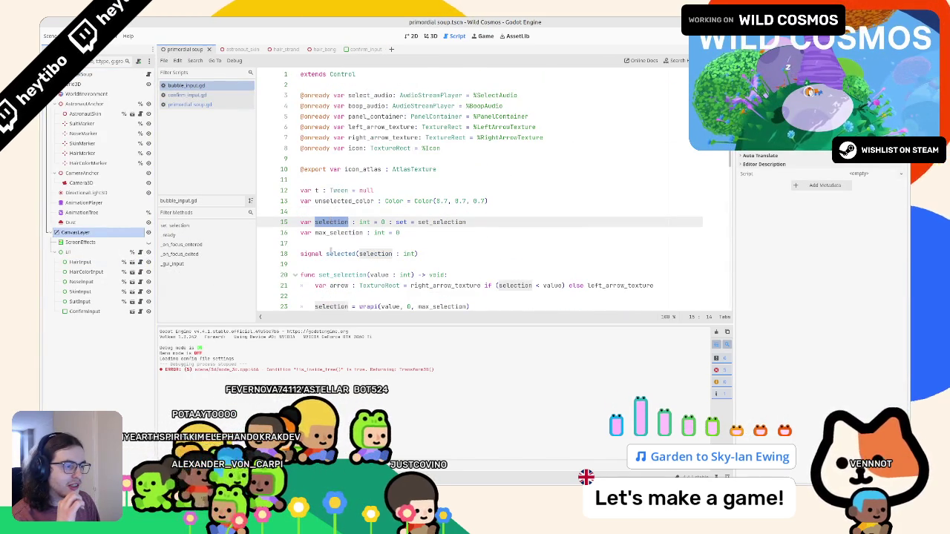
pyautogui.doubleClick(332, 253)
pyautogui.scroll(-3, 331, 253)
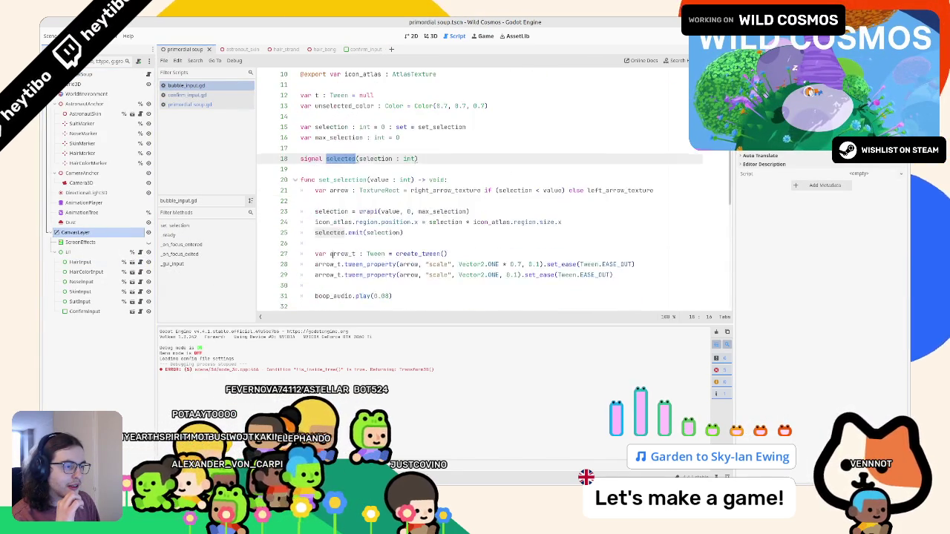
pyautogui.scroll(-2, 332, 253)
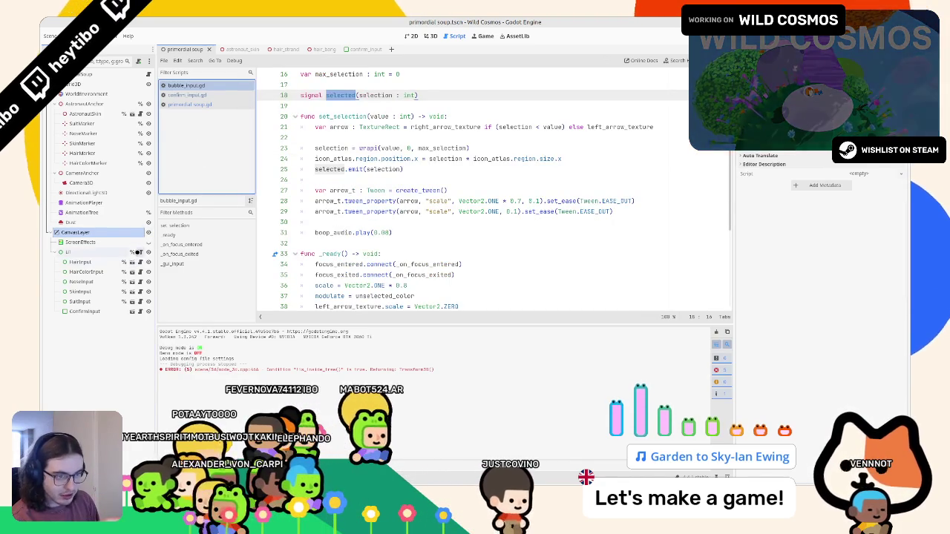
# Reopen ui.gd and select the find_next_valid_focus().grab_focus() line in start().
pyautogui.click(138, 253)
pyautogui.scroll(-5, 430, 153)
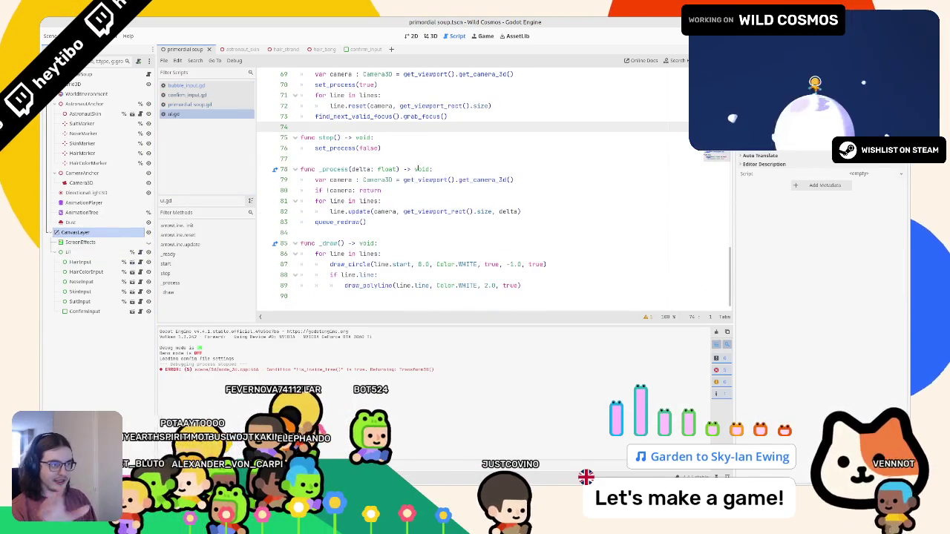
pyautogui.click(417, 116)
pyautogui.moveTo(315, 117); pyautogui.dragTo(448, 117)
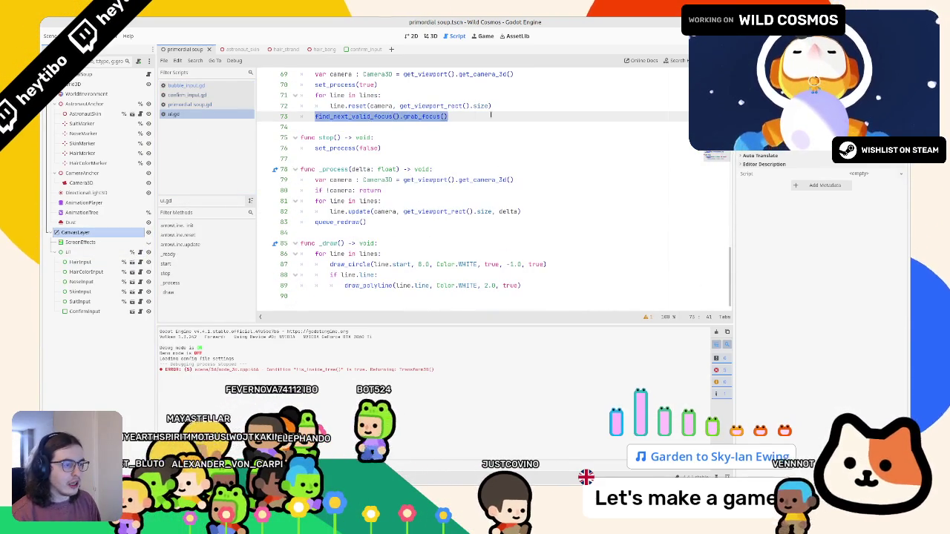
pyautogui.scroll(6, 375, 158)
# Reselect the whole focus-grabbing line in start().
pyautogui.scroll(-3, 376, 159)
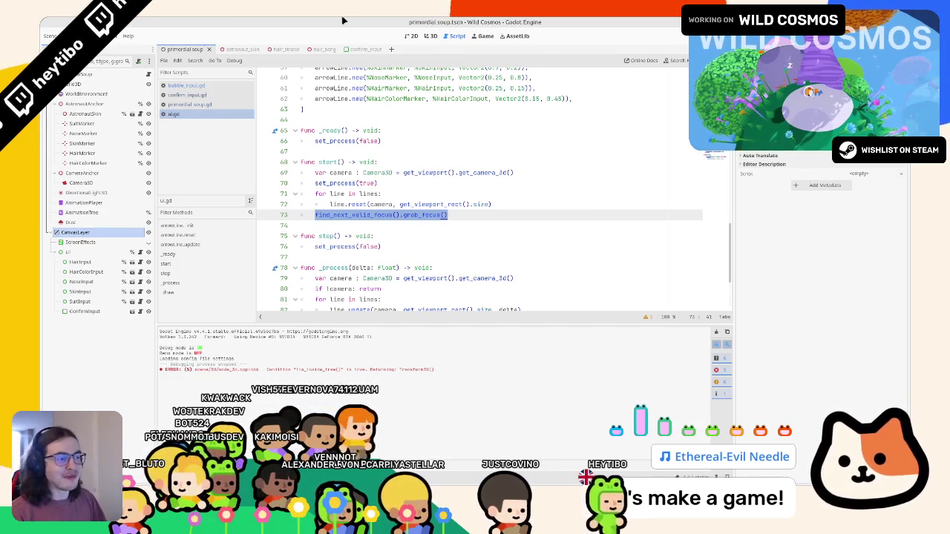
pyautogui.hotkey('ctrl', 'shift', 'Left')
pyautogui.hotkey('ctrl', 'shift', 'Left')
pyautogui.hotkey('ctrl', 'shift', 'Left')
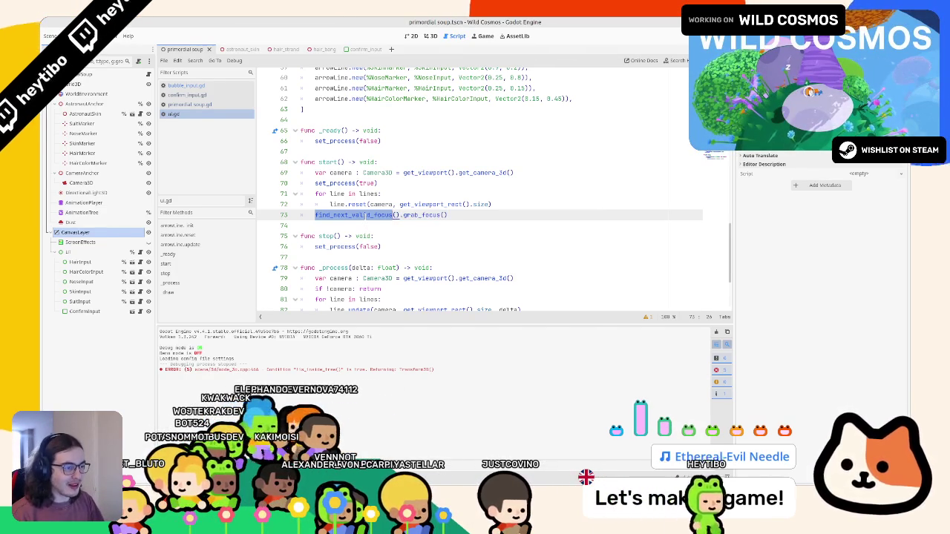
pyautogui.press('Right')
pyautogui.press('End')
pyautogui.hotkey('shift', 'Home')
pyautogui.hotkey('ctrl', 'c')
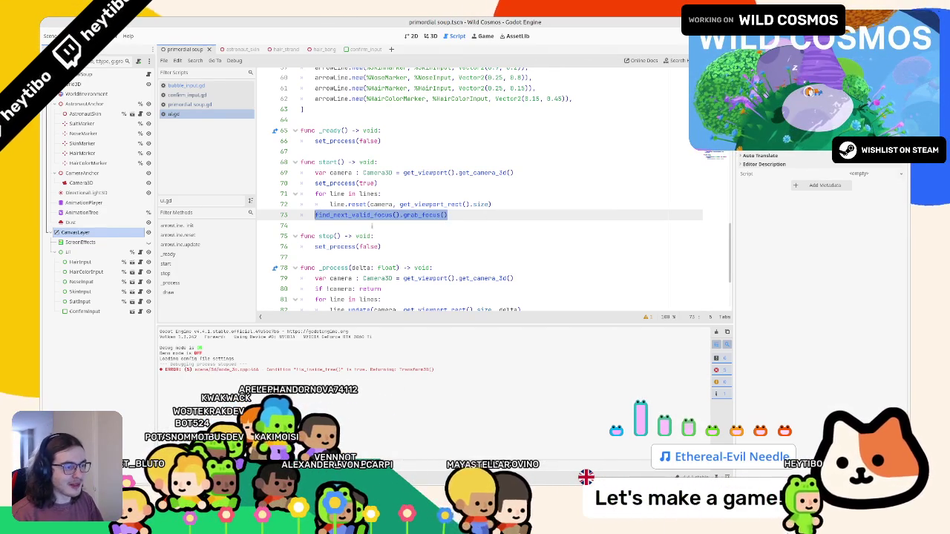
# Add get_viewport().gui_release_focus() below set_process(false) in stop().
pyautogui.click(427, 246)
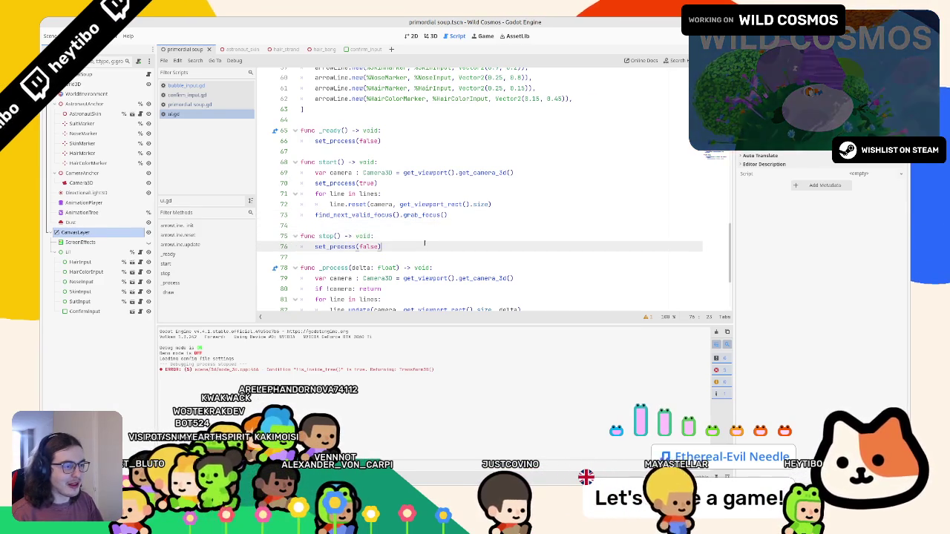
pyautogui.press('Return')
pyautogui.hotkey('ctrl', 'v')
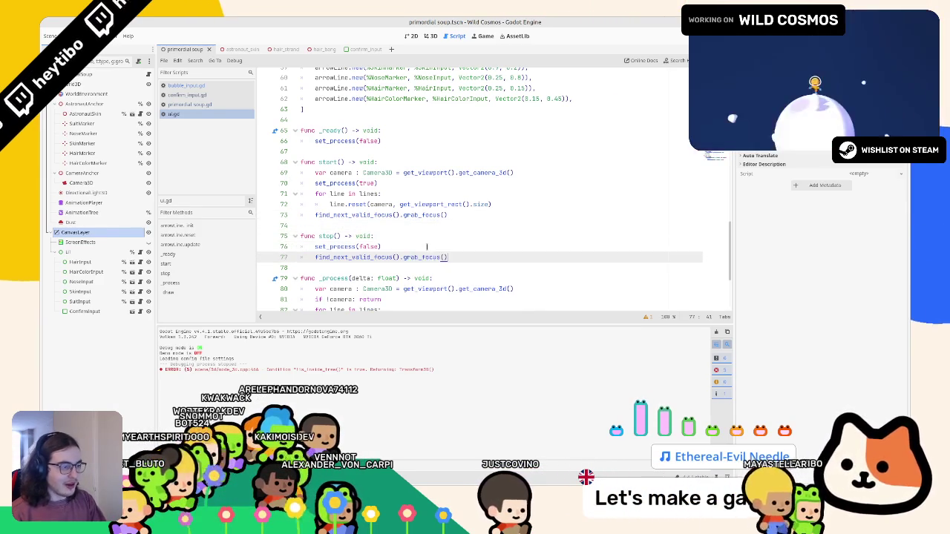
pyautogui.press('BackSpace')
pyautogui.press('BackSpace')
pyautogui.press('BackSpace')
pyautogui.write('focus')
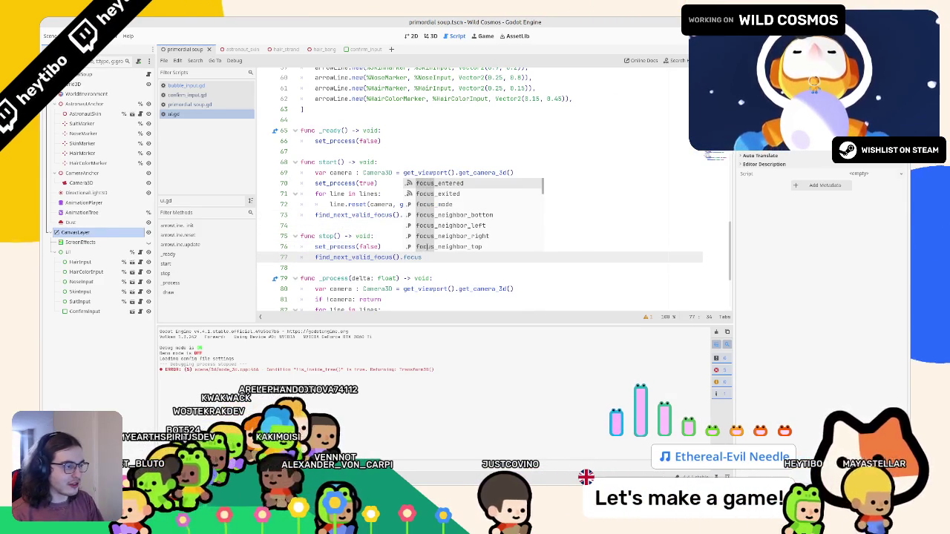
pyautogui.press('BackSpace')
pyautogui.press('BackSpace')
pyautogui.press('BackSpace')
pyautogui.write('foc')
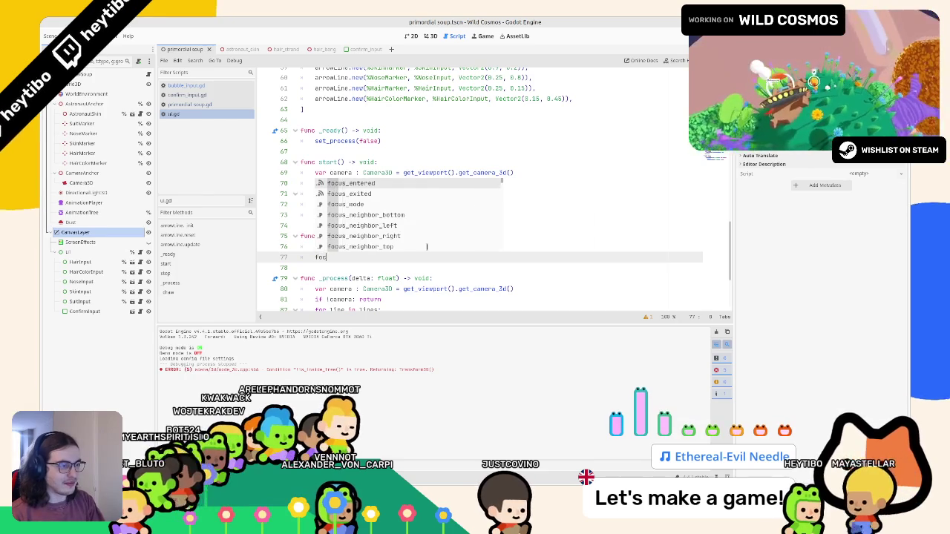
pyautogui.write('us')
pyautogui.press('BackSpace')
pyautogui.press('BackSpace')
pyautogui.press('BackSpace')
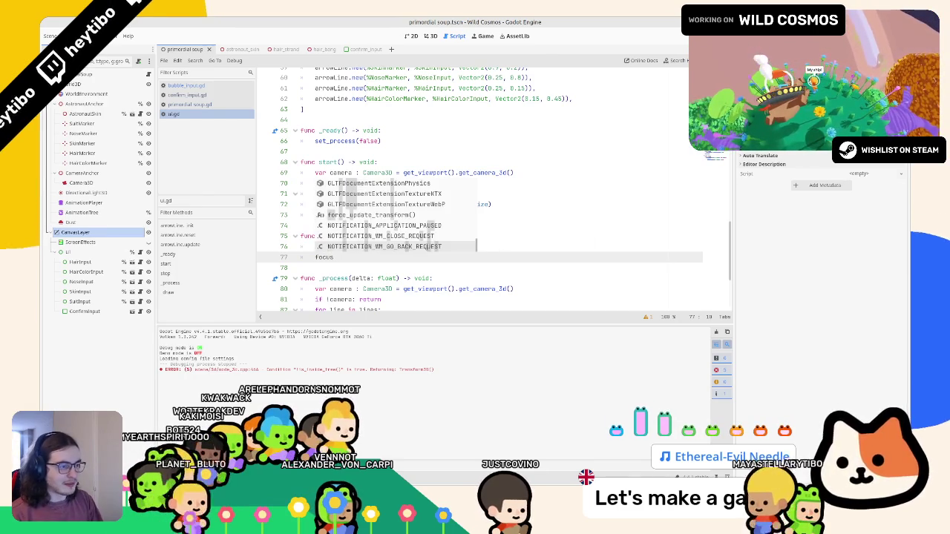
pyautogui.write('get_view')
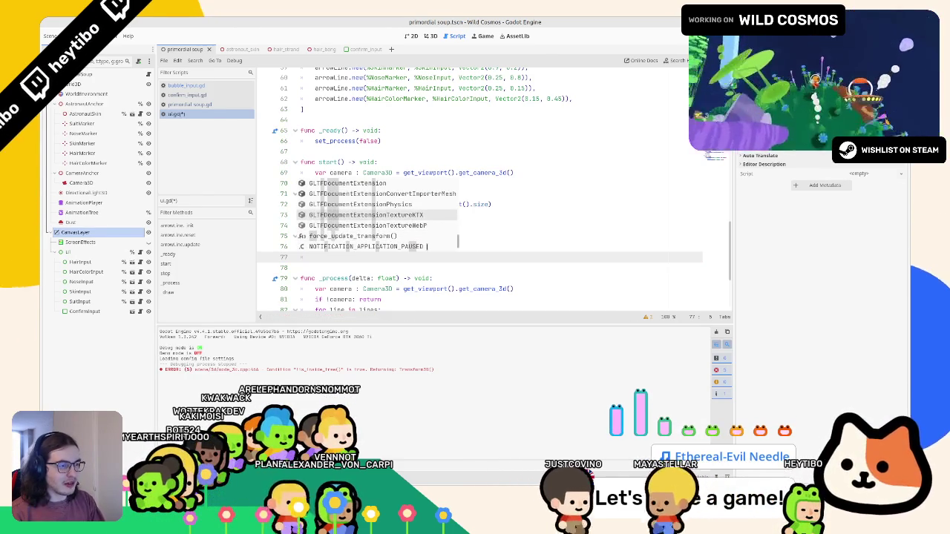
pyautogui.write('port().focs')
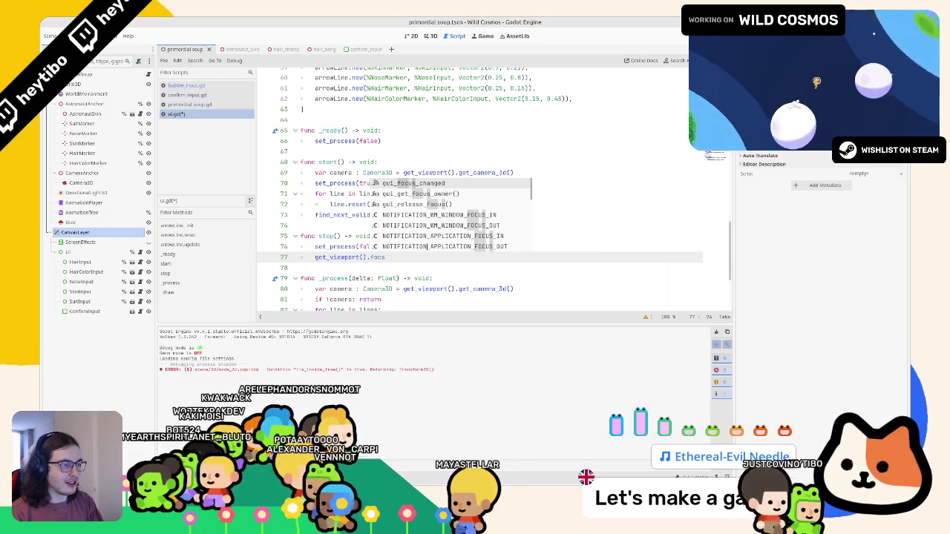
pyautogui.press('Down')
pyautogui.press('Down')
pyautogui.press('Return')
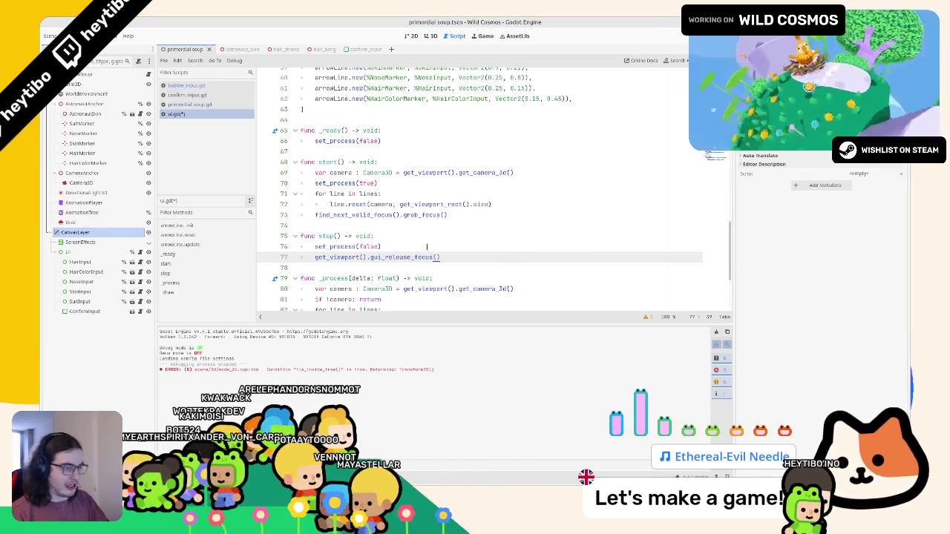
pyautogui.click(412, 249)
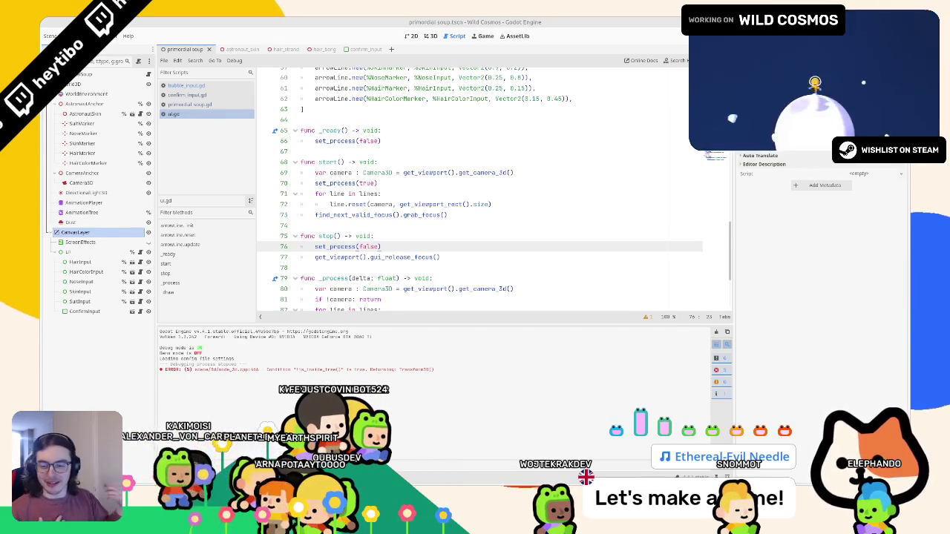
pyautogui.click(442, 214)
pyautogui.press('F6')
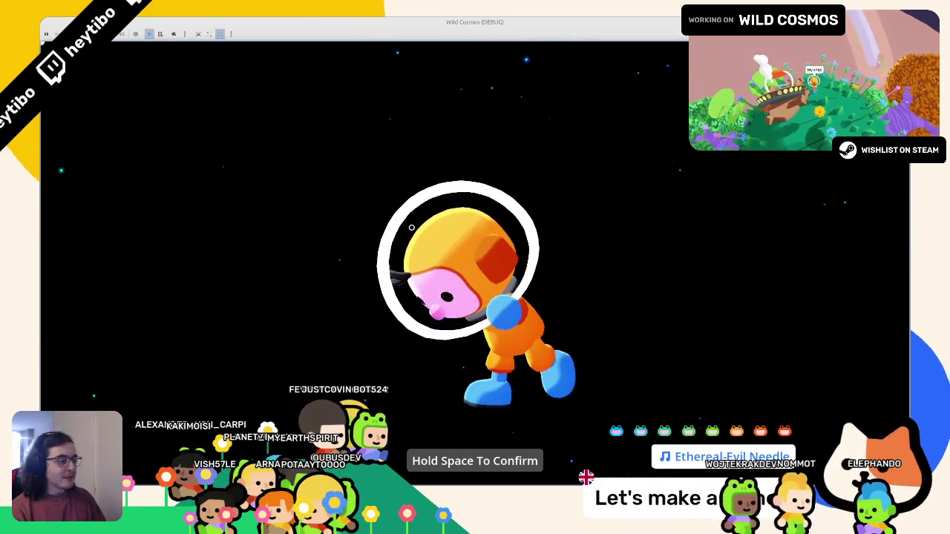
pyautogui.press('space')
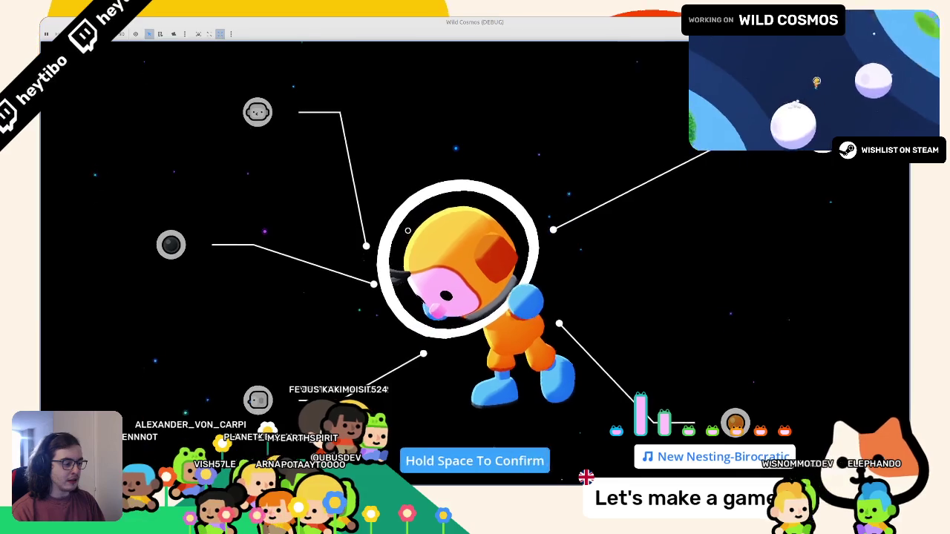
pyautogui.press('space')
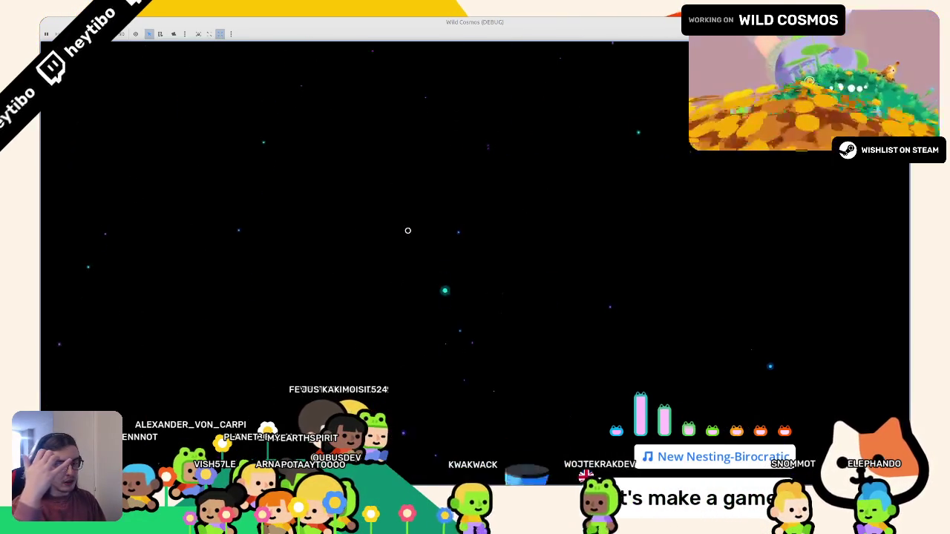
# In primordial_soup.gd, move the t.tween_callback(ui.stop) line above the UI fade-out tween_property.
pyautogui.press('F8')
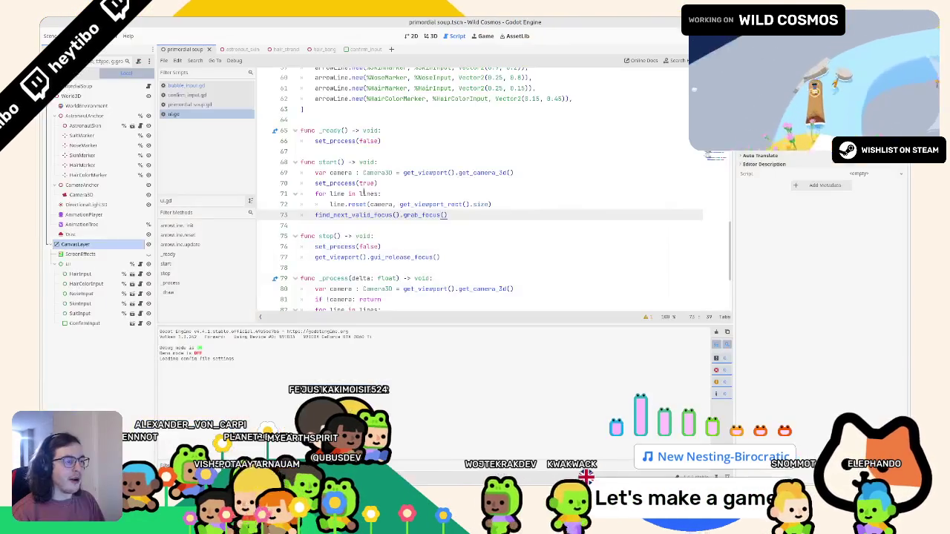
pyautogui.click(216, 95)
pyautogui.click(217, 86)
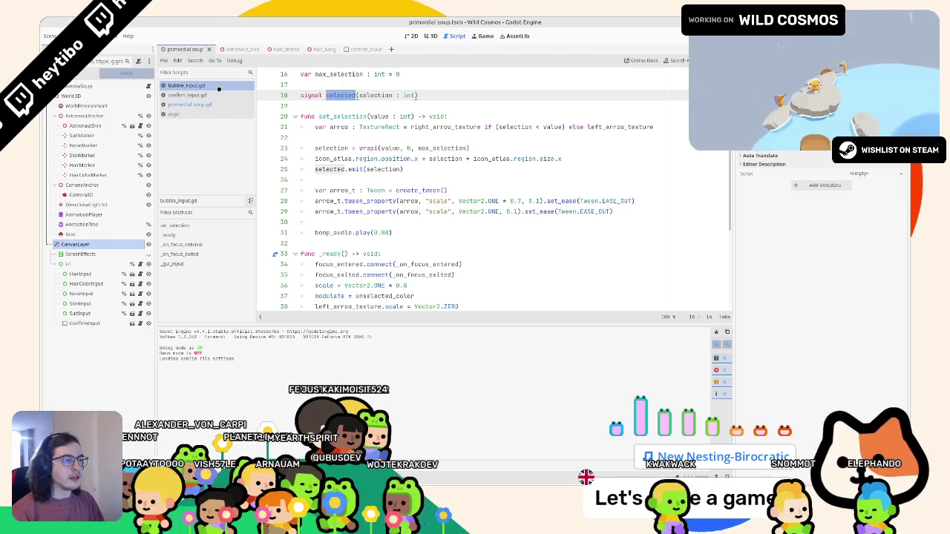
pyautogui.click(212, 96)
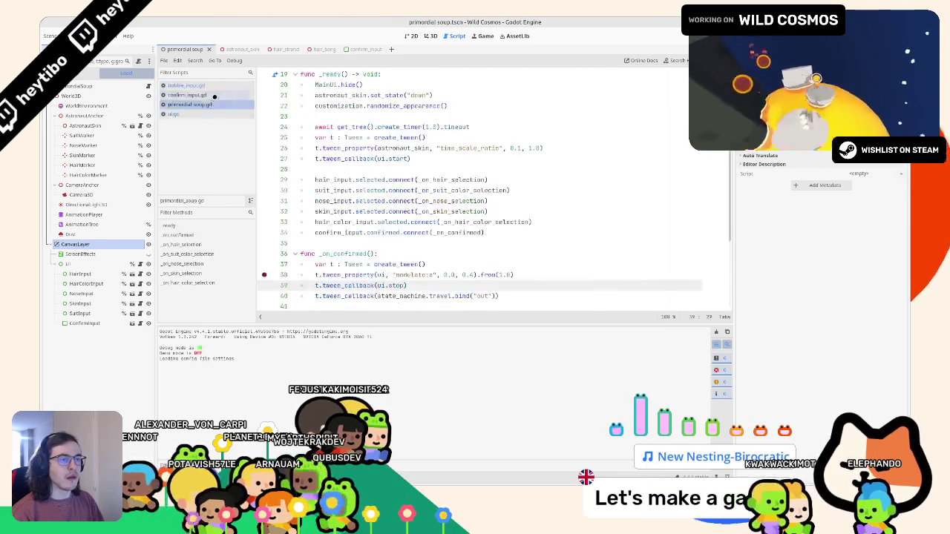
pyautogui.click(213, 104)
pyautogui.click(213, 95)
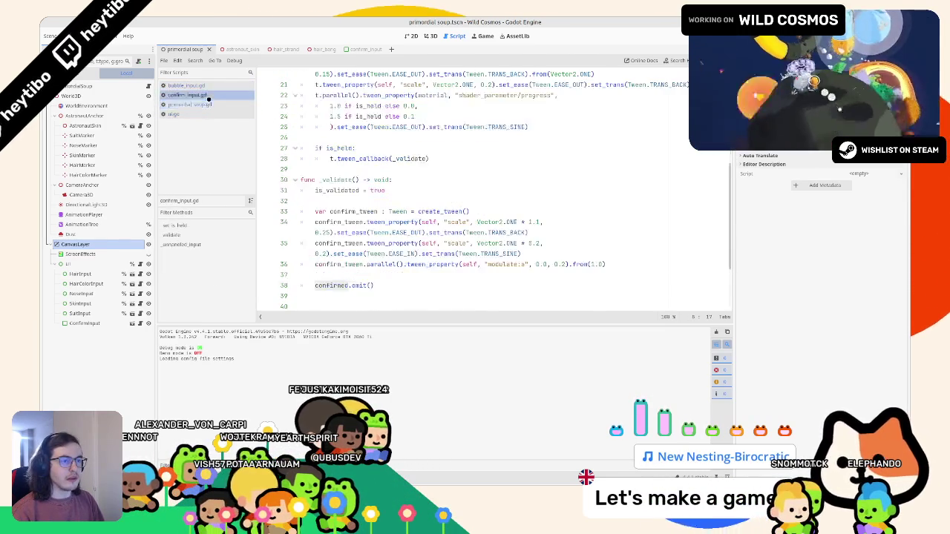
pyautogui.scroll(-3, 384, 143)
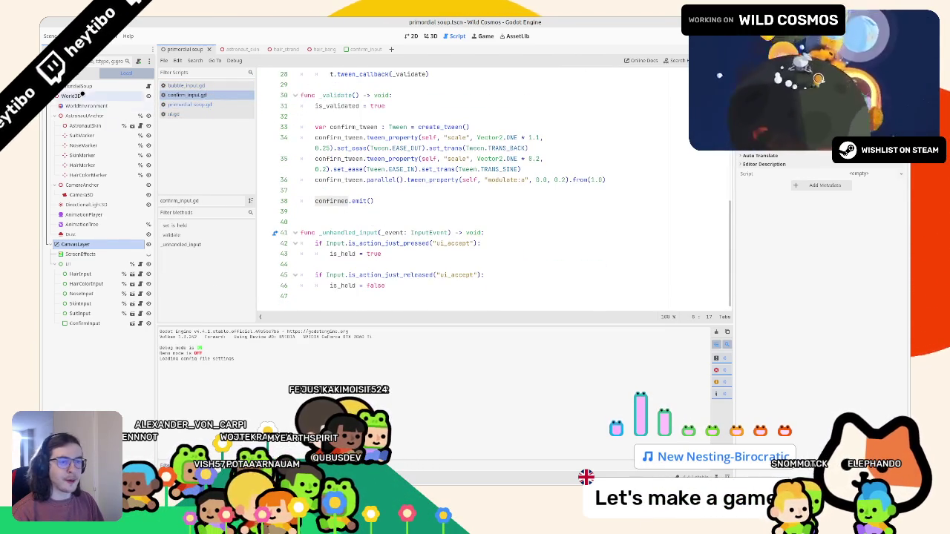
pyautogui.click(189, 105)
pyautogui.scroll(-3, 445, 193)
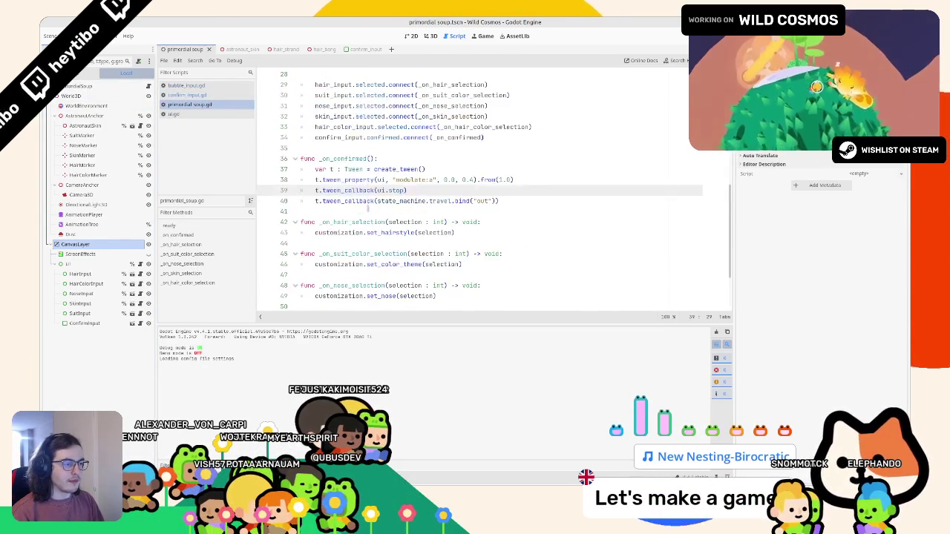
pyautogui.write(')')
pyautogui.hotkey('alt', 'Up')
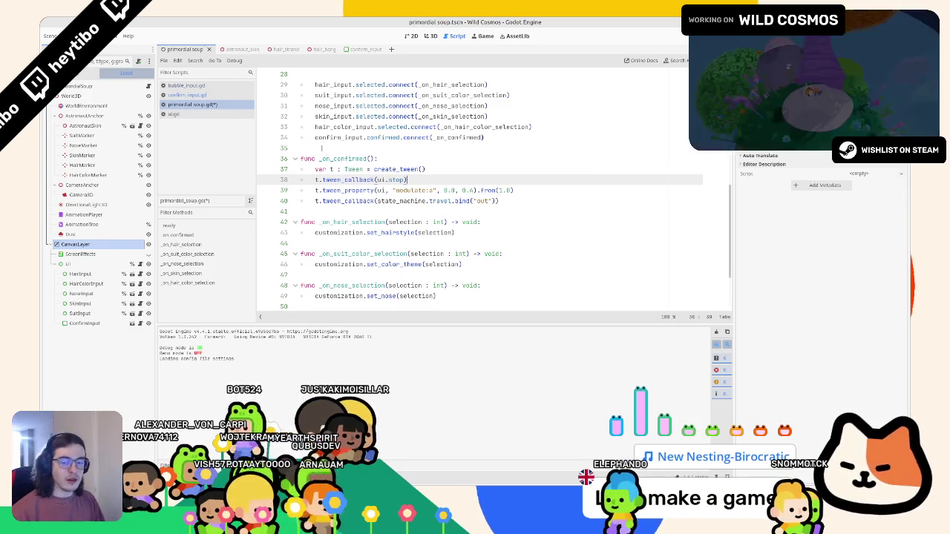
# Select the state machine travel callback line and run the game to test the reordered confirm.
pyautogui.click(446, 200)
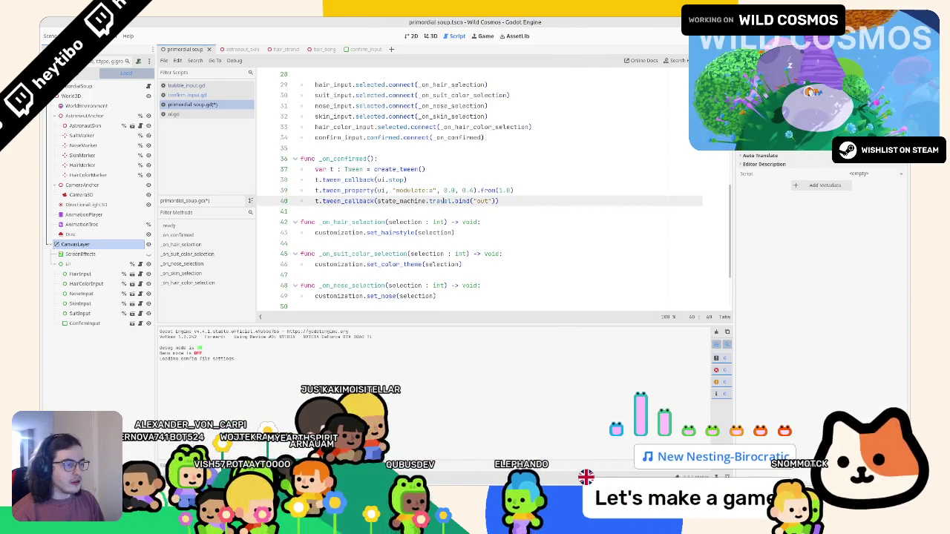
pyautogui.tripleClick(445, 200)
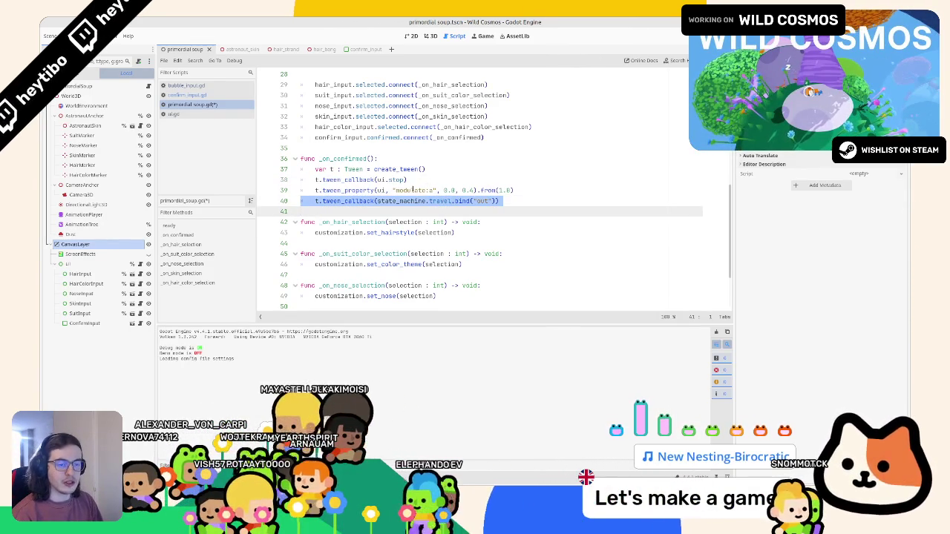
pyautogui.press('F5')
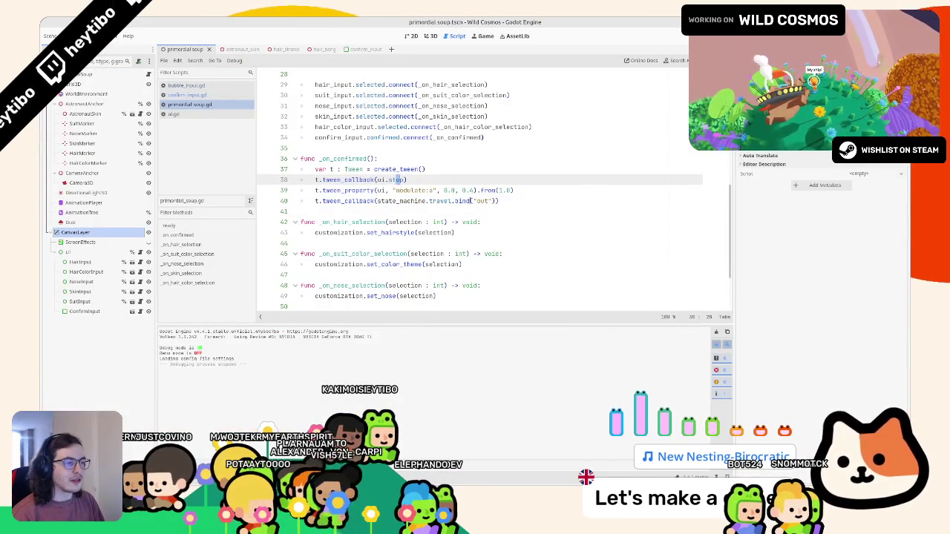
# Add TransitionSystem.request_transition_in(1.0, 1.0) on a new line after the travel callback.
pyautogui.click(524, 199)
pyautogui.press('Return')
pyautogui.press('Return')
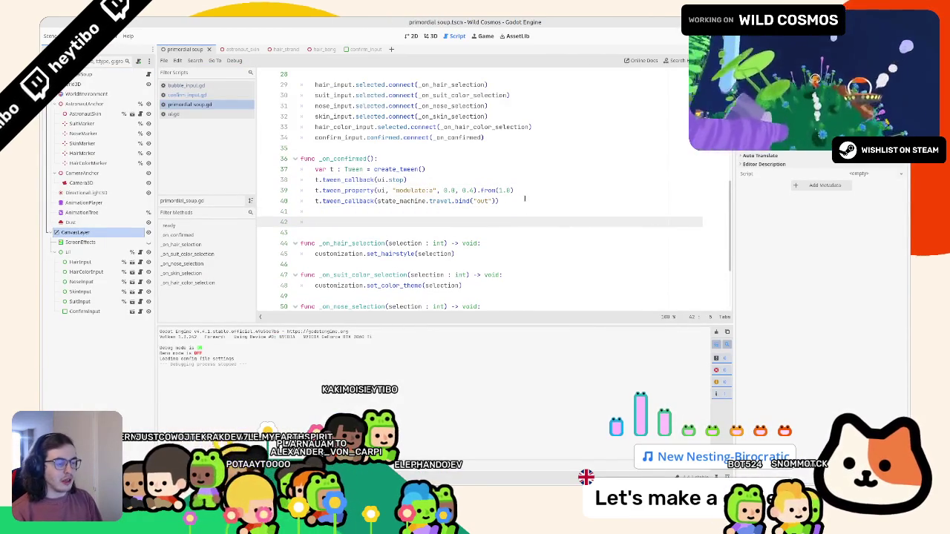
pyautogui.write('transitio')
pyautogui.press('Return')
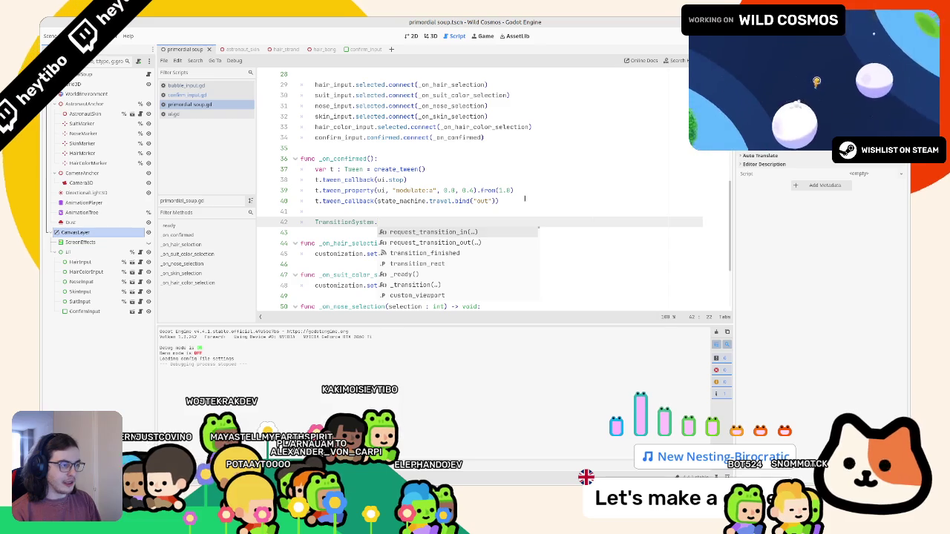
pyautogui.press('Return')
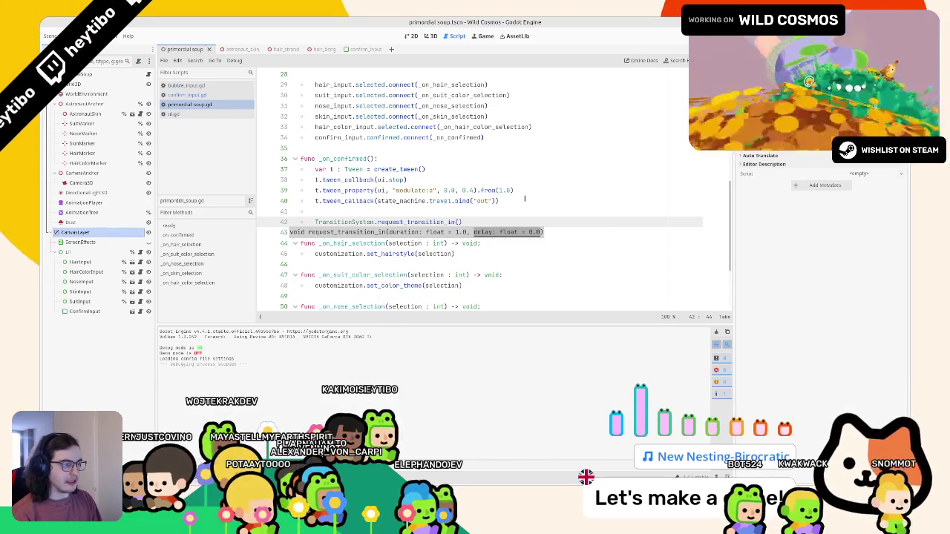
# Test the screen transition in the running game, adjusting a value and holding confirm.
pyautogui.press('F5')
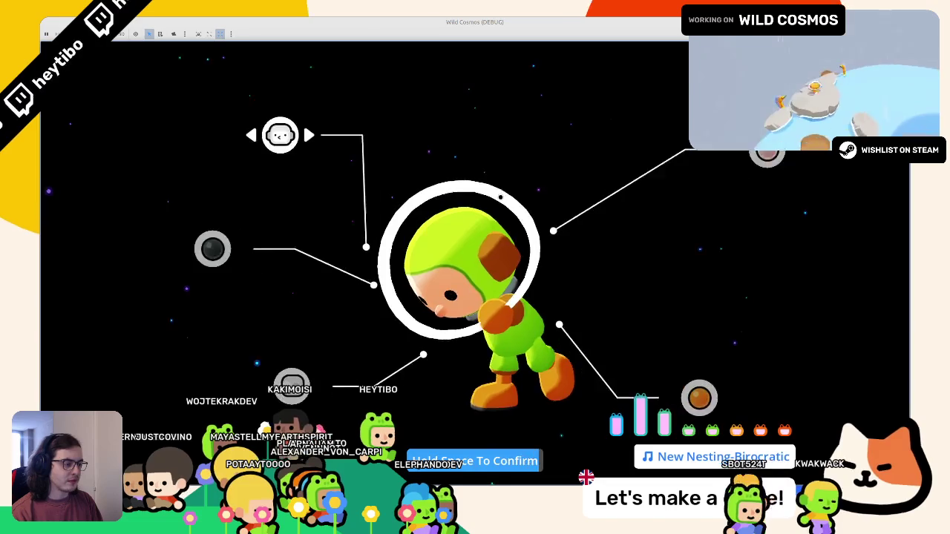
pyautogui.press('F8')
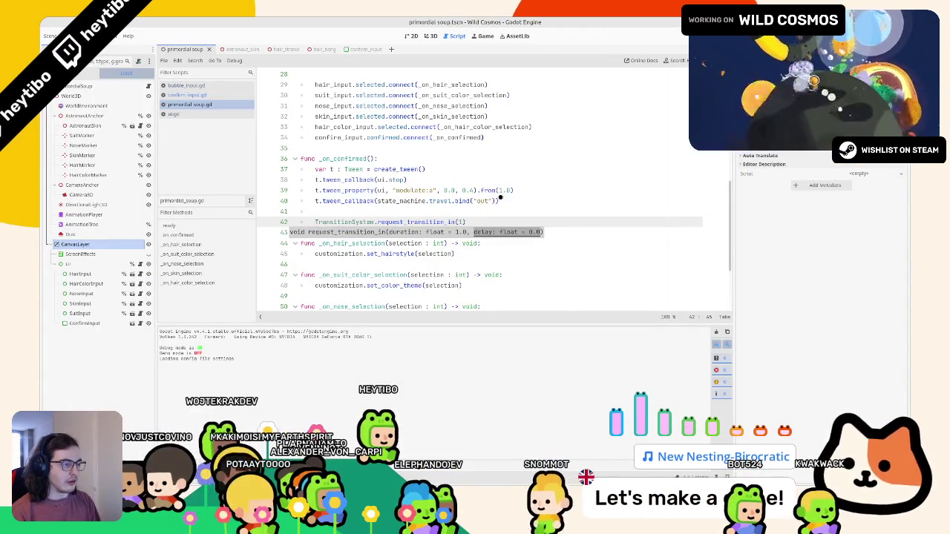
pyautogui.write('1.0, 0.')
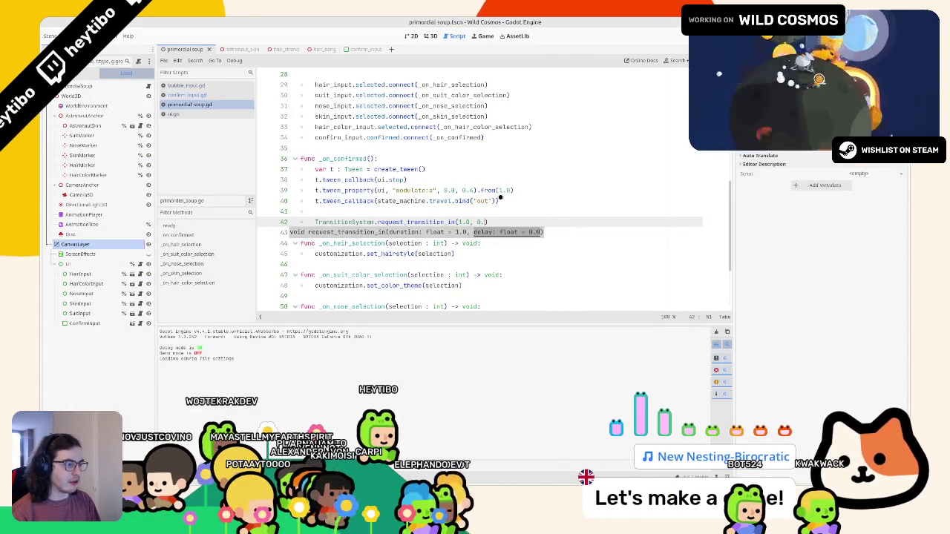
pyautogui.write('5')
pyautogui.press('F5')
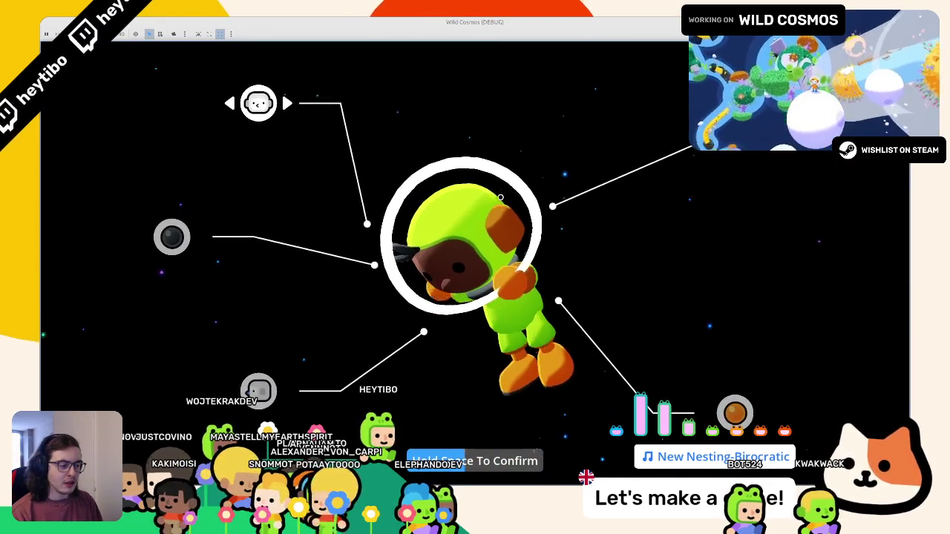
pyautogui.press('space')
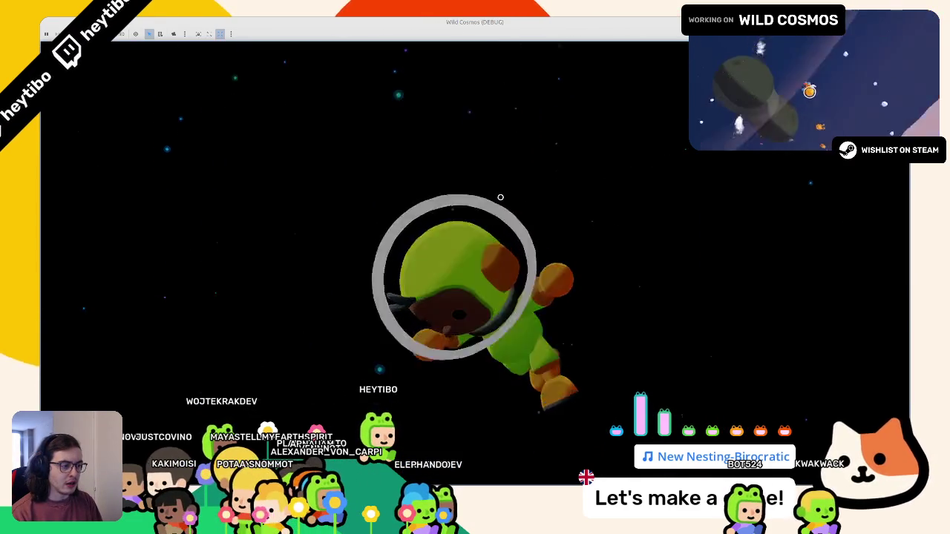
pyautogui.press('F8')
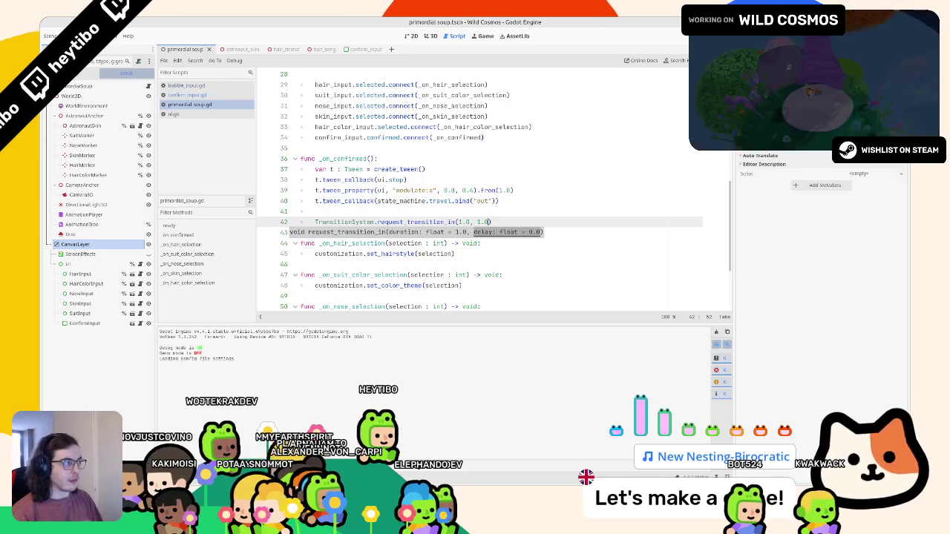
# Select the whole TransitionSystem call on line 42 for moving into _ready.
pyautogui.click(338, 228)
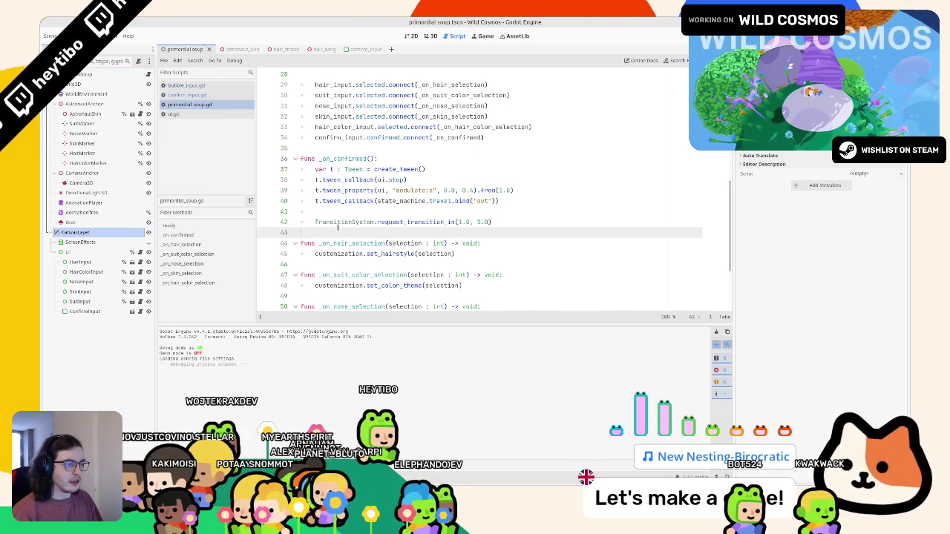
pyautogui.doubleClick(337, 222)
pyautogui.hotkey('shift', 'End')
pyautogui.hotkey('ctrl', 'c')
pyautogui.scroll(5, 449, 194)
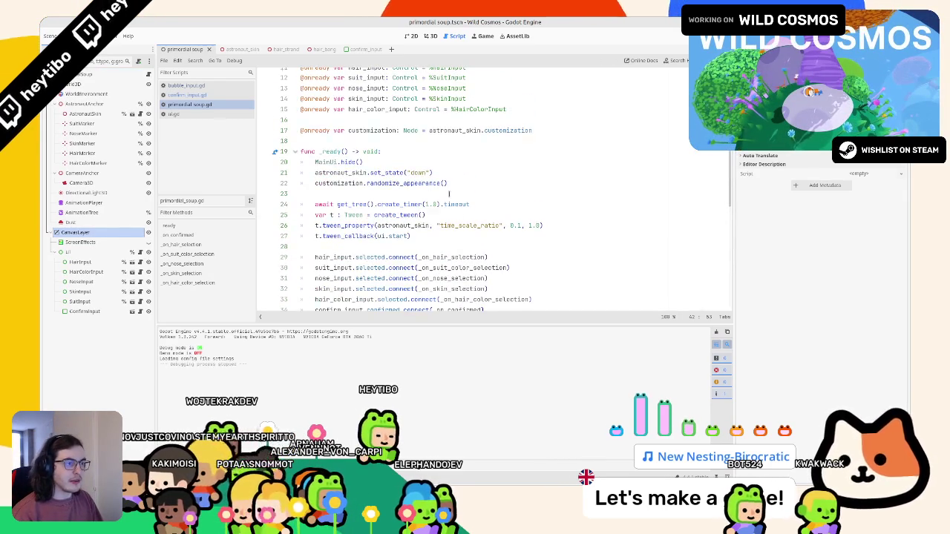
# Paste the transition call at the top of _ready, change it to request_transition_out(1.0), and test.
pyautogui.click(398, 152)
pyautogui.press('Return')
pyautogui.hotkey('ctrl', 'v')
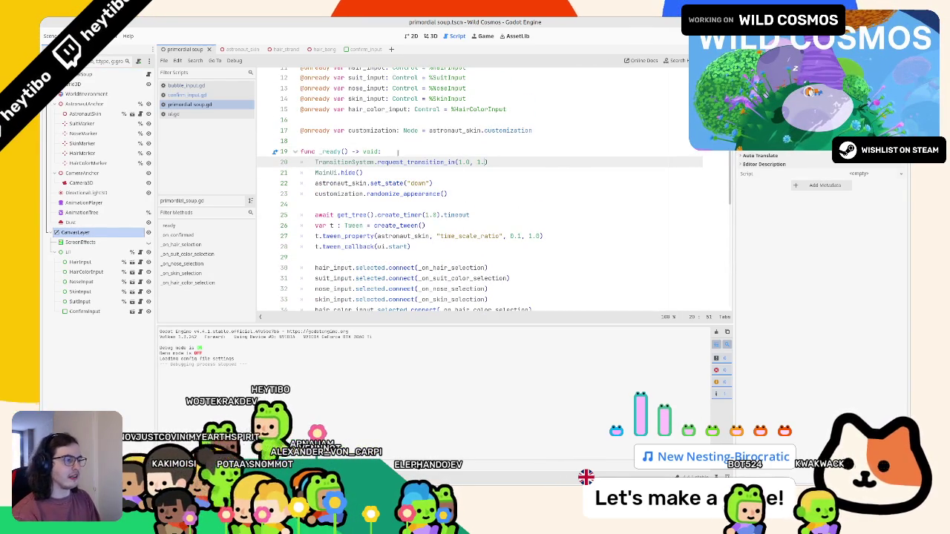
pyautogui.press('Left')
pyautogui.press('Left')
pyautogui.press('Left')
pyautogui.press('BackSpace')
pyautogui.press('BackSpace')
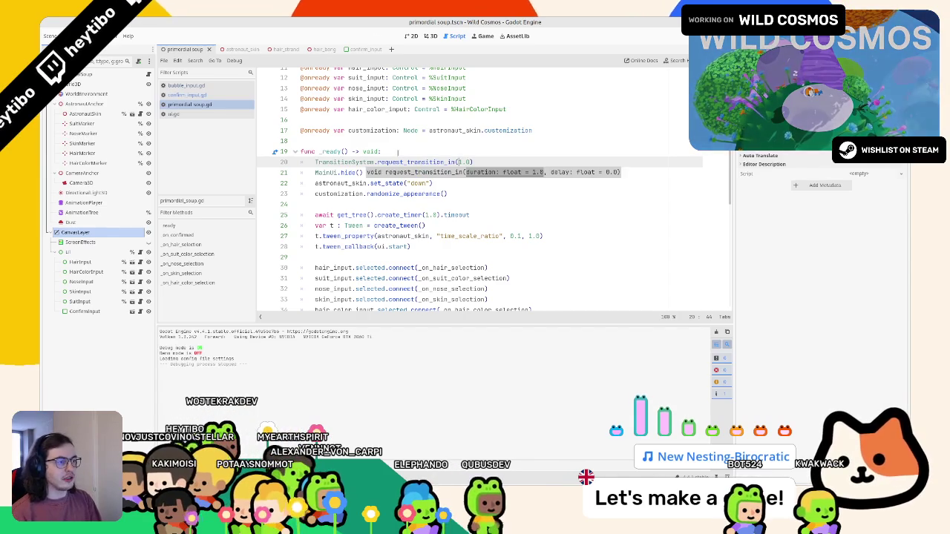
pyautogui.press('F5')
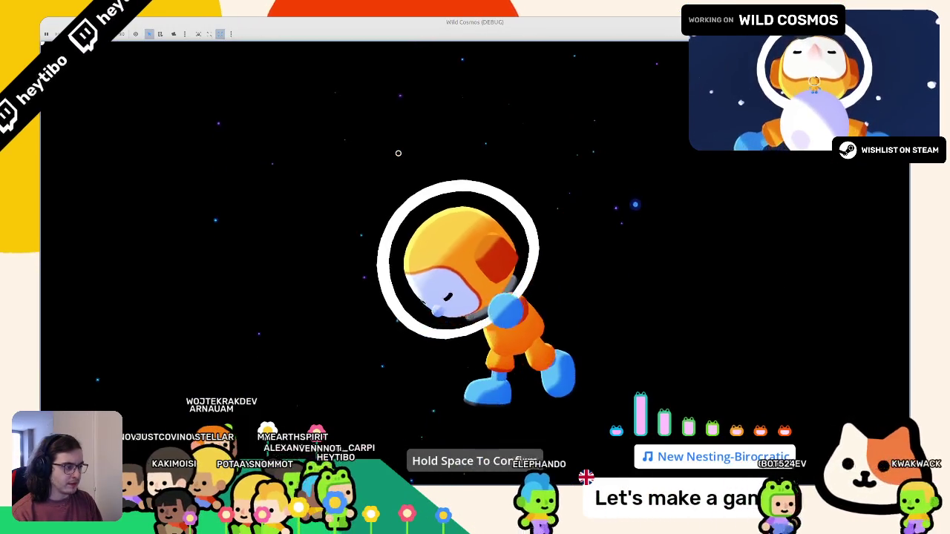
pyautogui.press('F8')
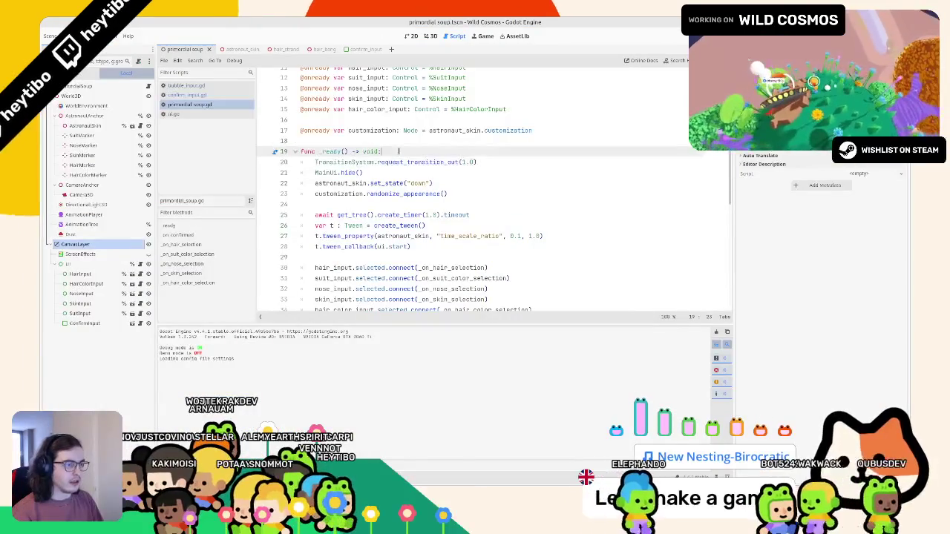
# Set the create_timer duration on line 25 to 1.5 and save primordial soup.gd.
pyautogui.click(376, 162)
pyautogui.press('Down')
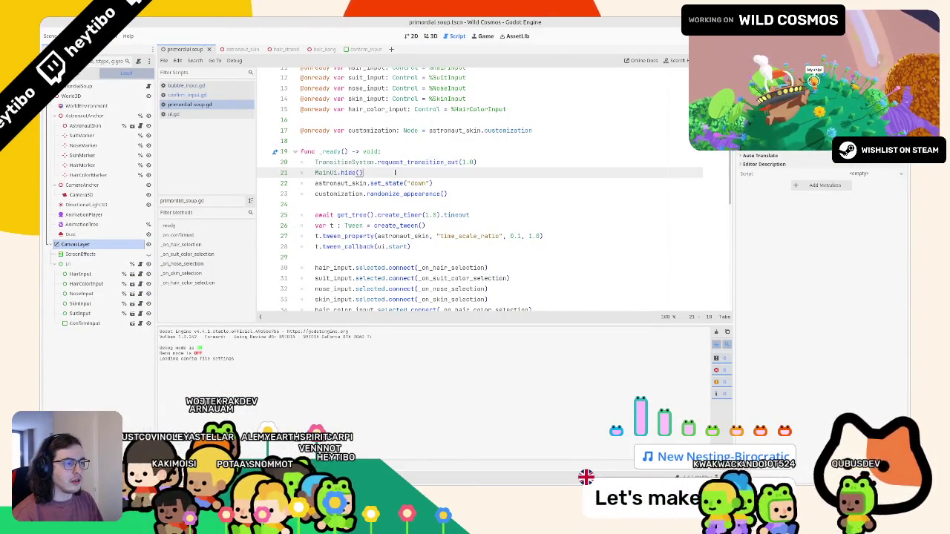
pyautogui.doubleClick(428, 215)
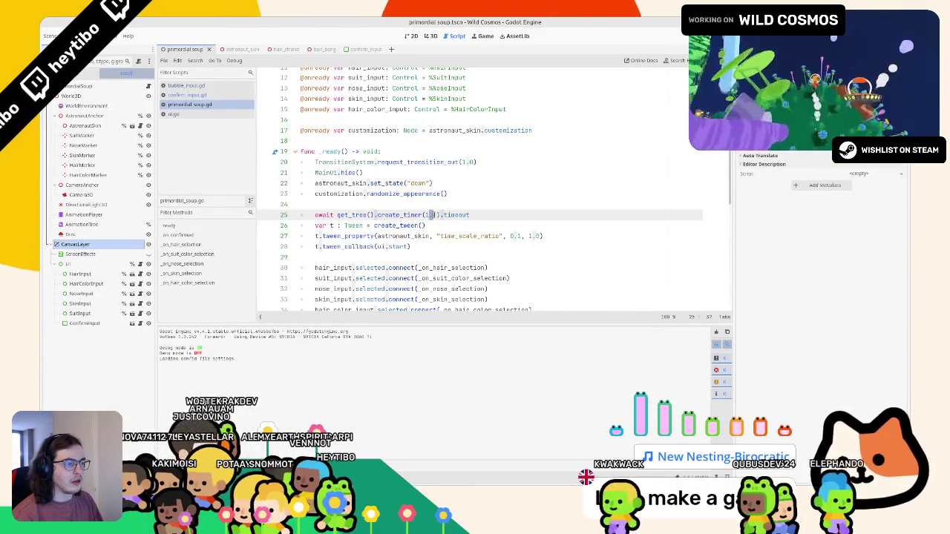
pyautogui.write('1.5')
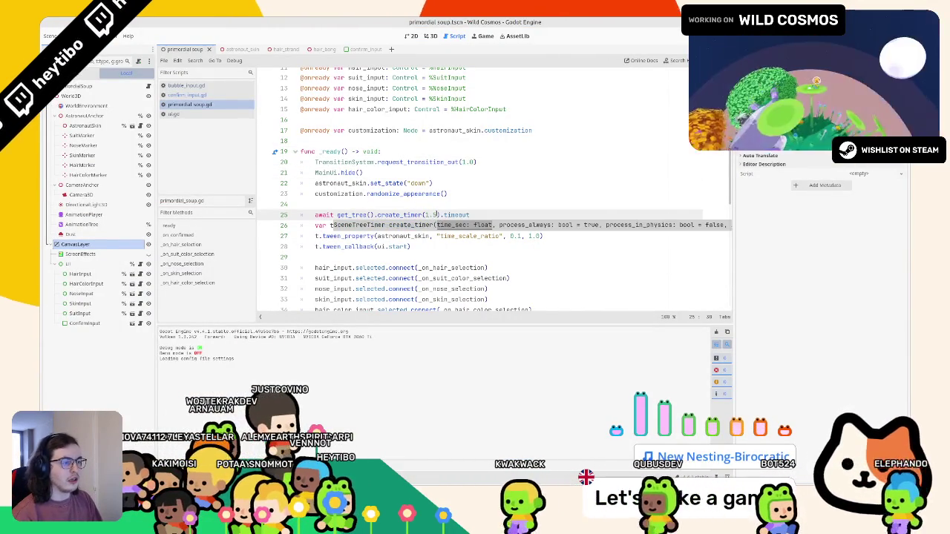
pyautogui.press('Escape')
pyautogui.write('8')
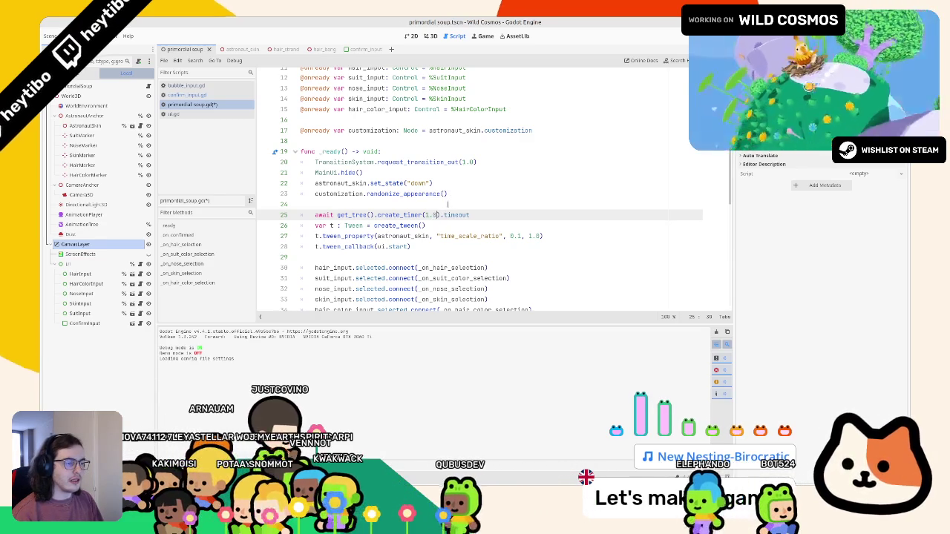
pyautogui.hotkey('ctrl', 's')
pyautogui.click(485, 215)
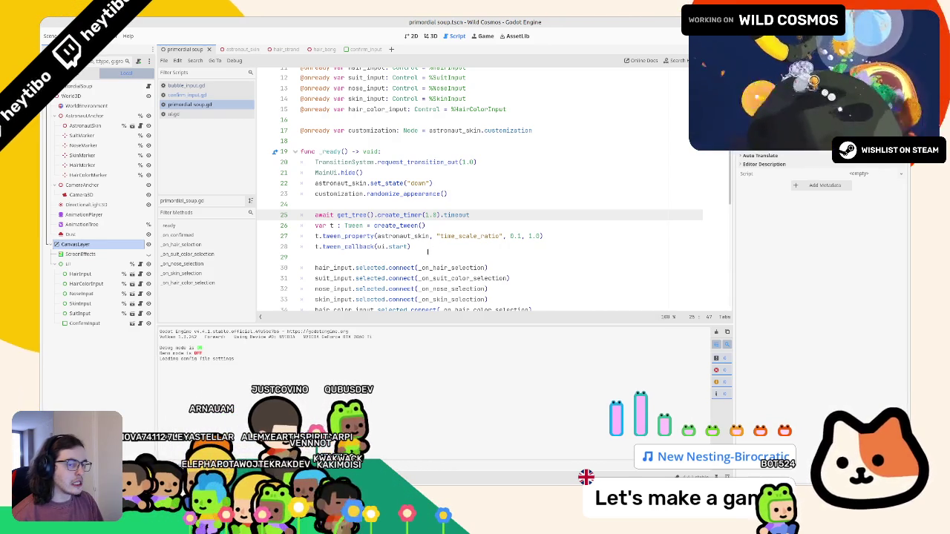
# Review the script and go to the empty line 42 in _on_confirmed.
pyautogui.click(469, 161)
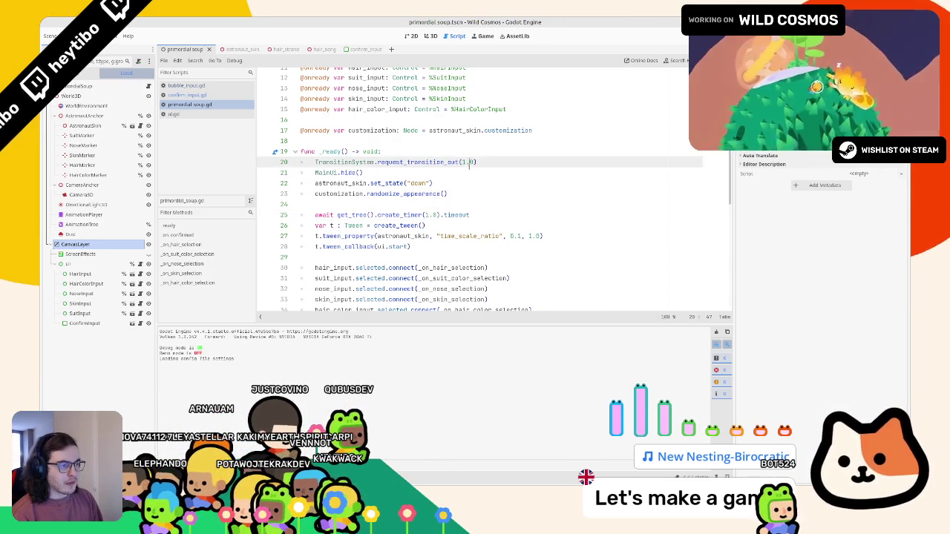
pyautogui.scroll(-1, 519, 176)
pyautogui.scroll(-3, 508, 177)
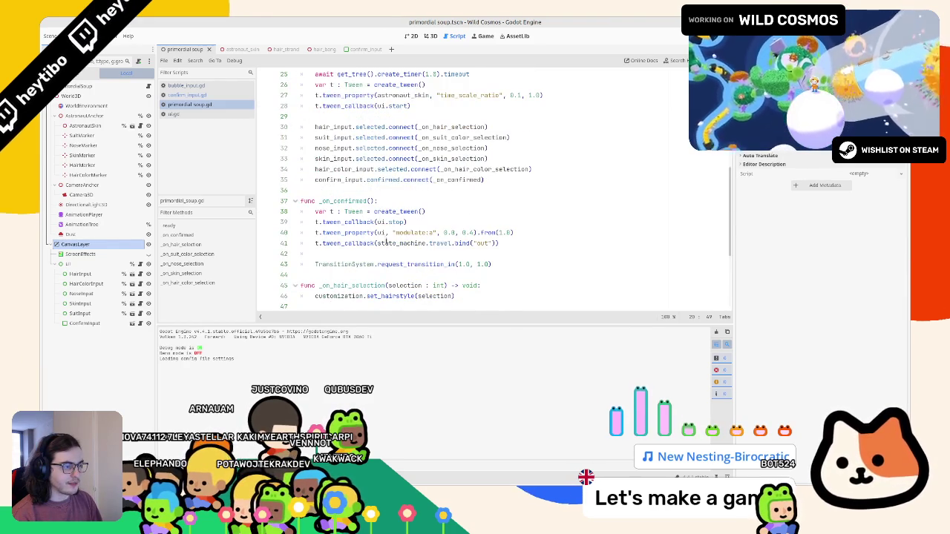
pyautogui.scroll(4, 386, 242)
pyautogui.scroll(-4, 440, 257)
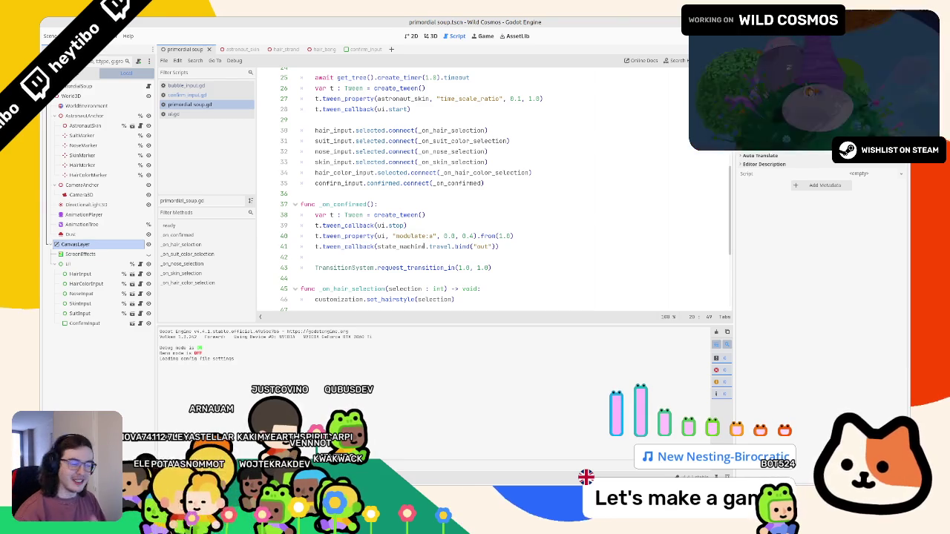
pyautogui.moveTo(409, 251)
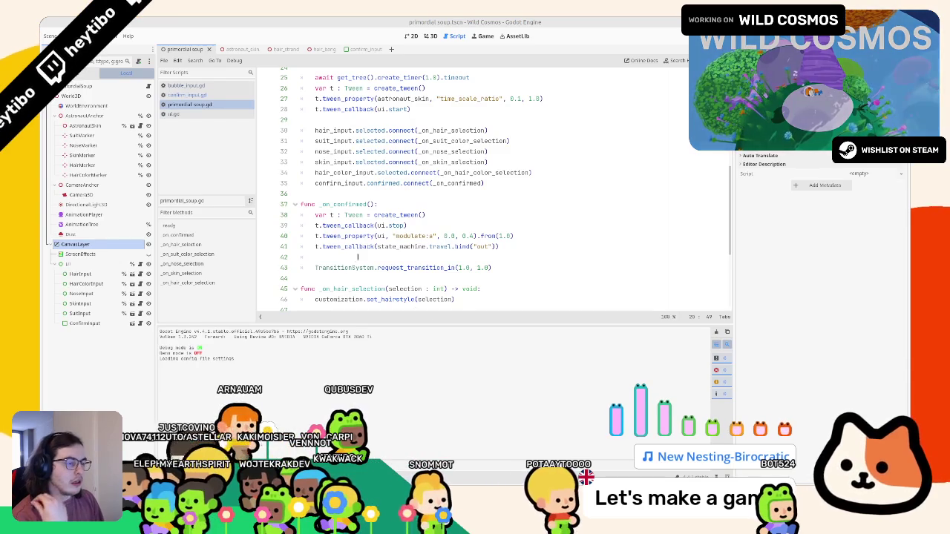
pyautogui.click(358, 256)
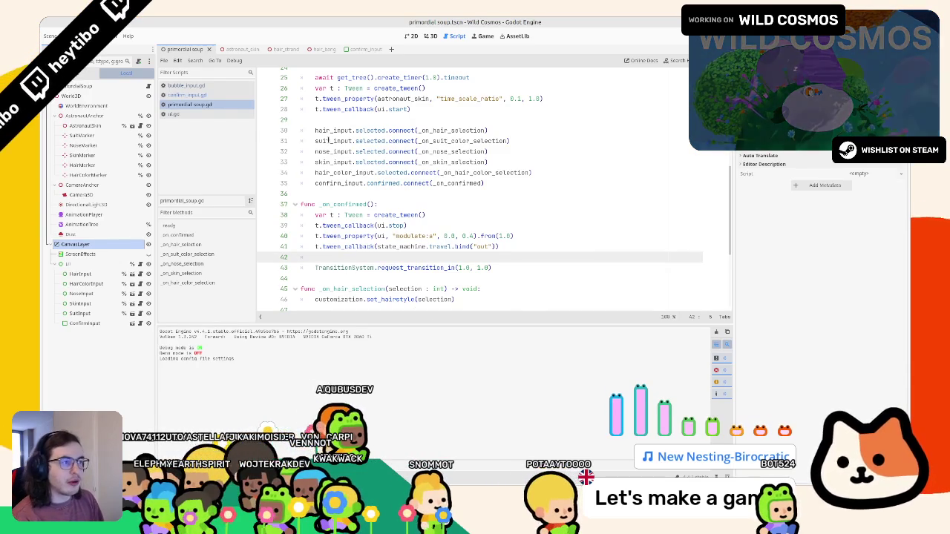
pyautogui.scroll(8, 328, 140)
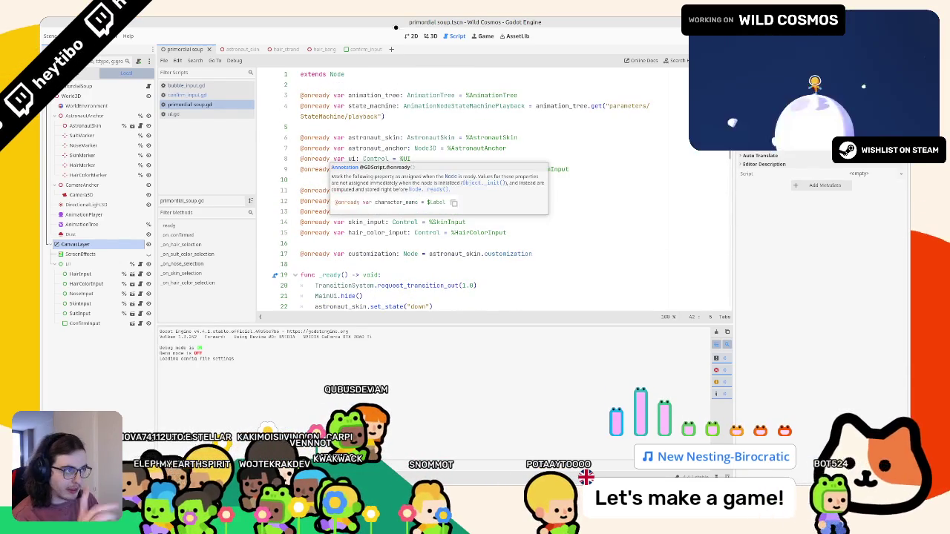
# Open the confirm_input scene's script confirm_input.gd and hide the output panel.
pyautogui.click(430, 36)
pyautogui.click(377, 51)
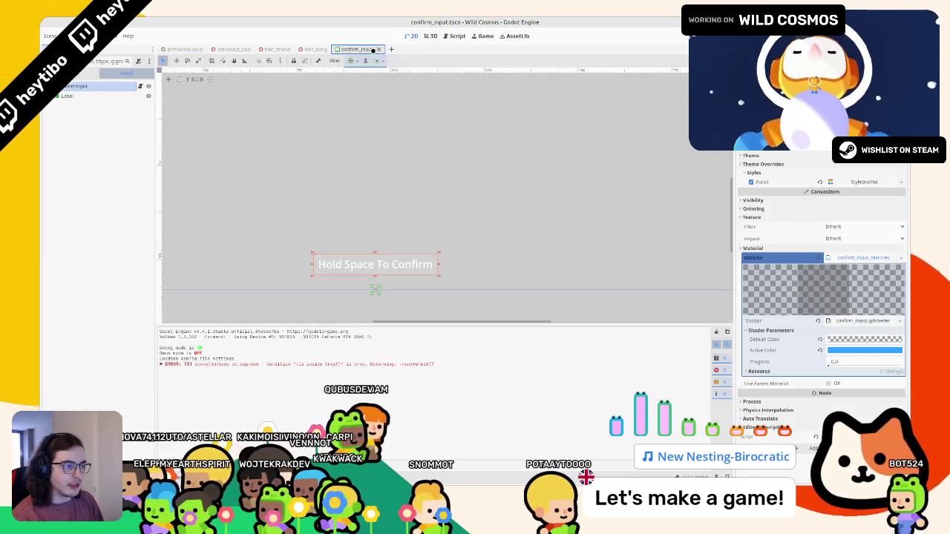
pyautogui.click(454, 35)
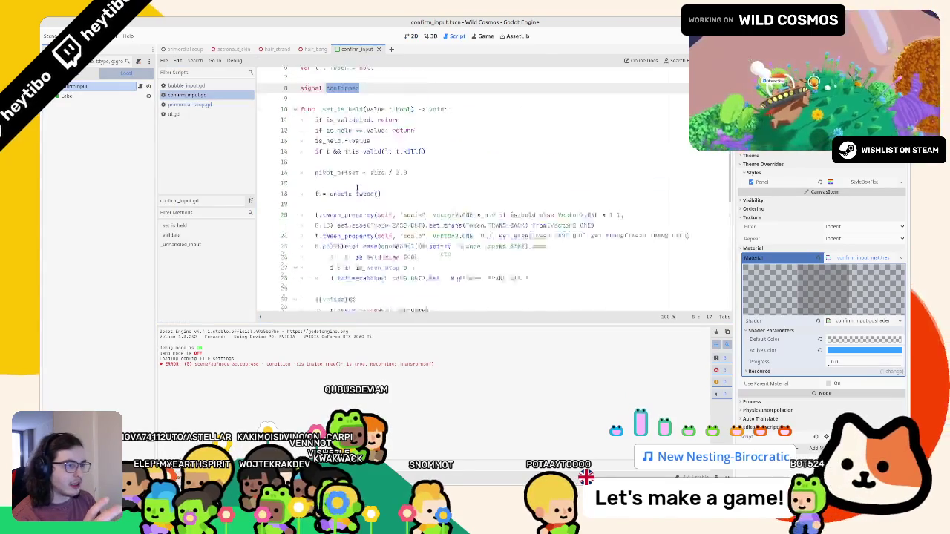
pyautogui.hotkey('ctrl', 'j')
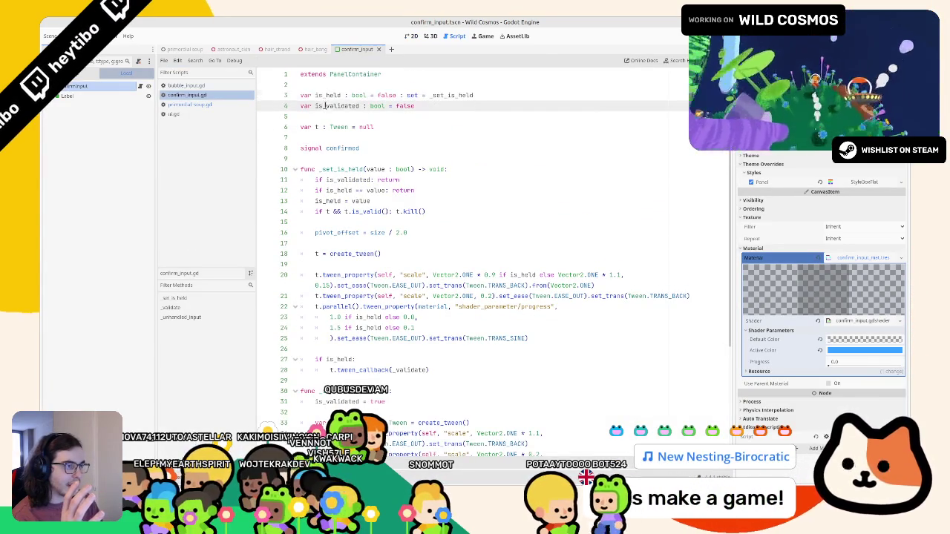
# Rename every is_validated variable in confirm_input.gd to active.
pyautogui.doubleClick(336, 106)
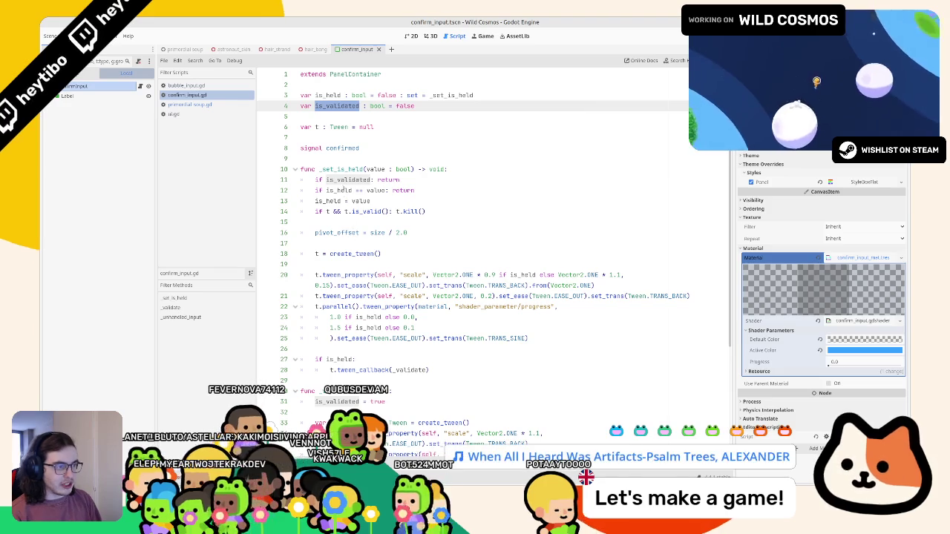
pyautogui.doubleClick(347, 180)
pyautogui.hotkey('ctrl', 'd')
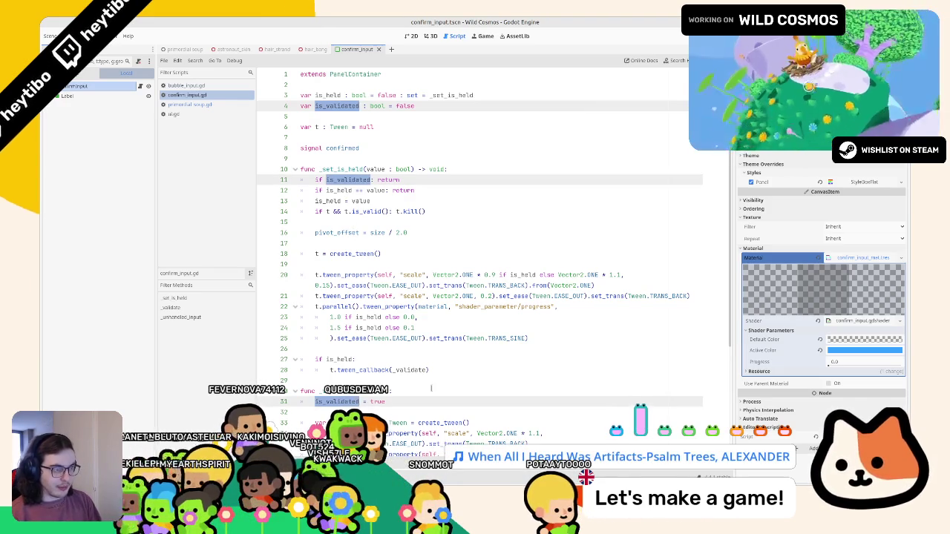
pyautogui.write('i')
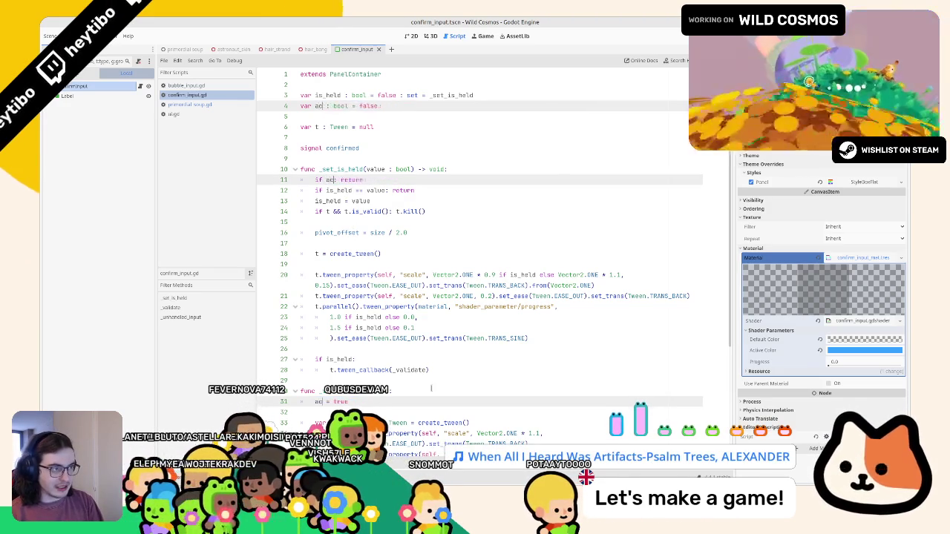
pyautogui.write('tive')
pyautogui.press('Escape')
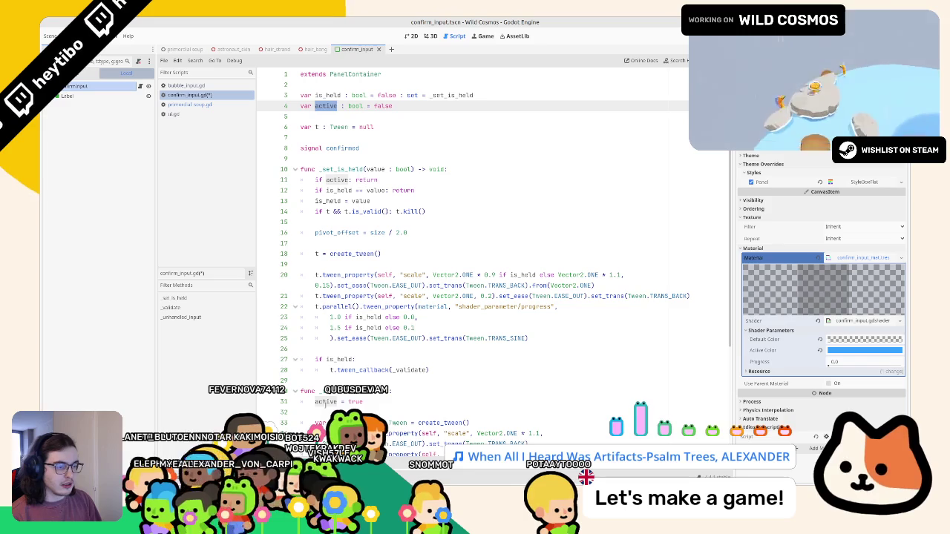
# Review the active declaration and checks, then select active on line 31.
pyautogui.click(369, 401)
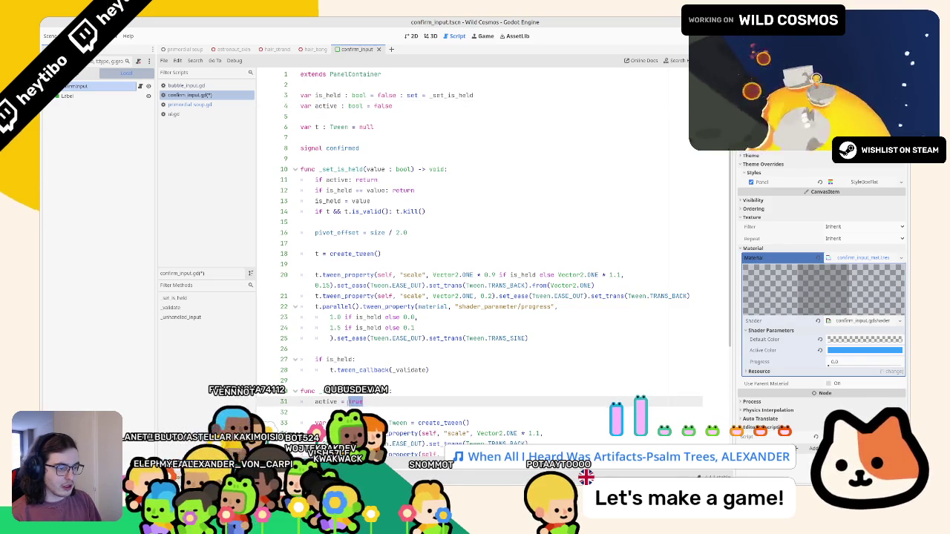
pyautogui.scroll(-1, 345, 401)
pyautogui.write('fals')
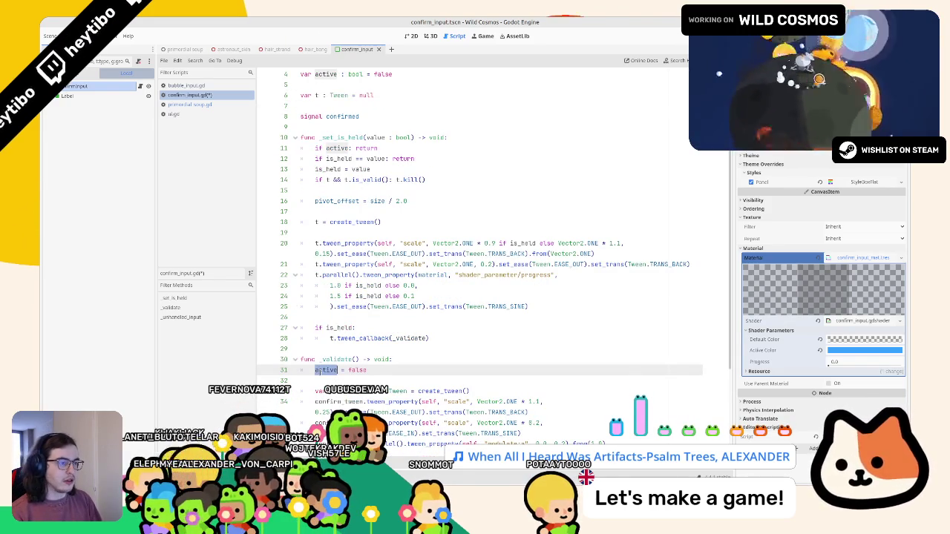
pyautogui.click(324, 148)
pyautogui.write('!')
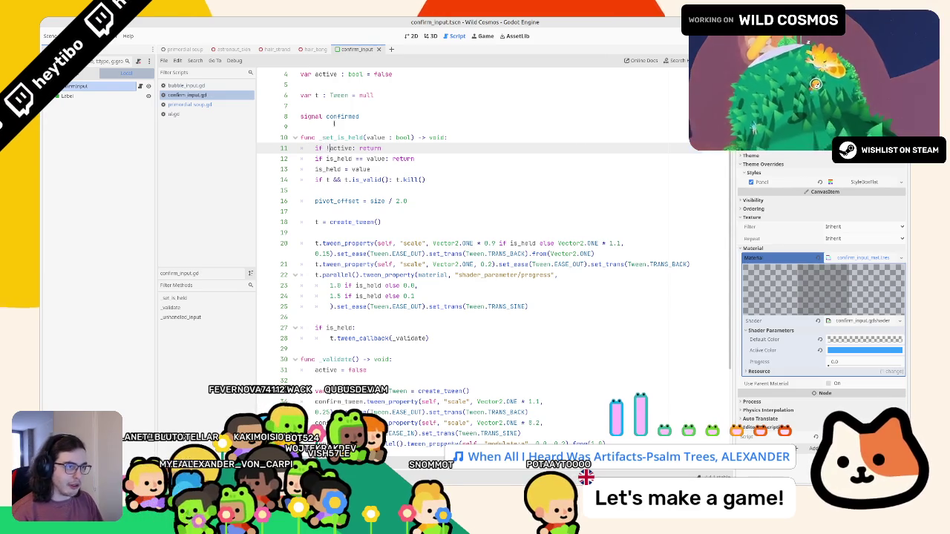
pyautogui.scroll(1, 371, 186)
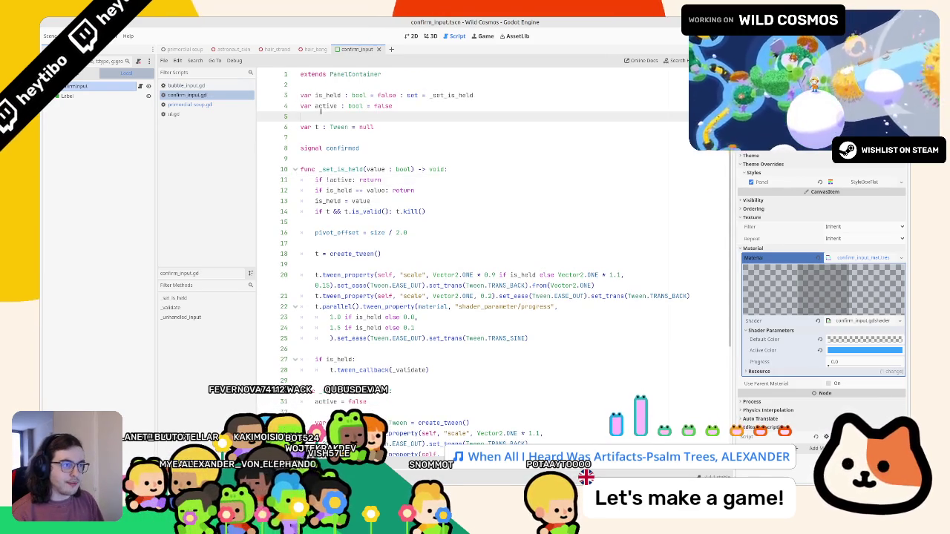
pyautogui.click(324, 106)
pyautogui.scroll(-5, 321, 136)
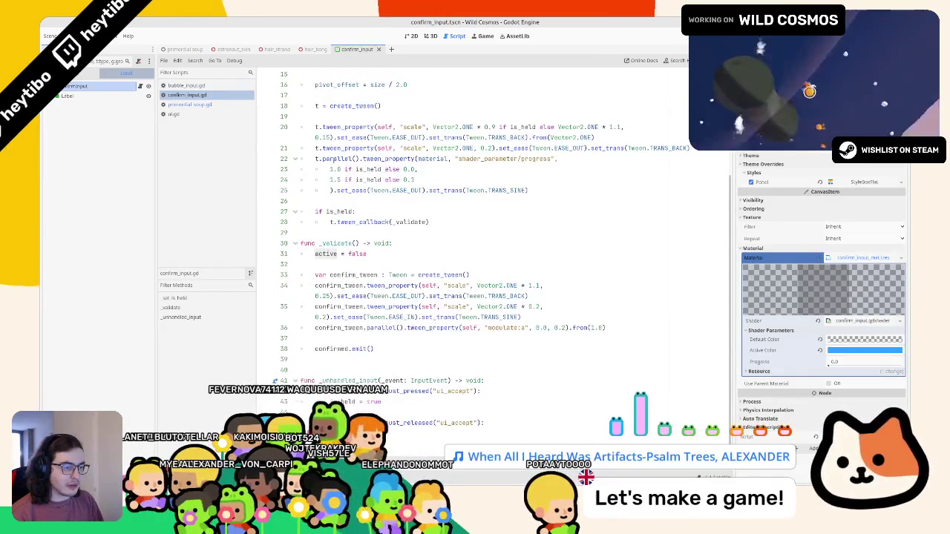
pyautogui.click(319, 356)
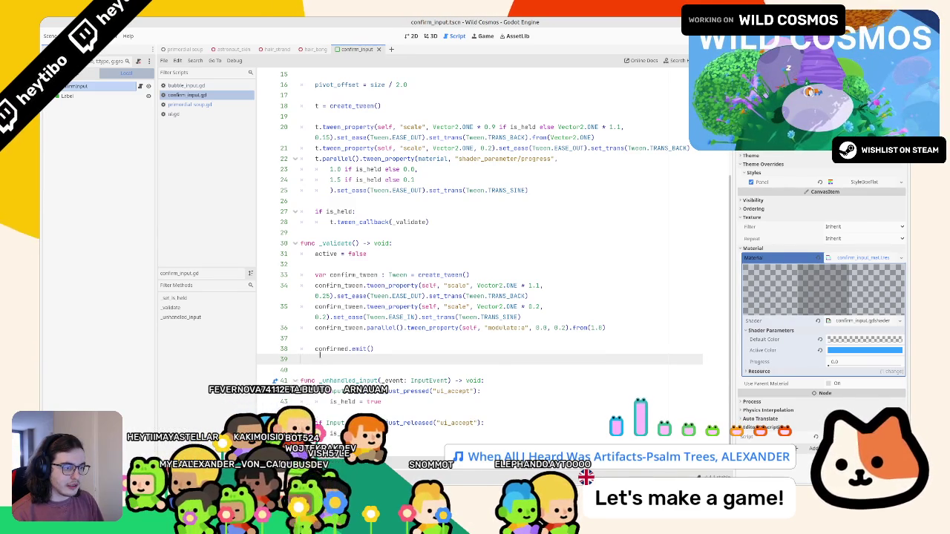
pyautogui.scroll(2, 319, 358)
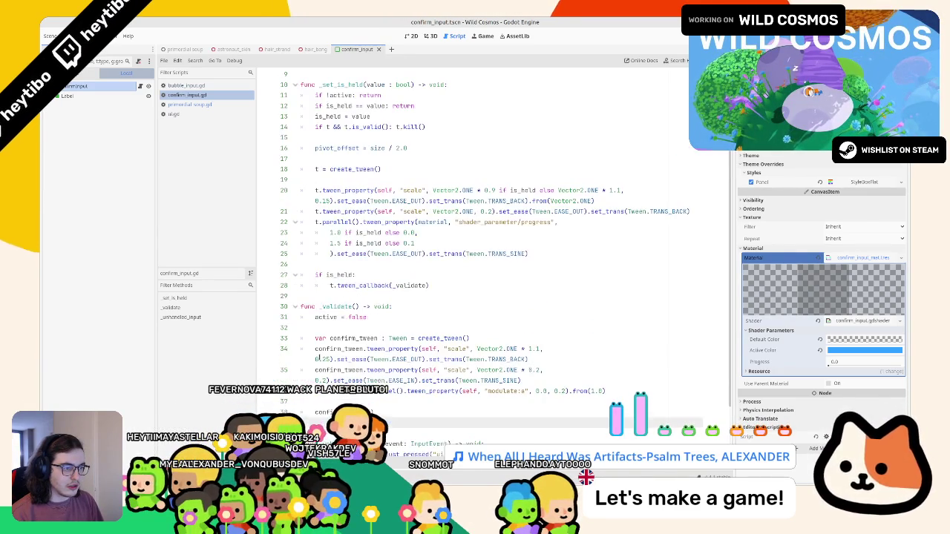
pyautogui.scroll(1, 319, 358)
pyautogui.doubleClick(322, 350)
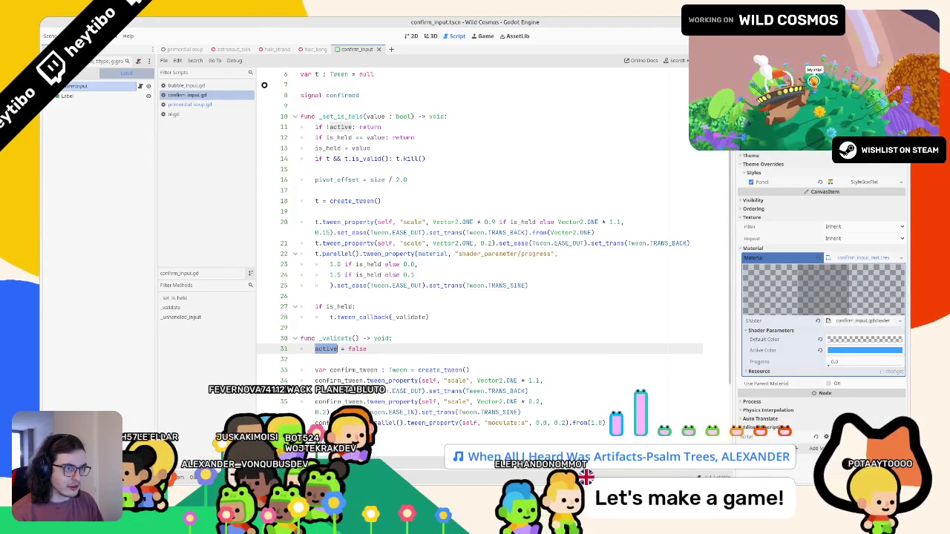
# Make ConfirmInput accessible by unique name and replace the line 9 confirm_input declaration with it.
pyautogui.click(182, 49)
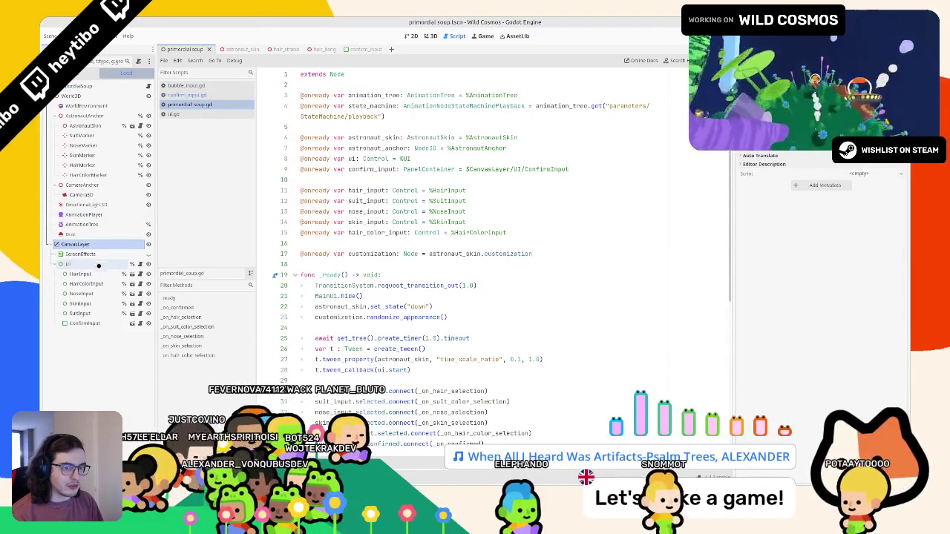
pyautogui.click(428, 267)
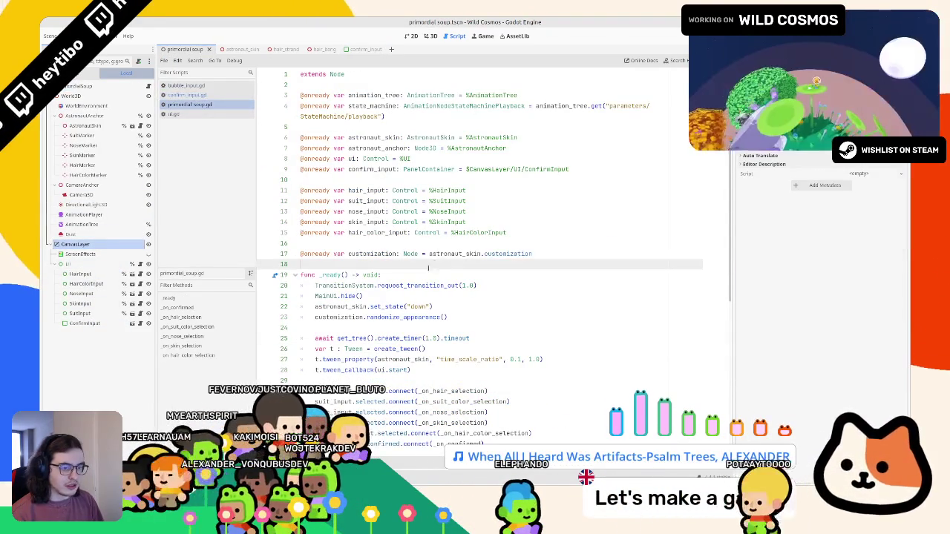
pyautogui.rightClick(89, 323)
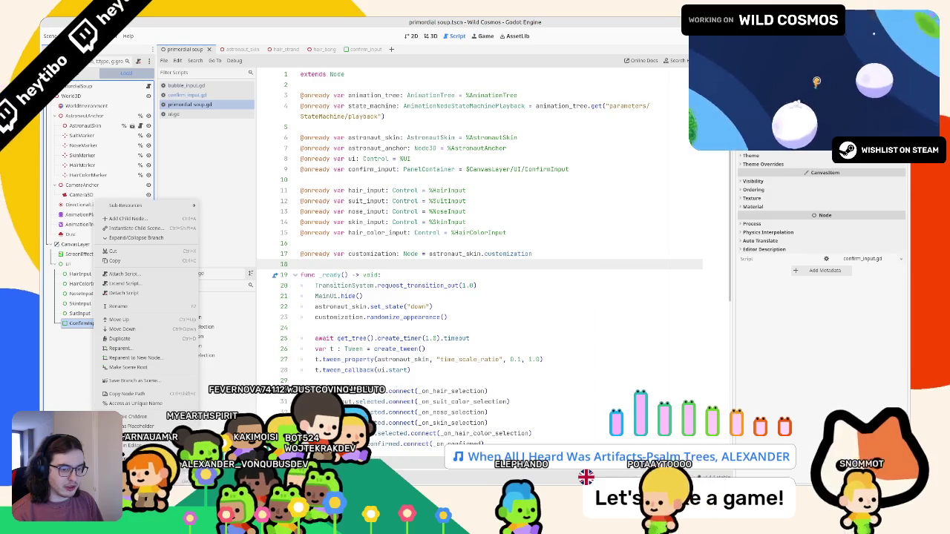
pyautogui.click(135, 403)
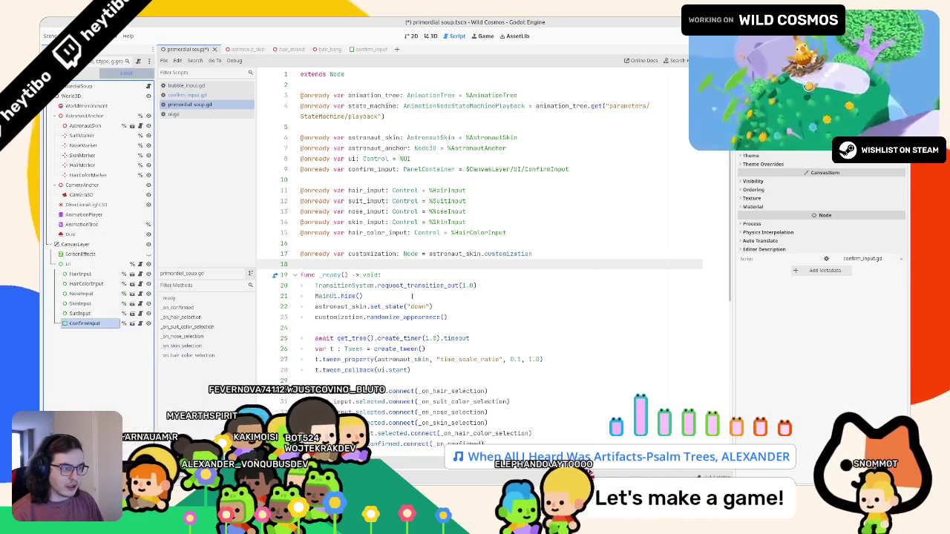
pyautogui.tripleClick(430, 169)
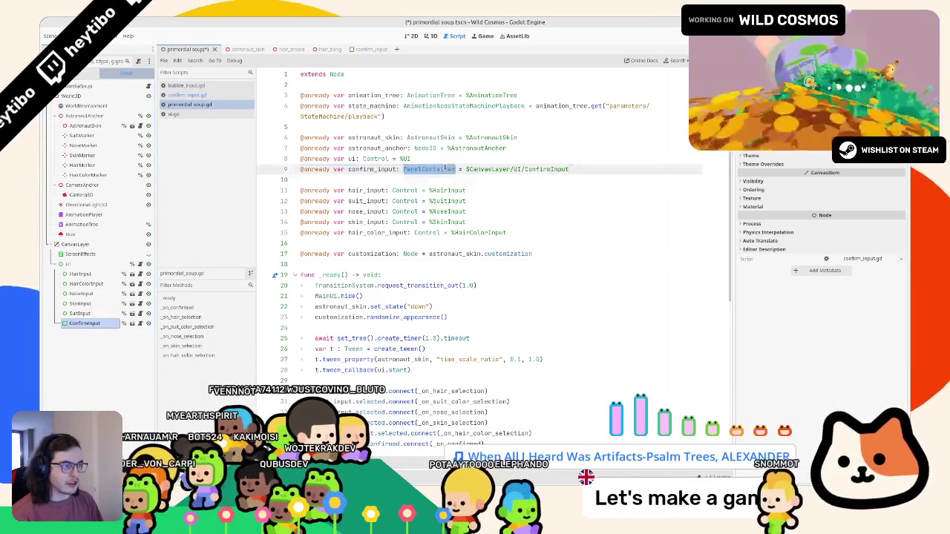
pyautogui.press('BackSpace')
pyautogui.moveTo(85, 323)
pyautogui.mouseDown()
pyautogui.moveTo(316, 139)
pyautogui.moveTo(315, 169)
pyautogui.mouseUp()
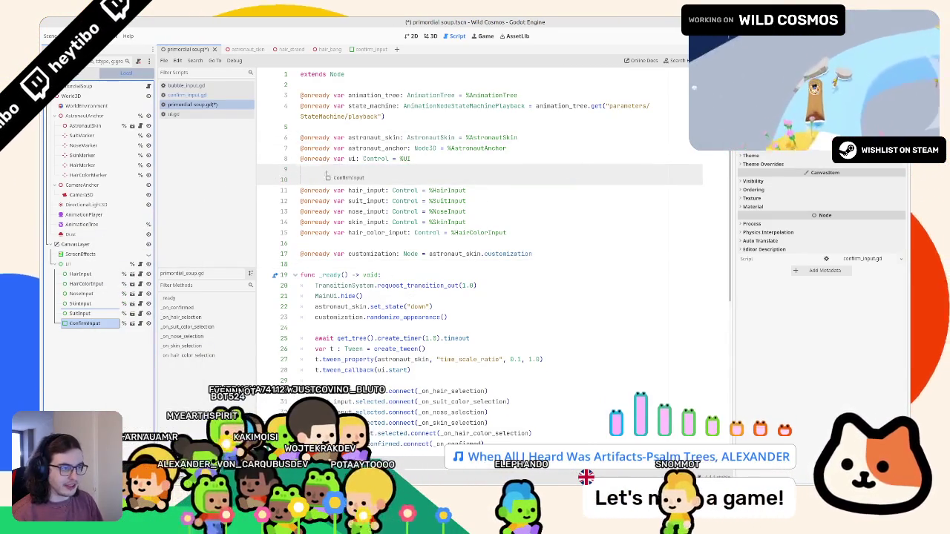
# Tidy blank lines after the signal connections and duplicate the t.tween_callback(ui.start) line.
pyautogui.scroll(-5, 315, 169)
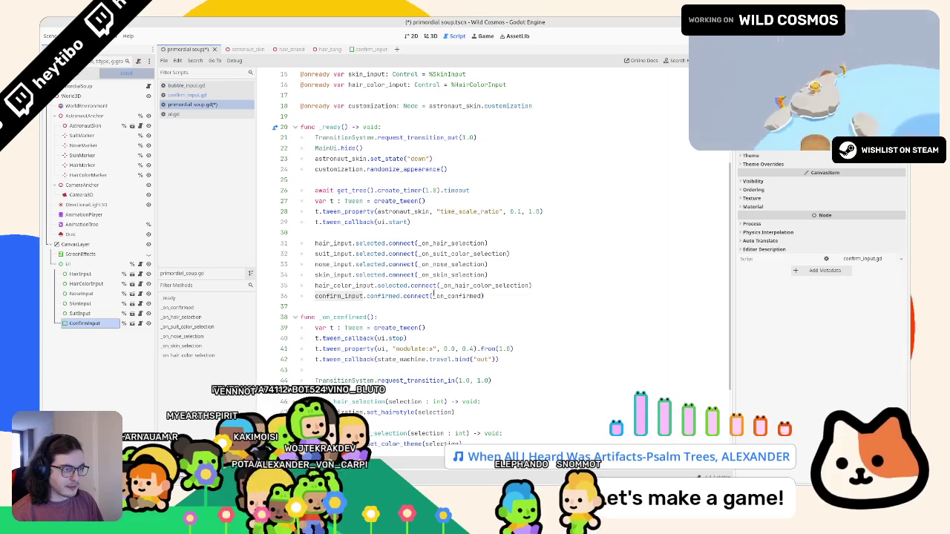
pyautogui.scroll(-2, 373, 306)
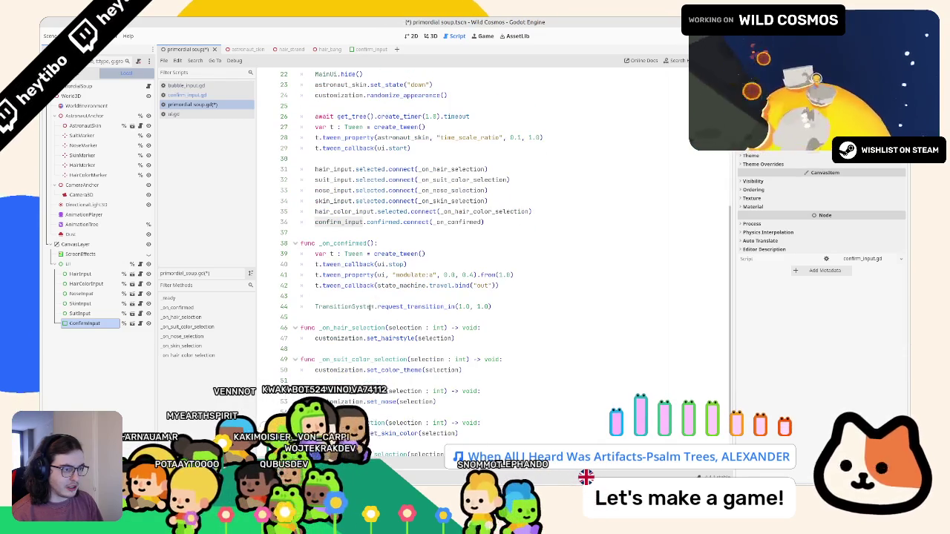
pyautogui.scroll(3, 369, 307)
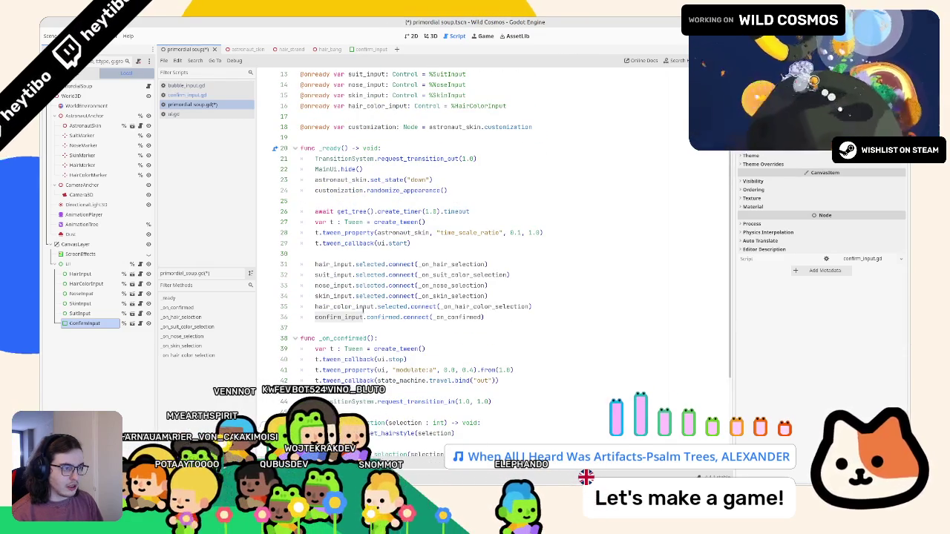
pyautogui.click(447, 253)
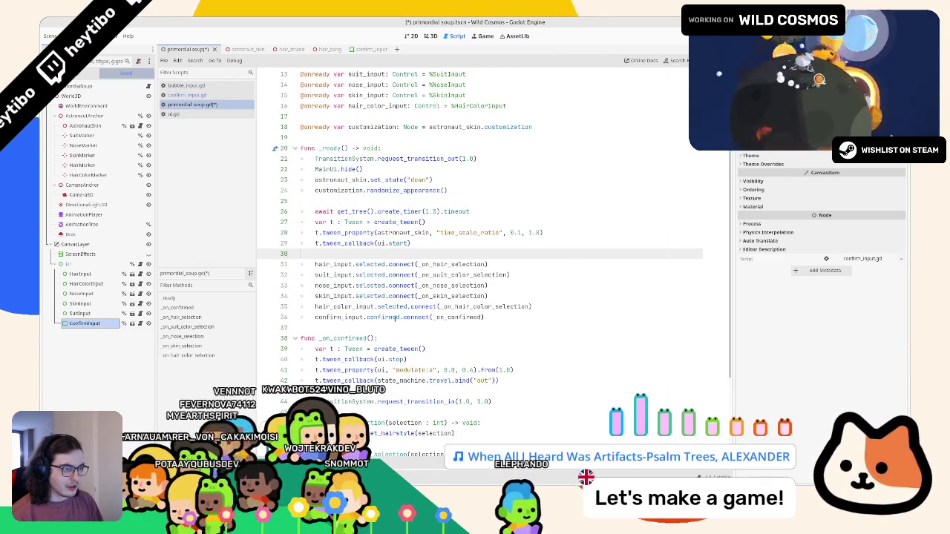
pyautogui.click(399, 317)
pyautogui.press('Return')
pyautogui.press('Return')
pyautogui.press('Return')
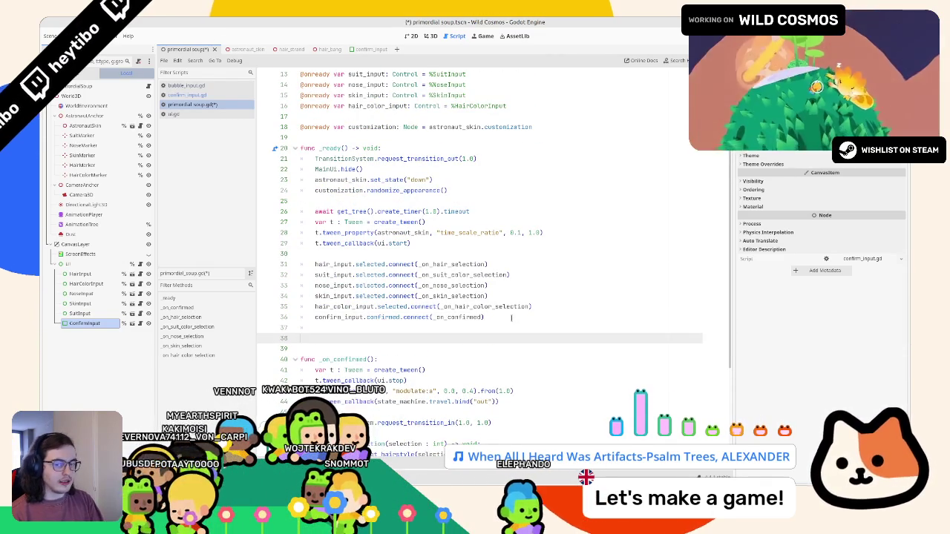
pyautogui.press('BackSpace')
pyautogui.press('BackSpace')
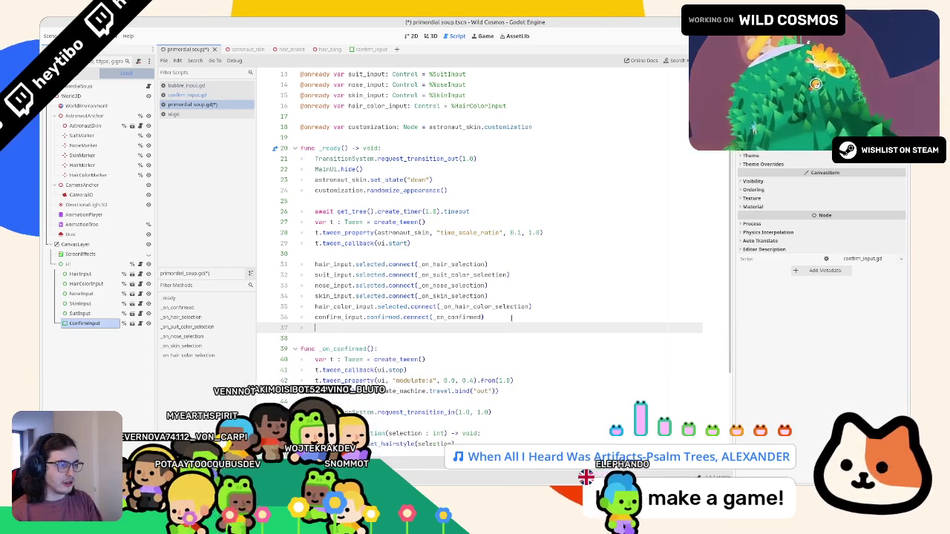
pyautogui.click(415, 243)
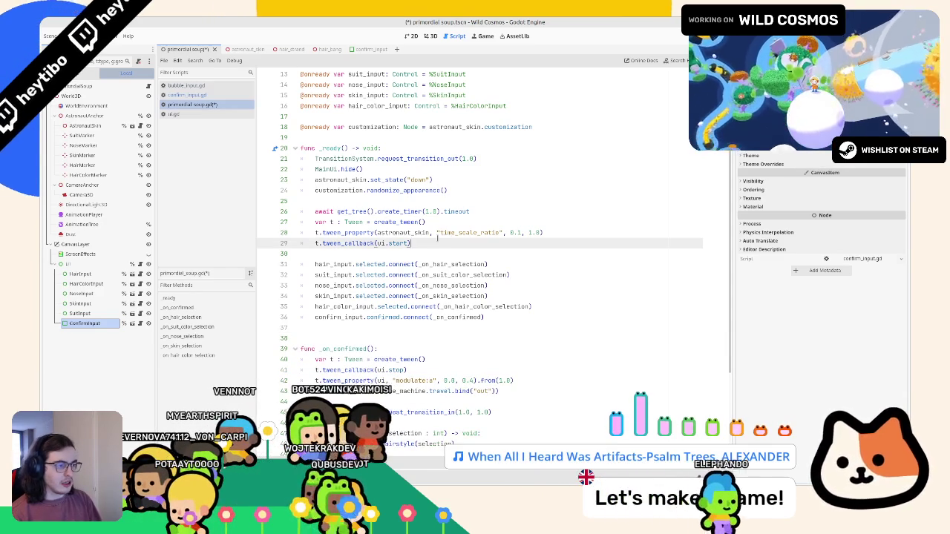
pyautogui.hotkey('ctrl', 'shift', 'd')
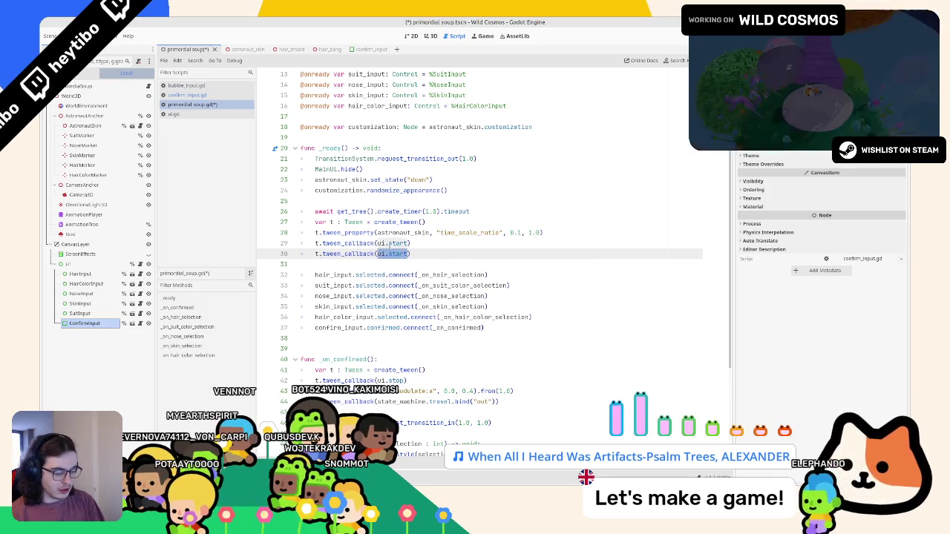
# Add a callback setting confirm_input.active = true and a tween of confirm_input modulate:a to 1.0 over 1.0.
pyautogui.write('() ')
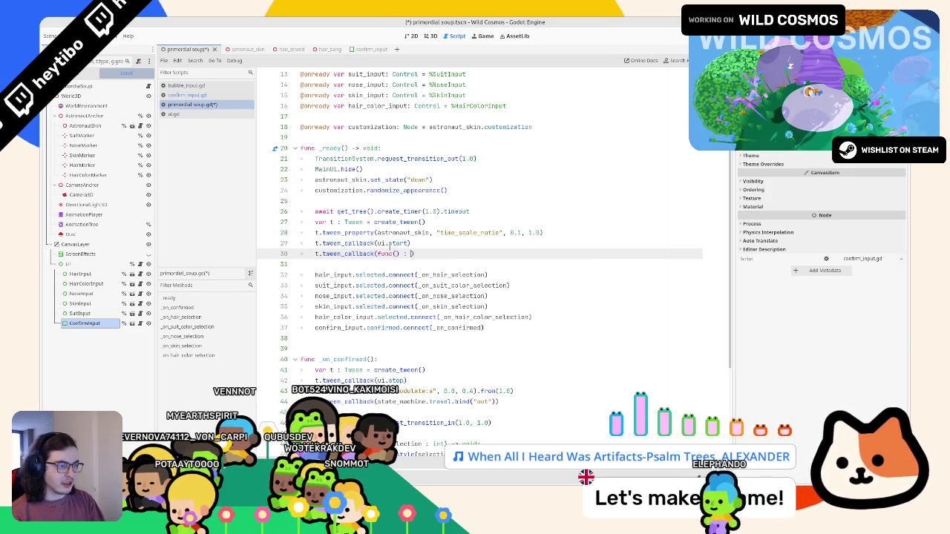
pyautogui.write('-> void: co')
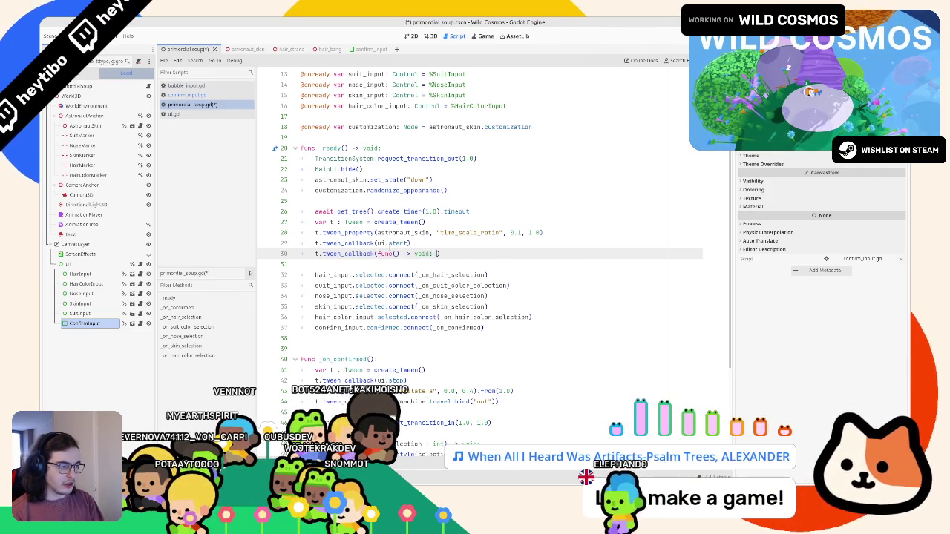
pyautogui.write('nfirm_input.ac')
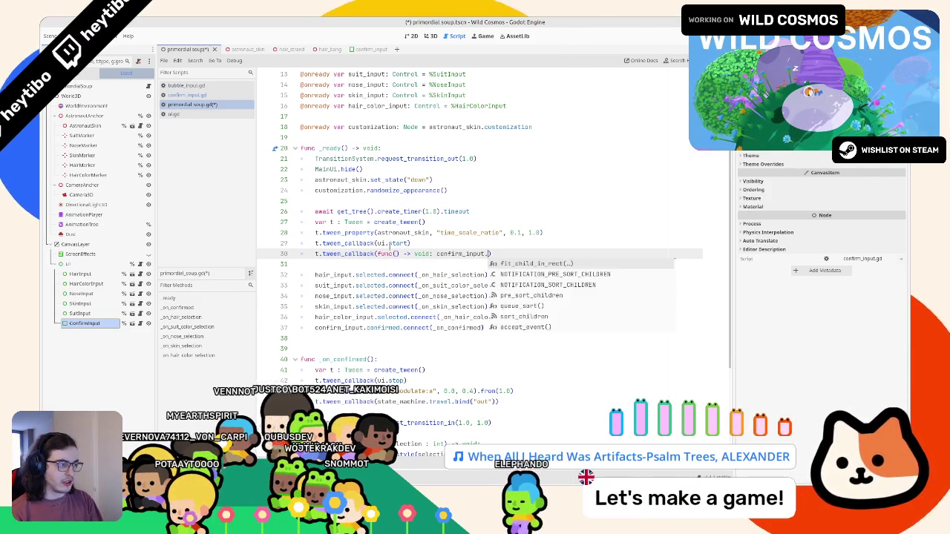
pyautogui.write('tive = true')
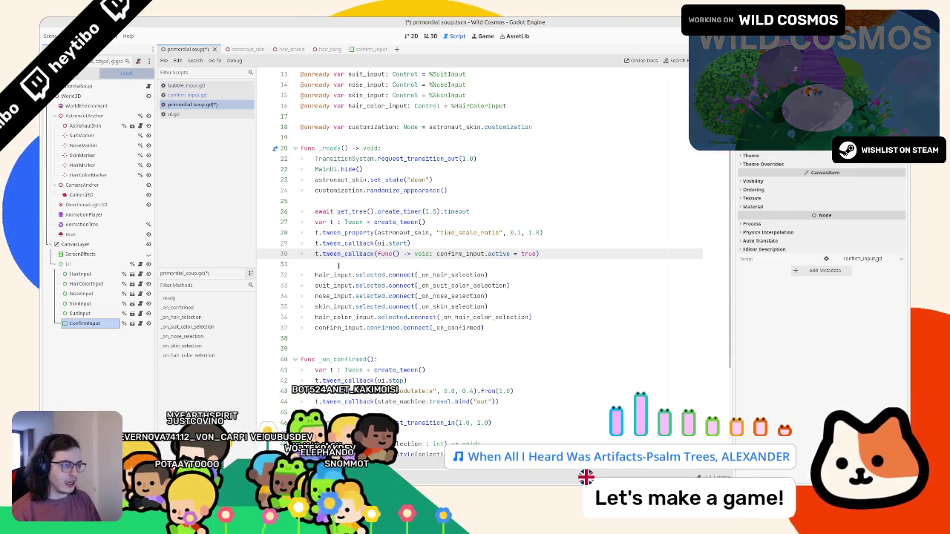
pyautogui.hotkey('ctrl', 'shift', 'd')
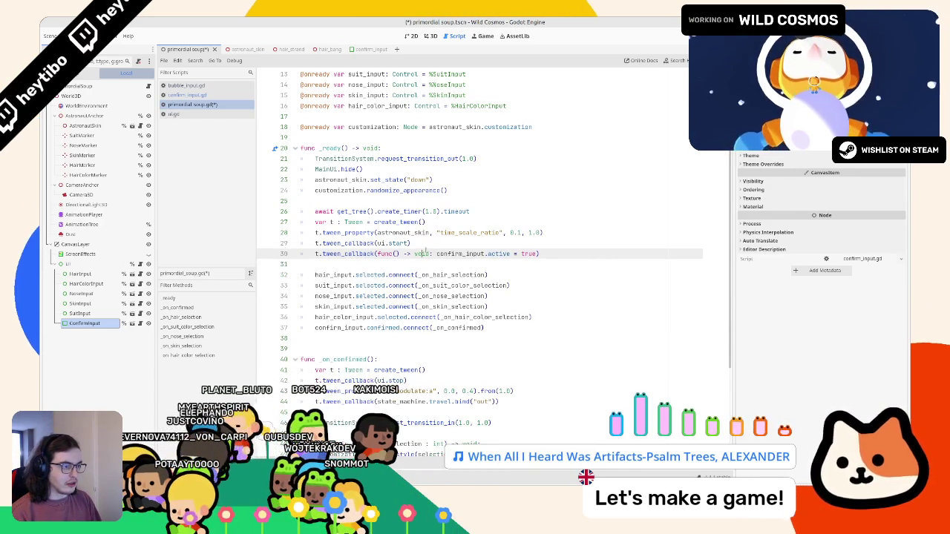
pyautogui.click(421, 264)
pyautogui.moveTo(314, 254); pyautogui.dragTo(637, 250)
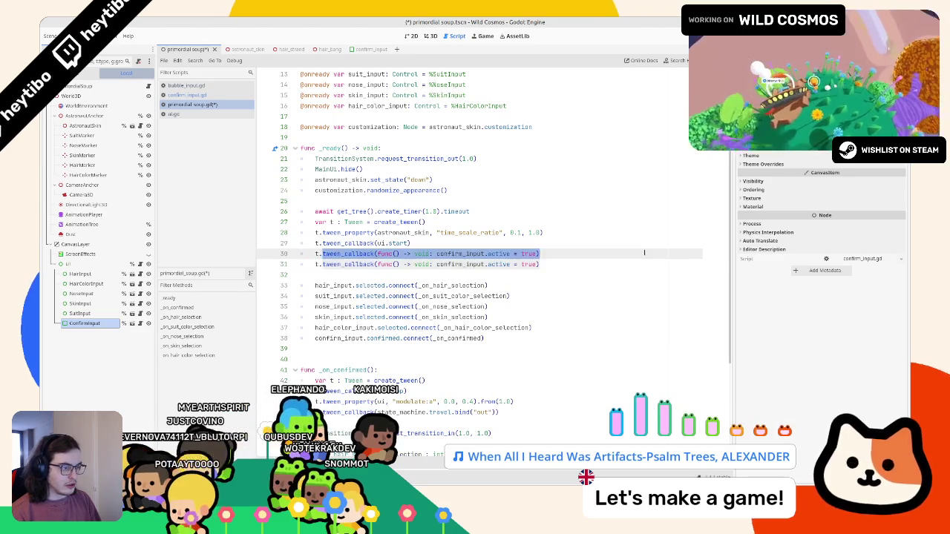
pyautogui.write('t.twee')
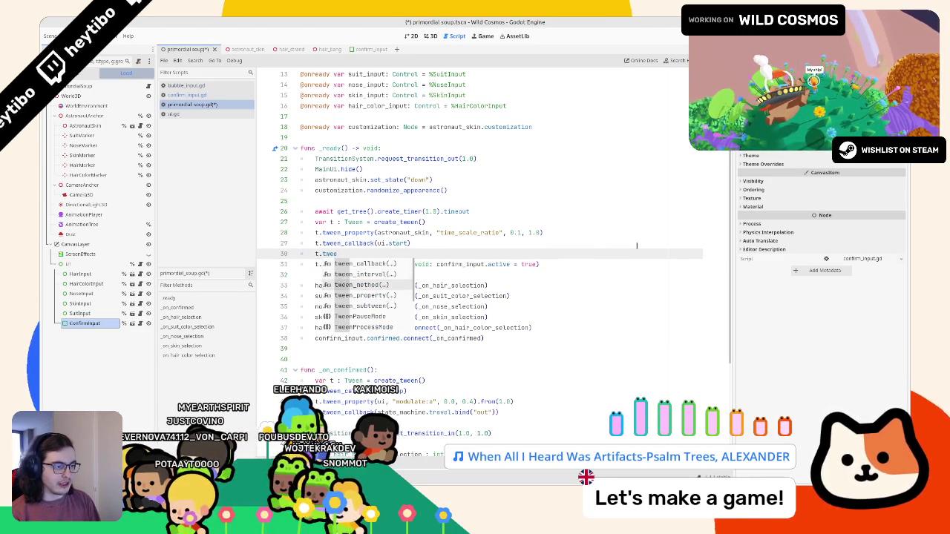
pyautogui.write('n_p')
pyautogui.press('Return')
pyautogui.write('onfirm_input,')
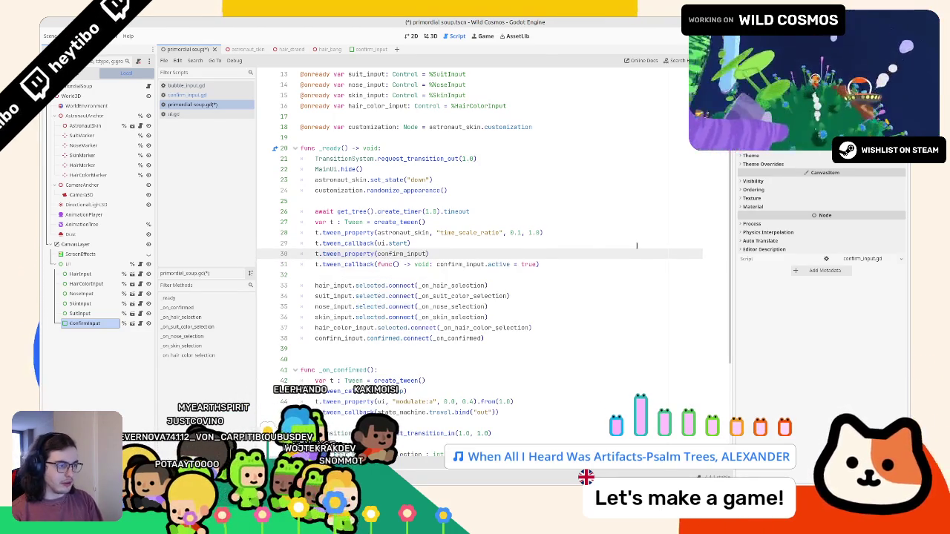
pyautogui.write(' "modulate"')
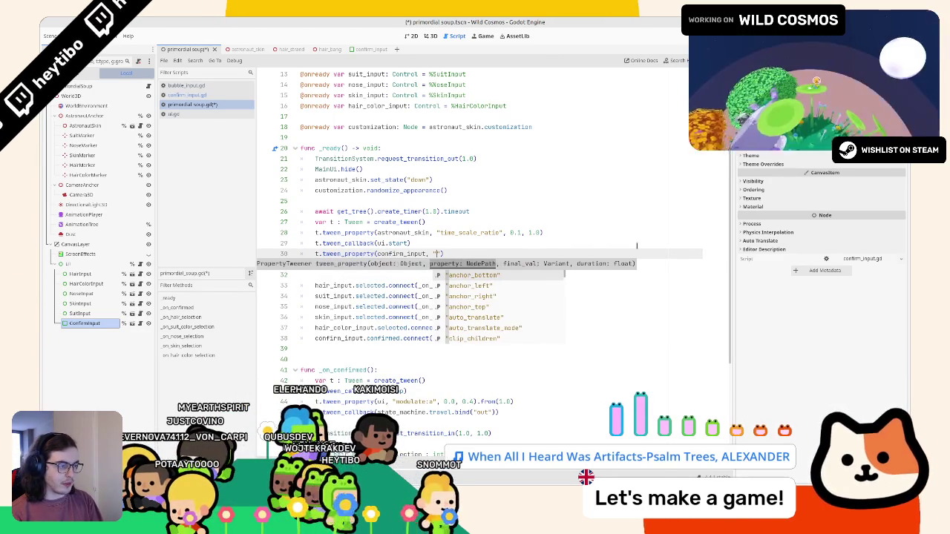
pyautogui.write(':a')
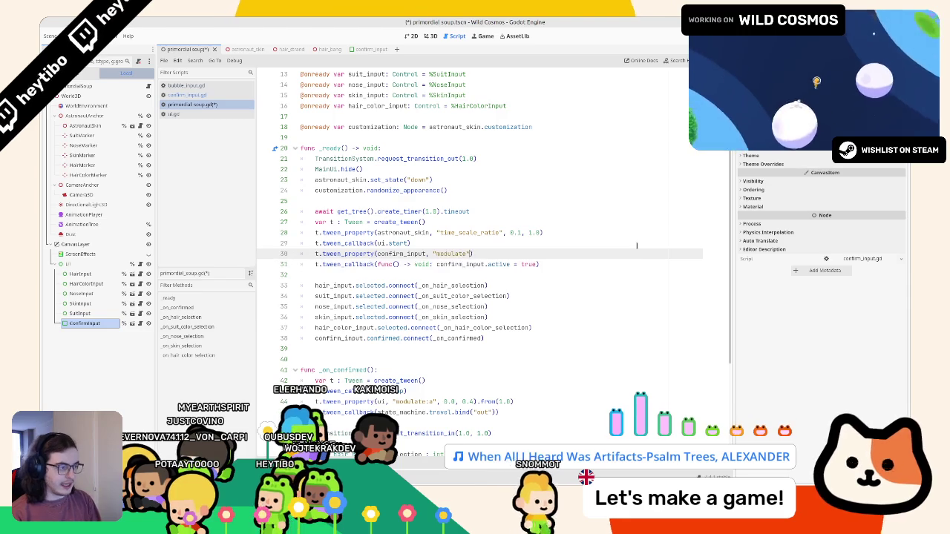
pyautogui.write('", 1.0')
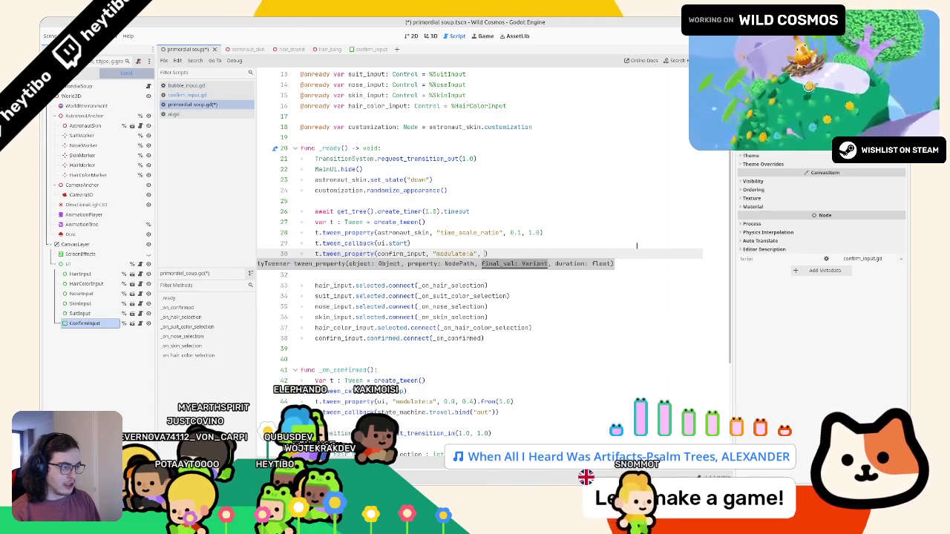
pyautogui.write(', 1.0')
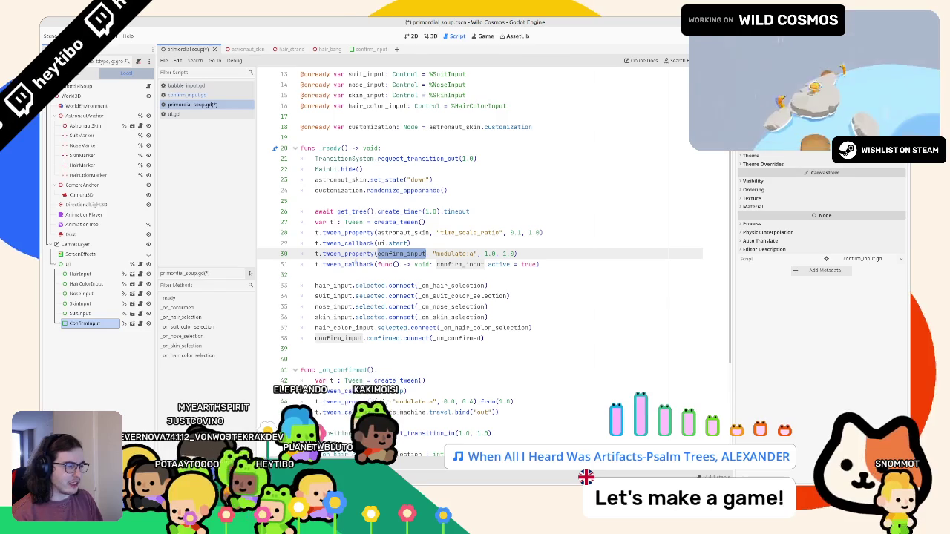
# Begin a confirm_input modulate line on line 26, before the await timer.
pyautogui.click(426, 201)
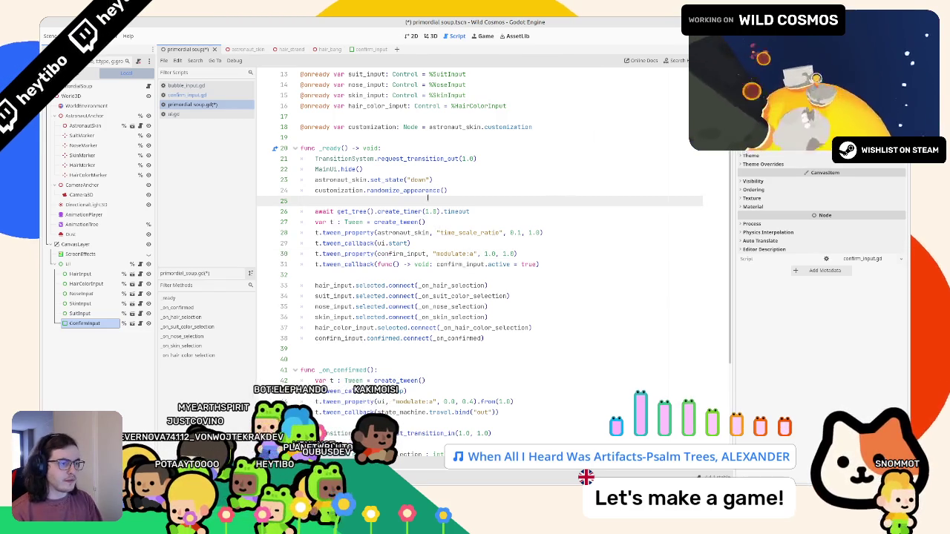
pyautogui.press('Return')
pyautogui.press('Return')
pyautogui.press('Up')
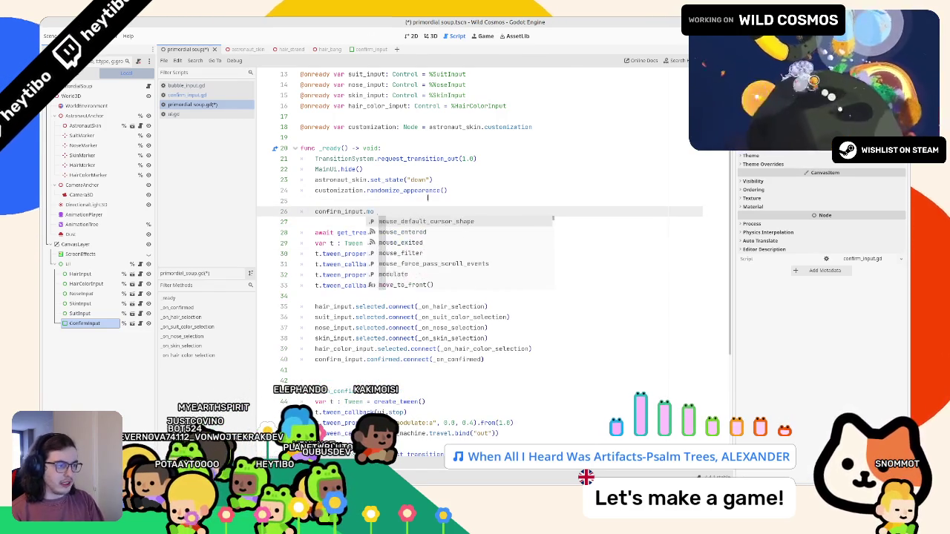
pyautogui.write('modu')
pyautogui.press('Return')
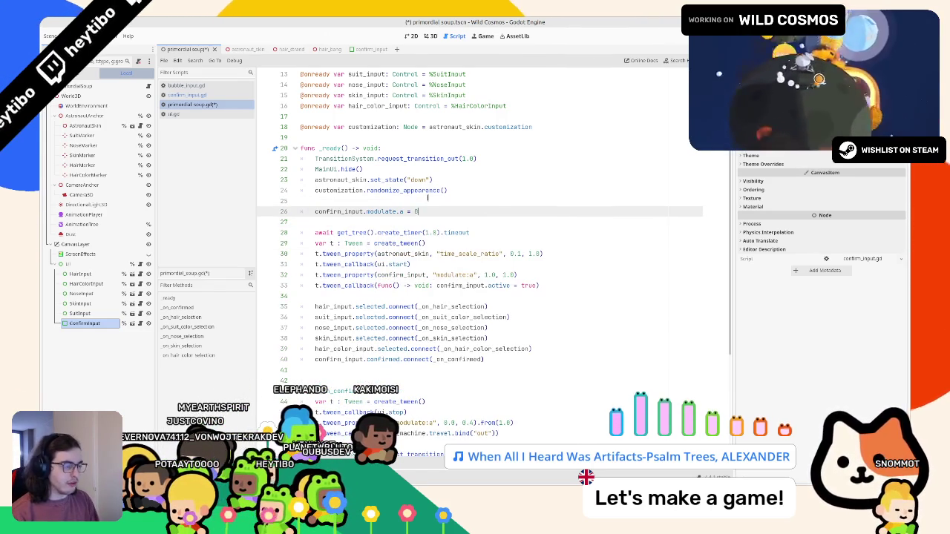
# After a test run, append .set_delay(0.5) to the confirm_input fade-in tween.
pyautogui.click(502, 285)
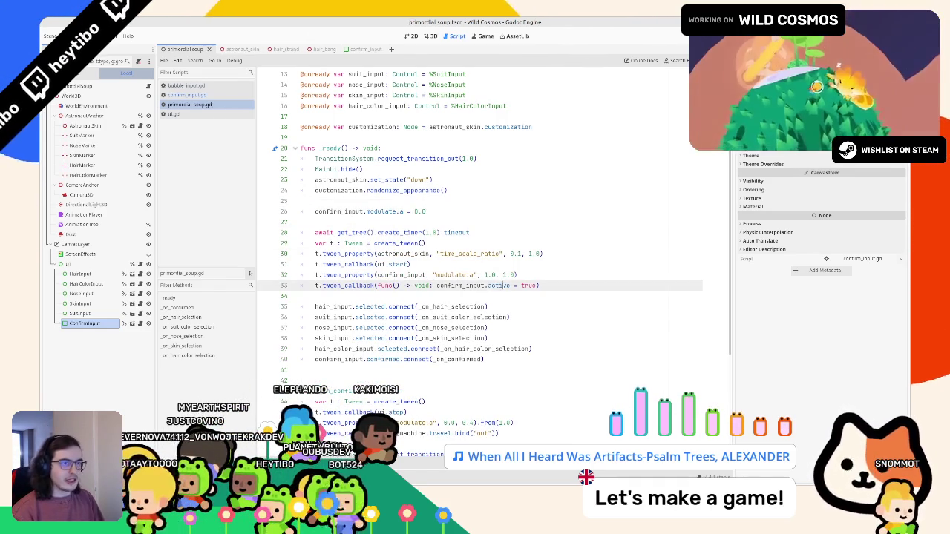
pyautogui.press('F5')
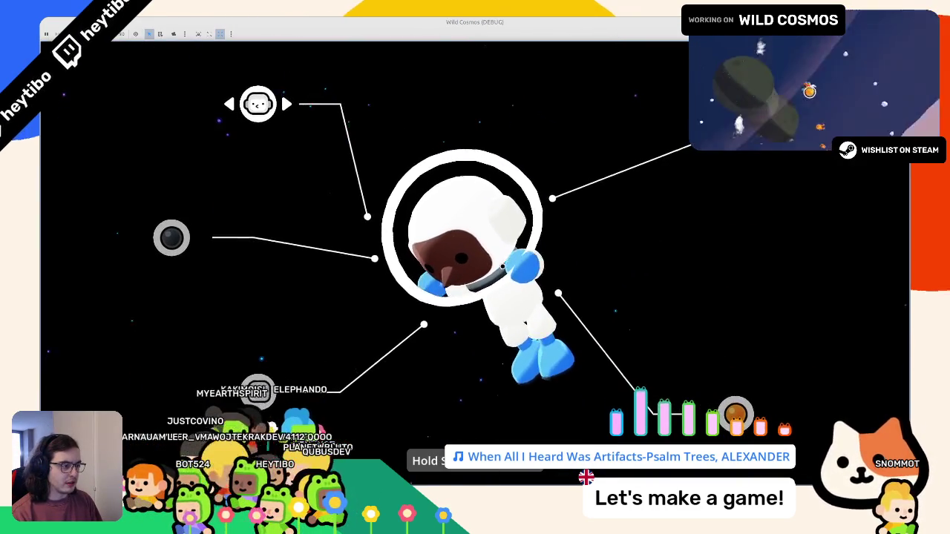
pyautogui.hotkey('alt', 'Tab')
pyautogui.click(572, 274)
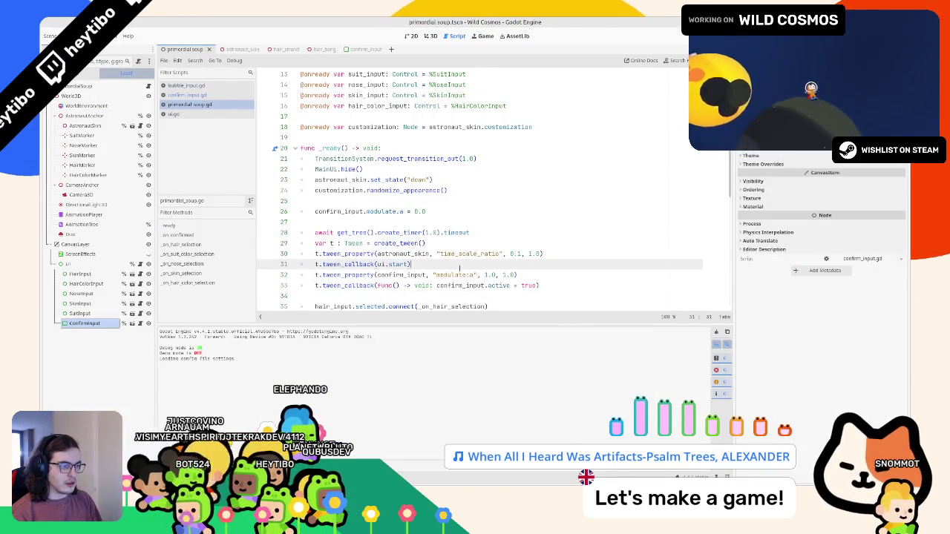
pyautogui.scroll(-1, 572, 260)
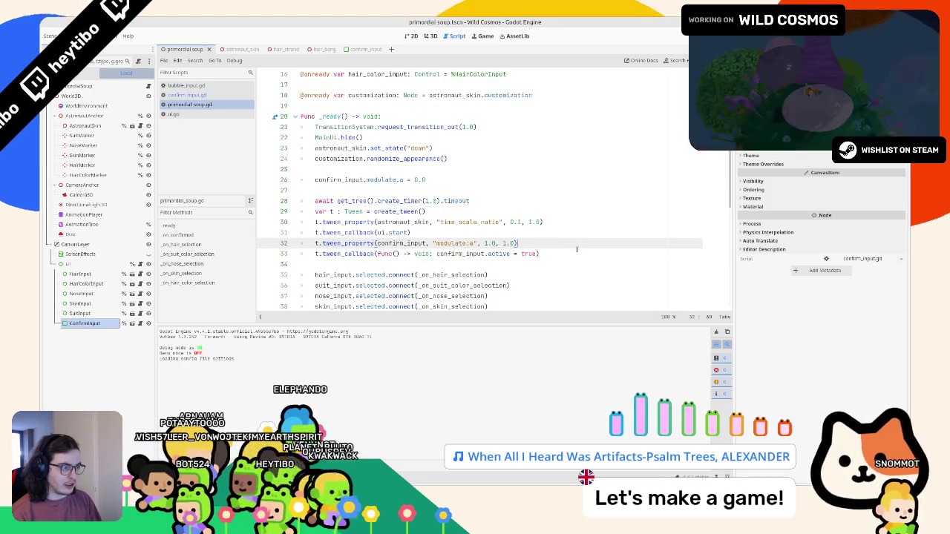
pyautogui.write('.set')
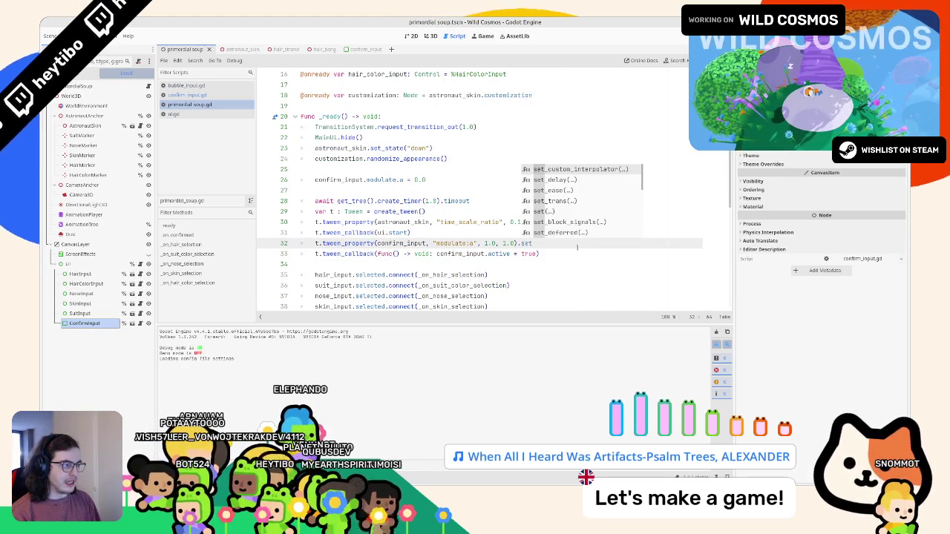
pyautogui.press('Down')
pyautogui.press('Return')
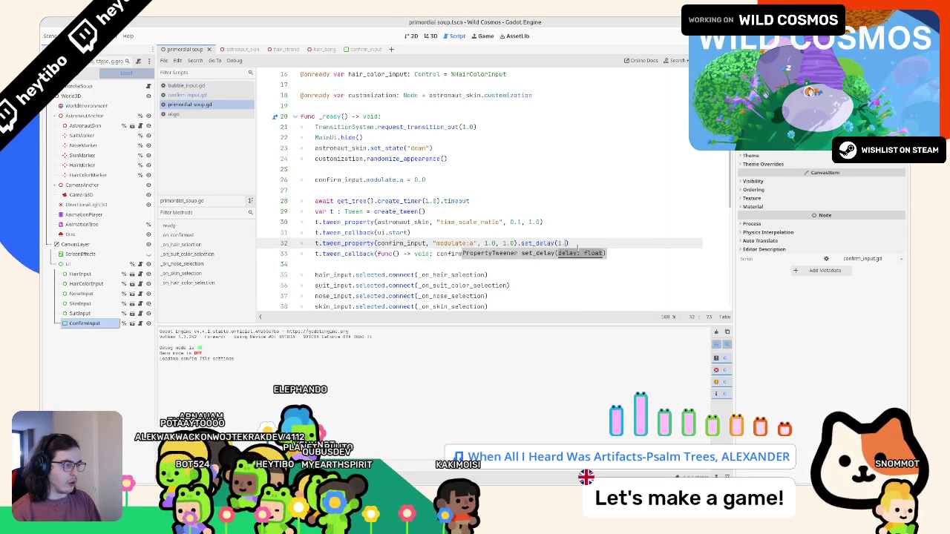
# Run the game several times to check the delayed fade-in and confirm the customization.
pyautogui.press('F6')
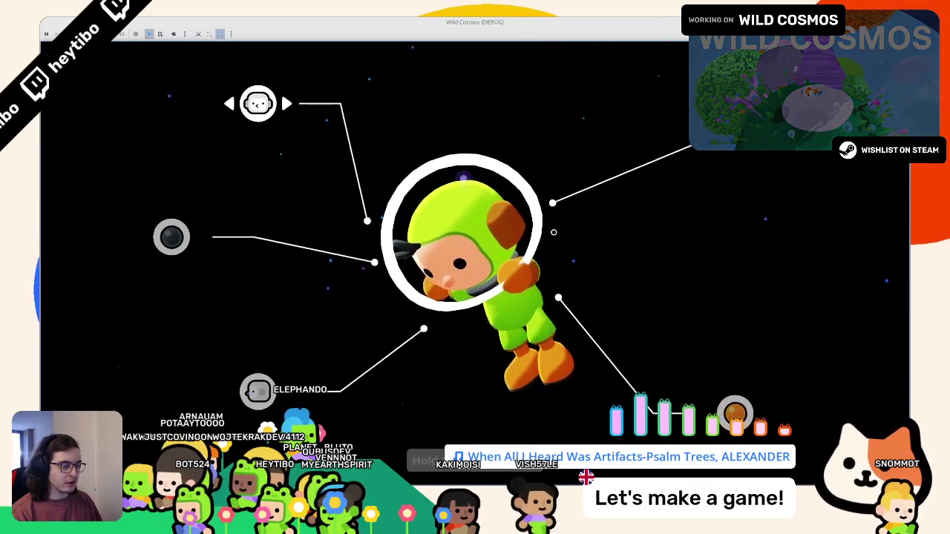
pyautogui.press('F8')
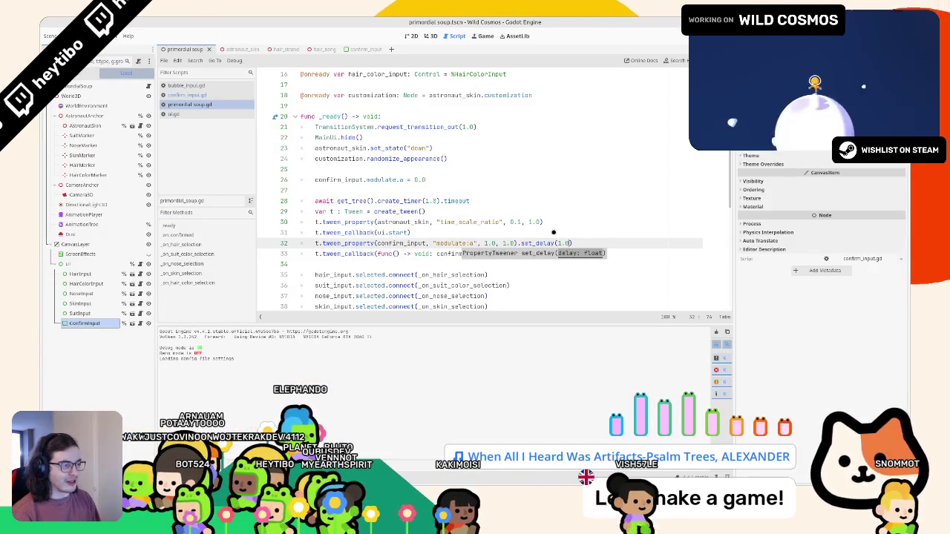
pyautogui.press('F5')
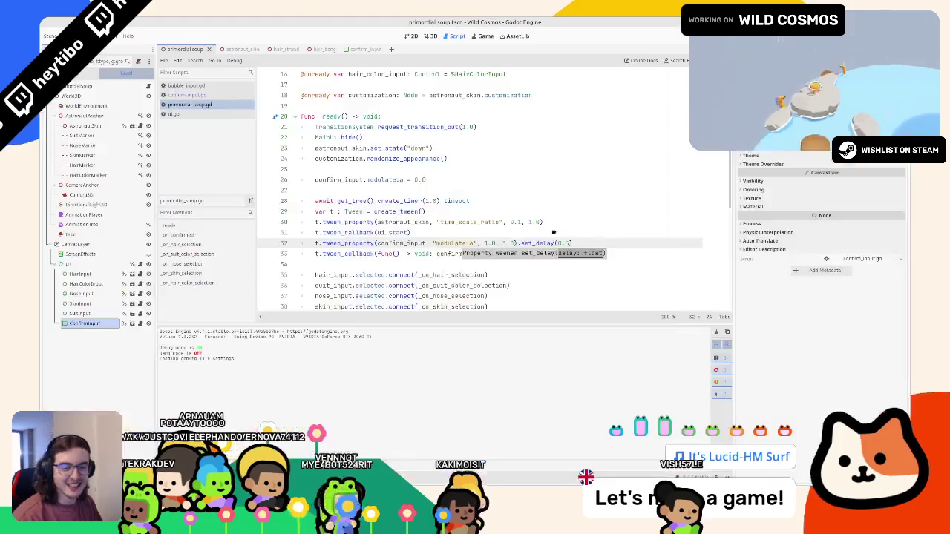
pyautogui.press('F5')
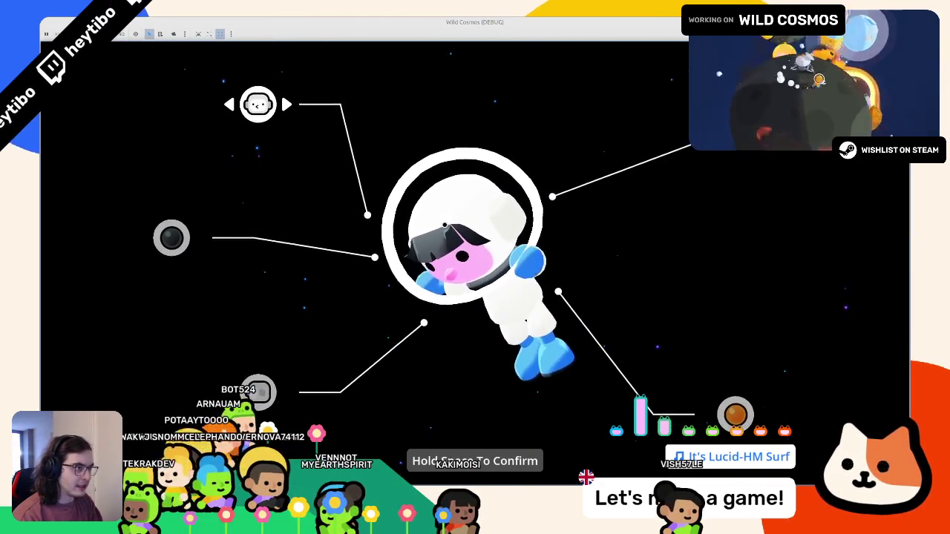
pyautogui.press('space')
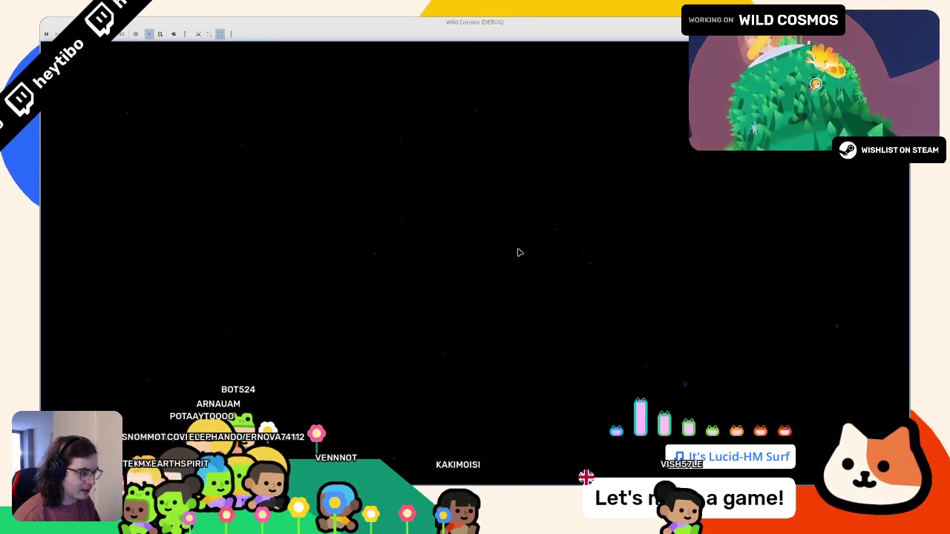
pyautogui.press('F8')
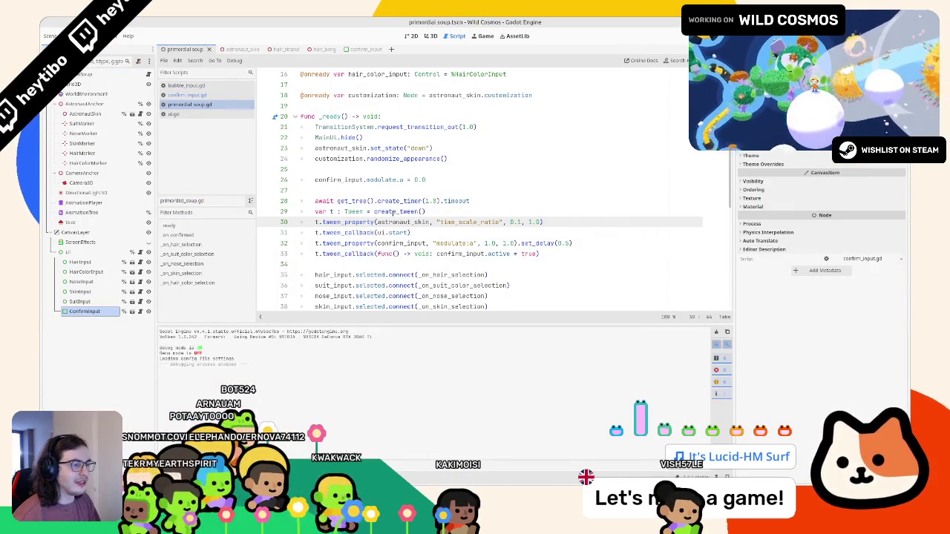
# Paste the time_scale_ratio tween into _on_confirmed after the UI fade-out and test confirming.
pyautogui.click(387, 211)
pyautogui.scroll(-3, 382, 204)
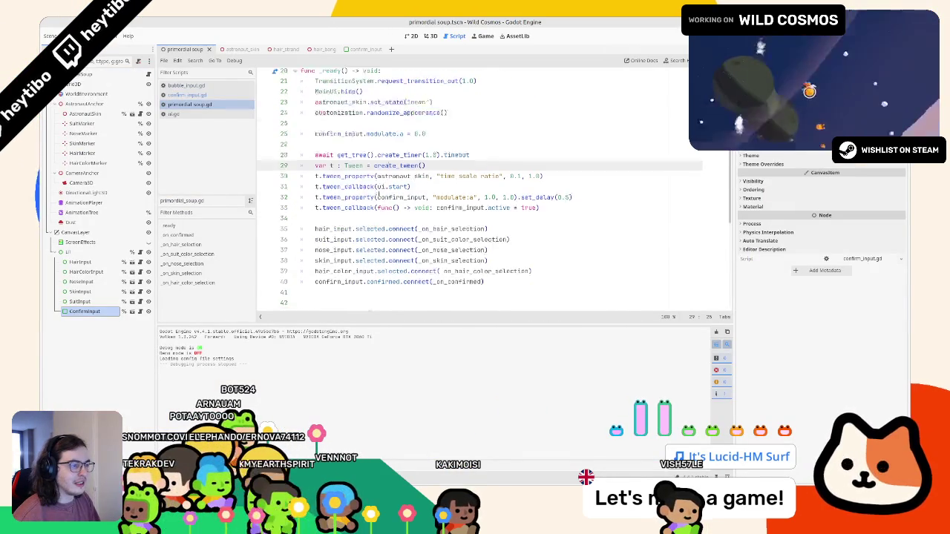
pyautogui.scroll(3, 378, 194)
pyautogui.click(565, 222)
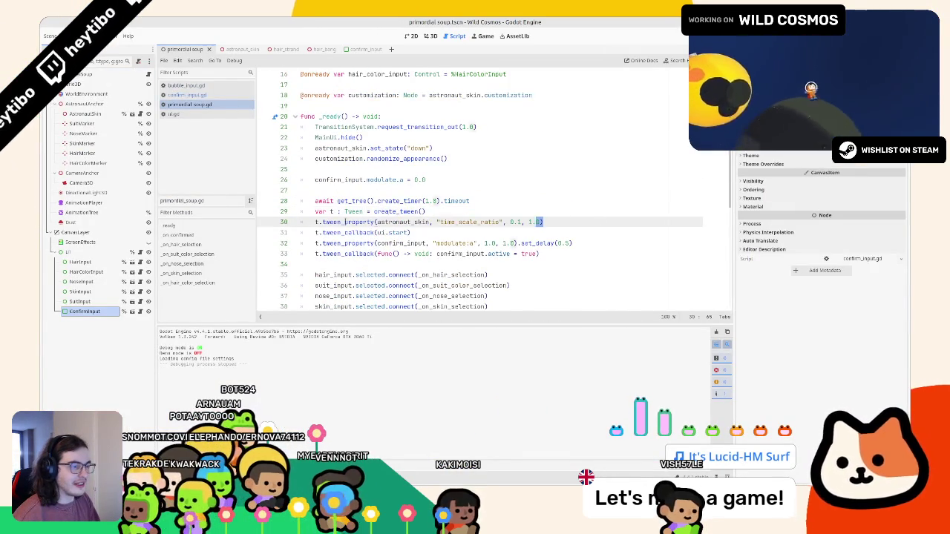
pyautogui.scroll(-7, 312, 222)
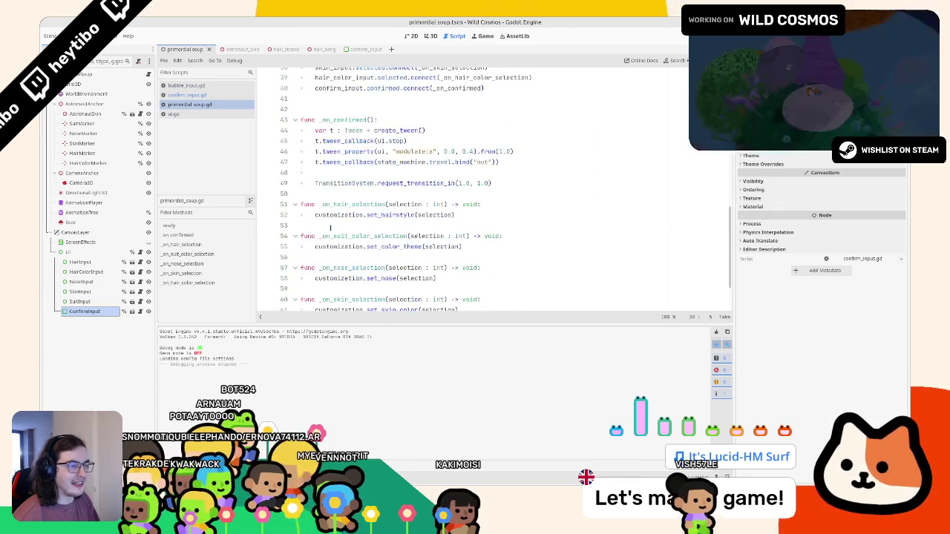
pyautogui.click(513, 141)
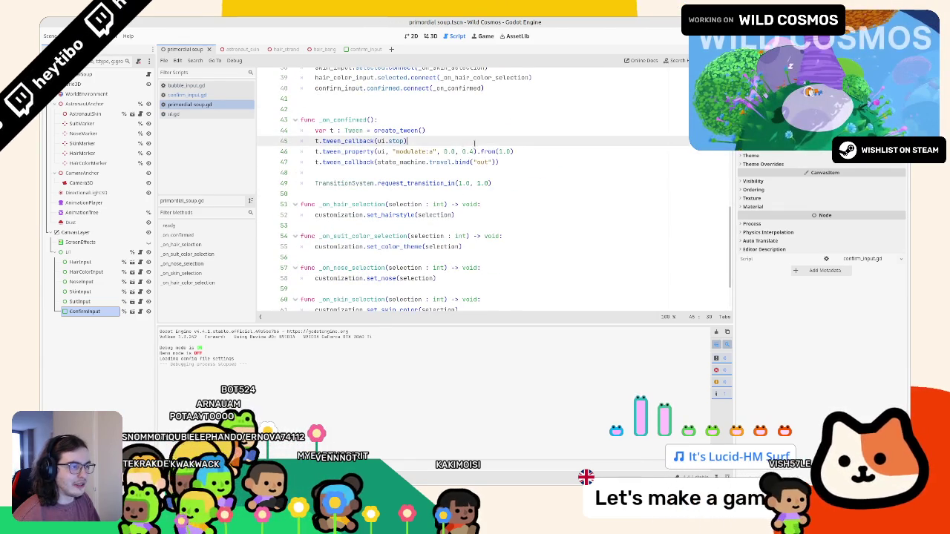
pyautogui.click(552, 154)
pyautogui.press('Return')
pyautogui.write('t.tween_property(astronaut_skin, "time_scale_ratio", 0.1, 1.0)')
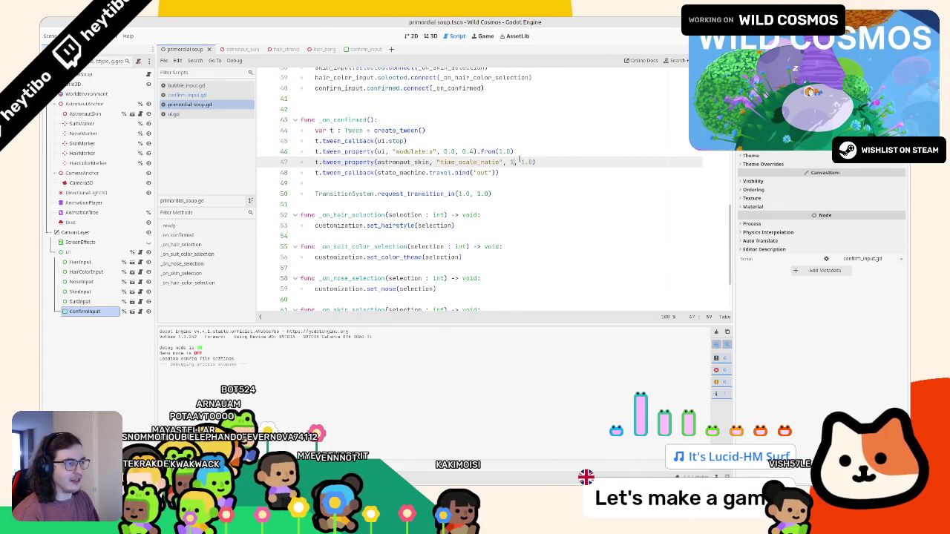
pyautogui.press('F5')
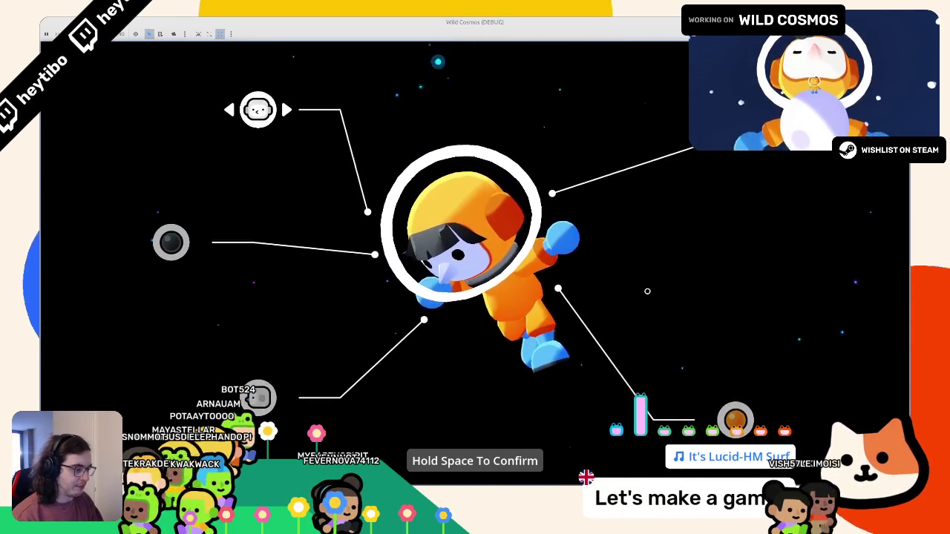
pyautogui.press('space')
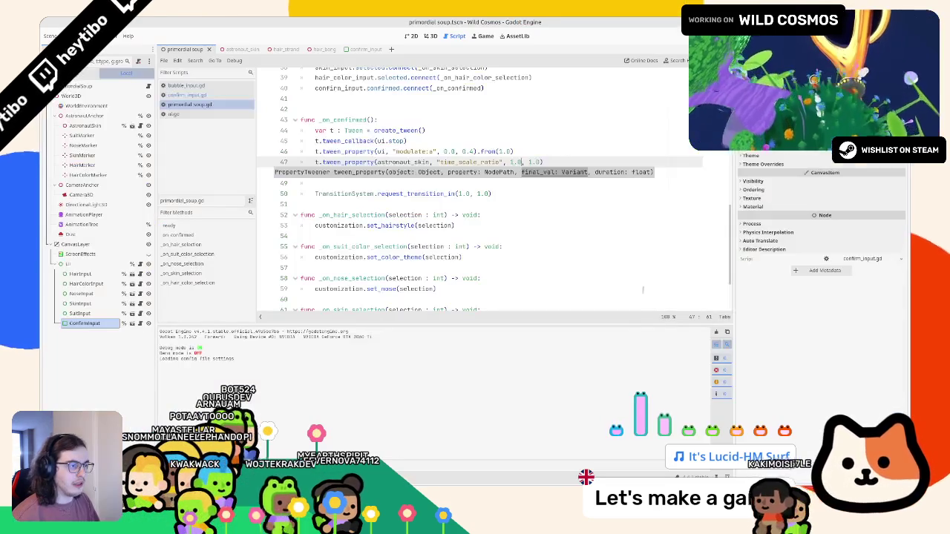
pyautogui.click(538, 221)
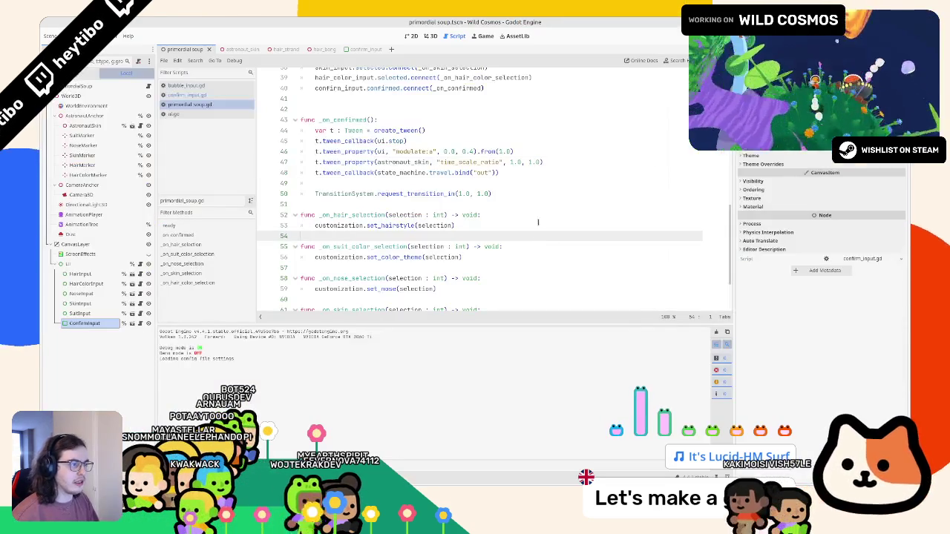
# Prefix the new tween with t.parallel(), move it below the travel callback, and test again.
pyautogui.click(317, 162)
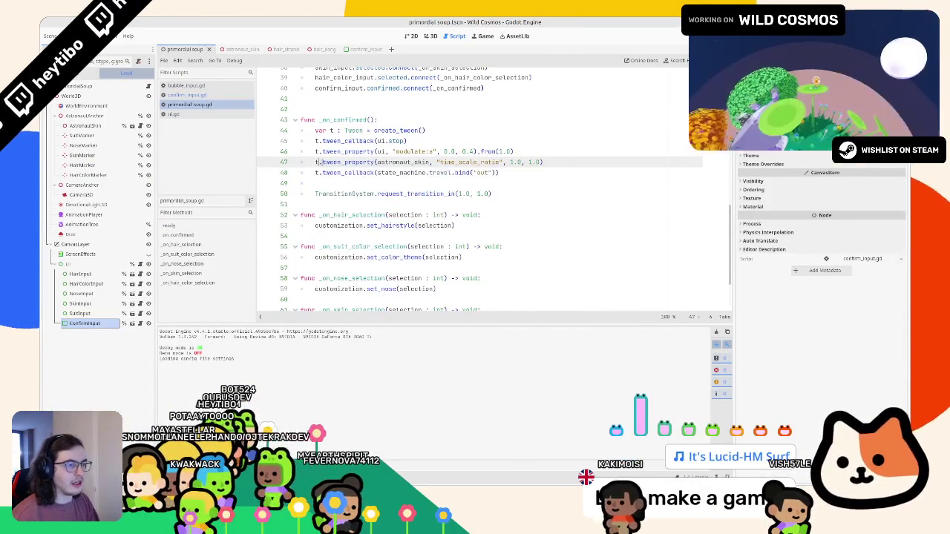
pyautogui.write('.parallel()')
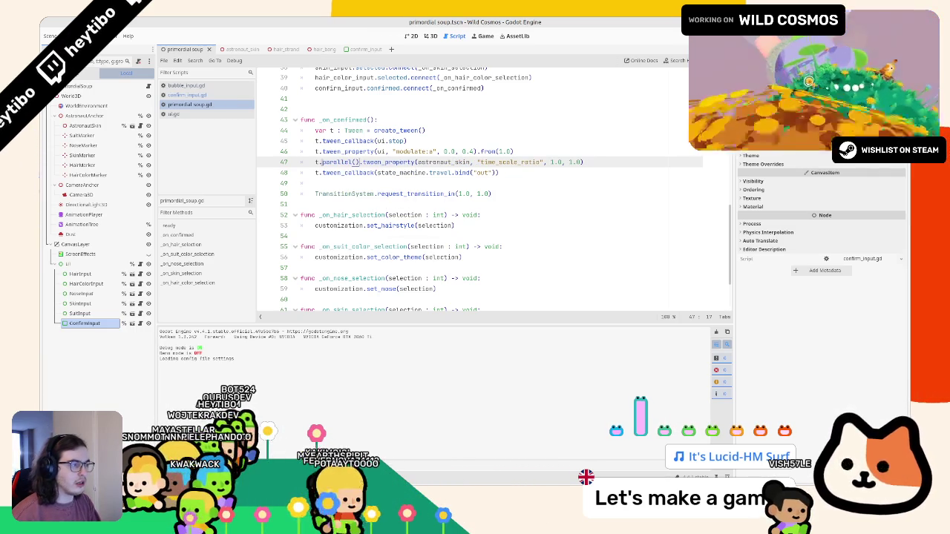
pyautogui.click(570, 162)
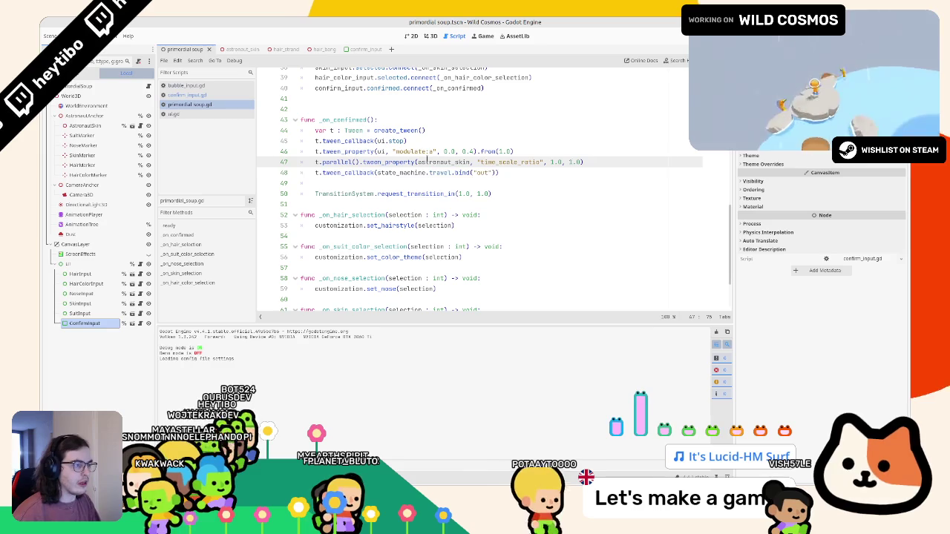
pyautogui.hotkey('alt', 'Down')
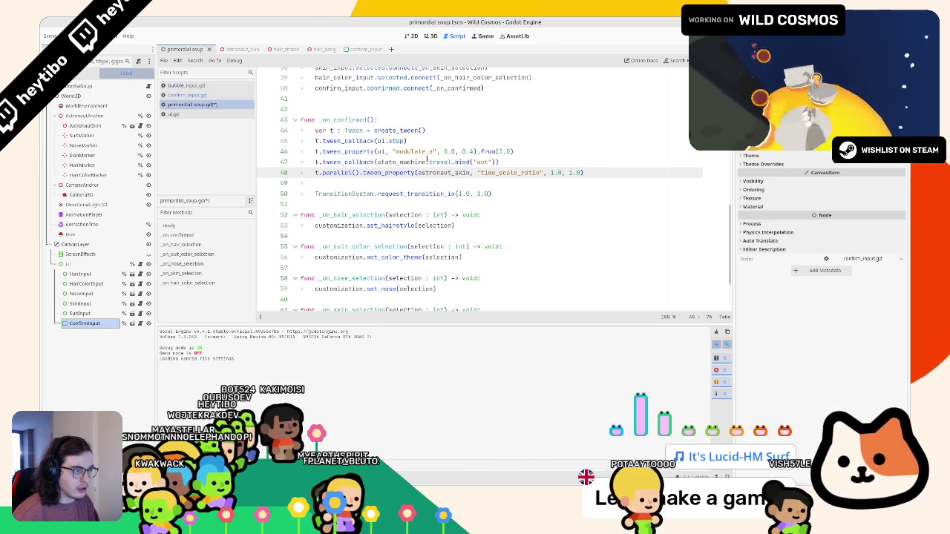
pyautogui.press('F5')
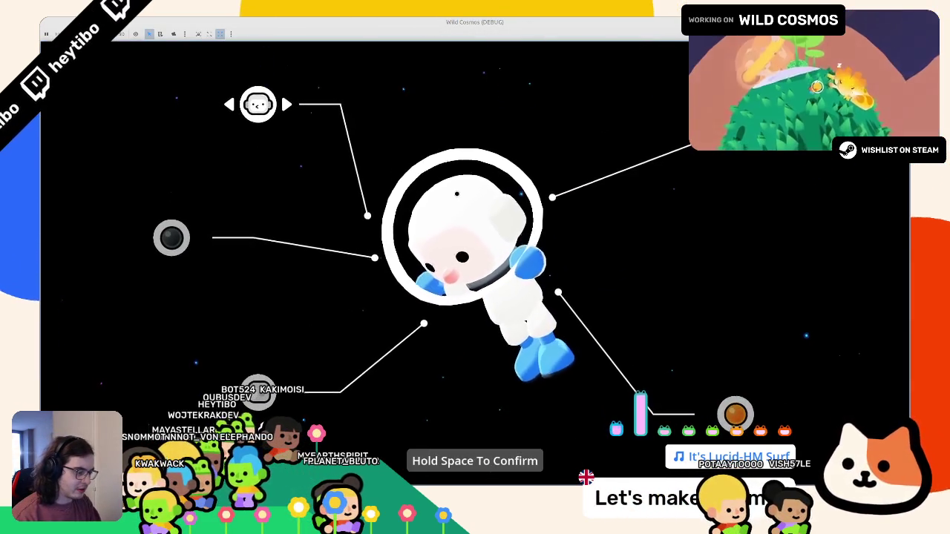
pyautogui.press('space')
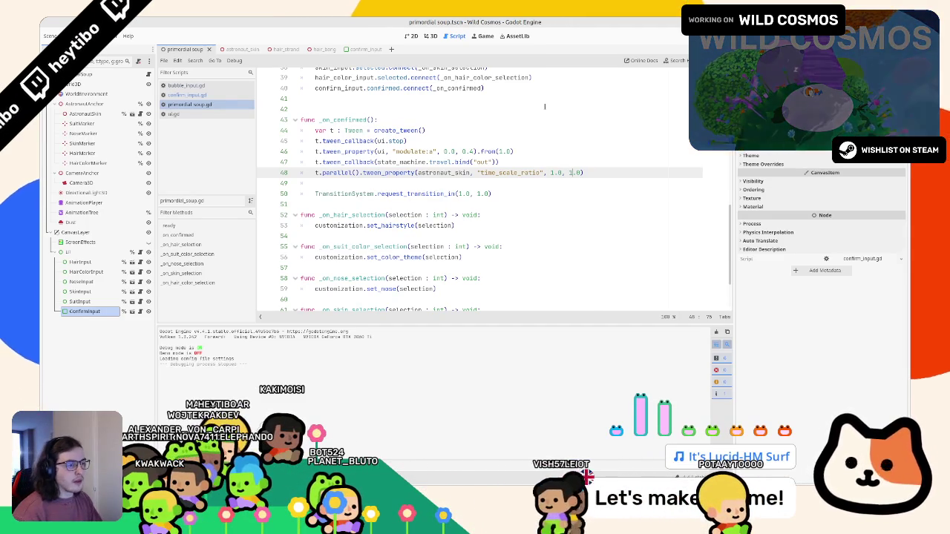
# Move the parallel time-scale tween above the state transition callback.
pyautogui.click(459, 172)
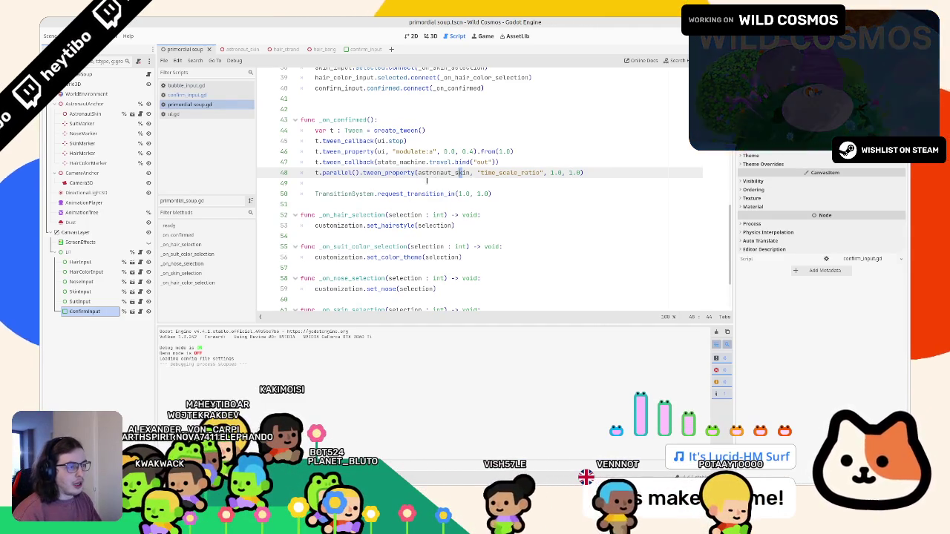
pyautogui.click(410, 162)
pyautogui.click(414, 172)
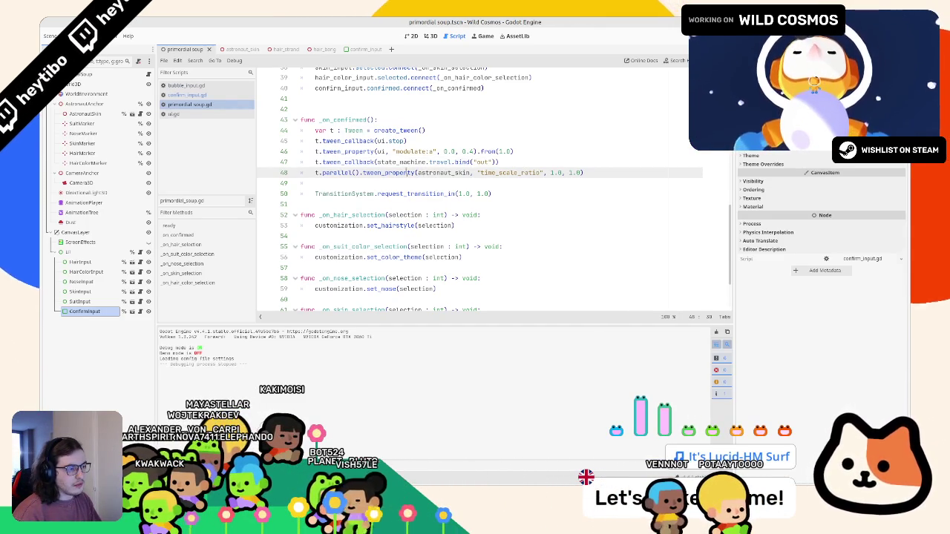
pyautogui.hotkey('alt', 'Up')
pyautogui.click(486, 194)
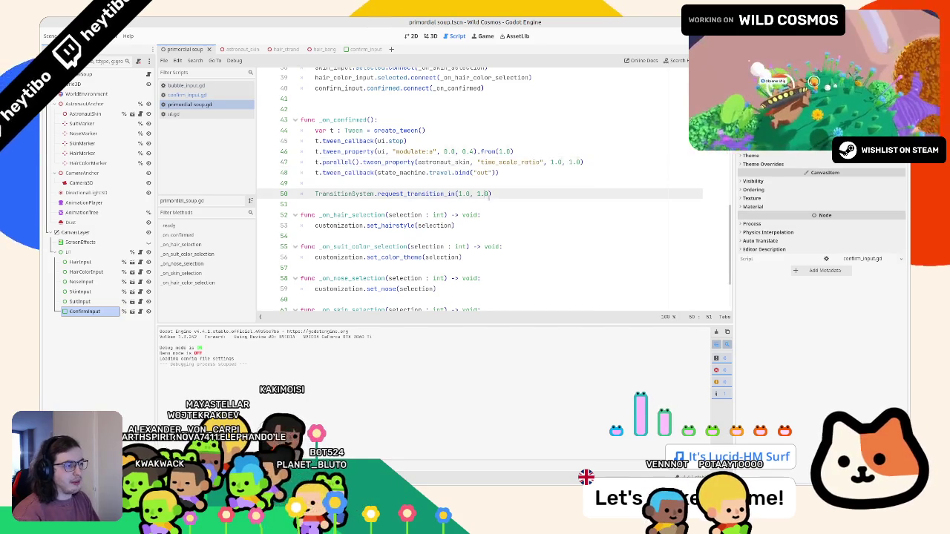
pyautogui.write('5')
# Run the game and hold Space to test the confirm exit transition.
pyautogui.press('F5')
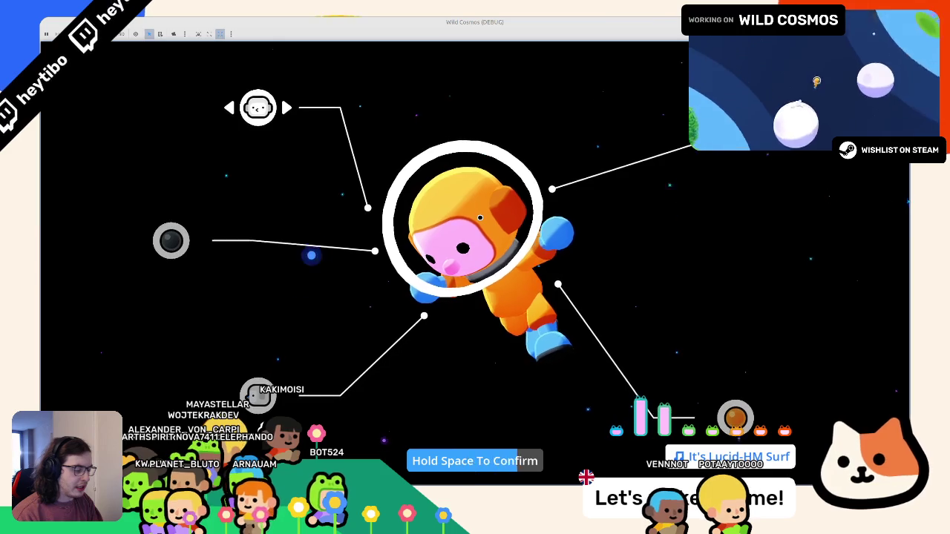
pyautogui.press('space')
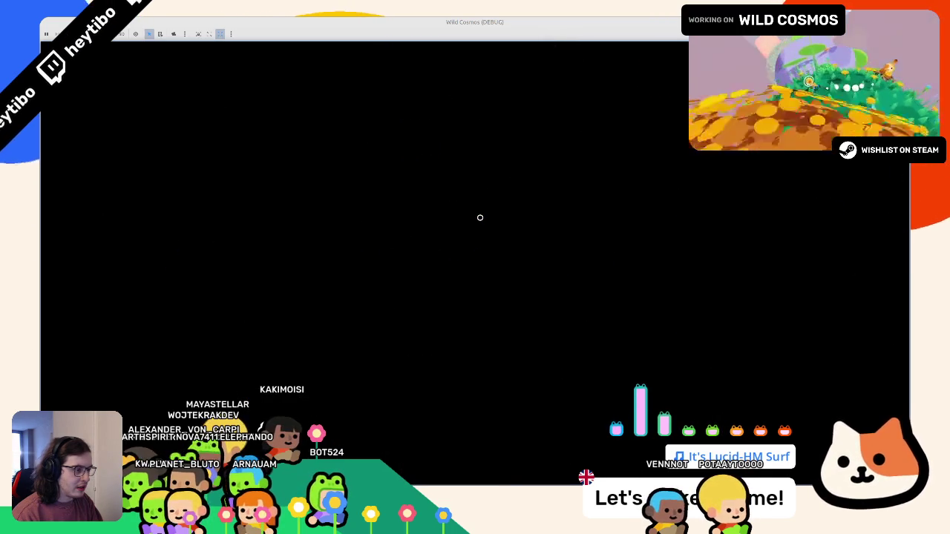
pyautogui.press('F8')
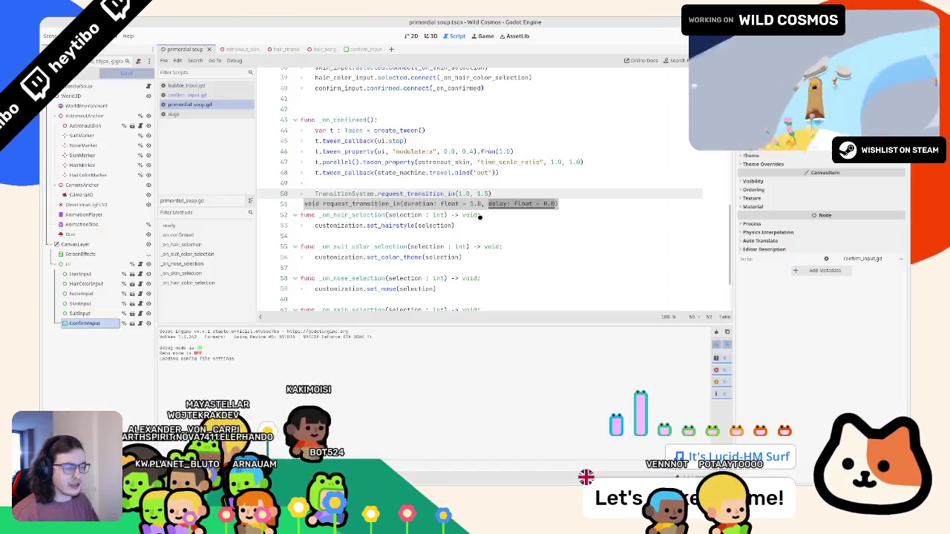
# Remove the 1.5 delay from the transition call and move the parallel tween back below the callback.
pyautogui.press('BackSpace')
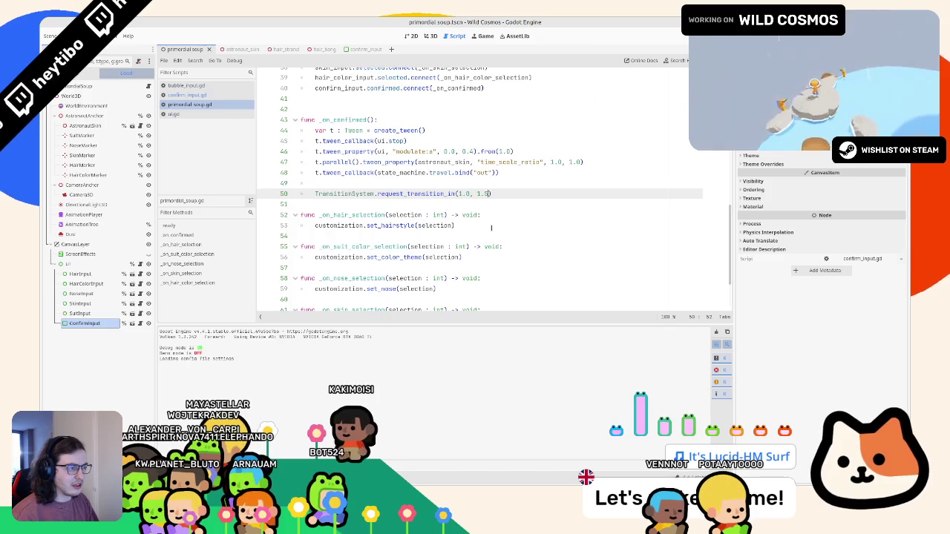
pyautogui.scroll(3, 491, 227)
pyautogui.scroll(-2, 491, 228)
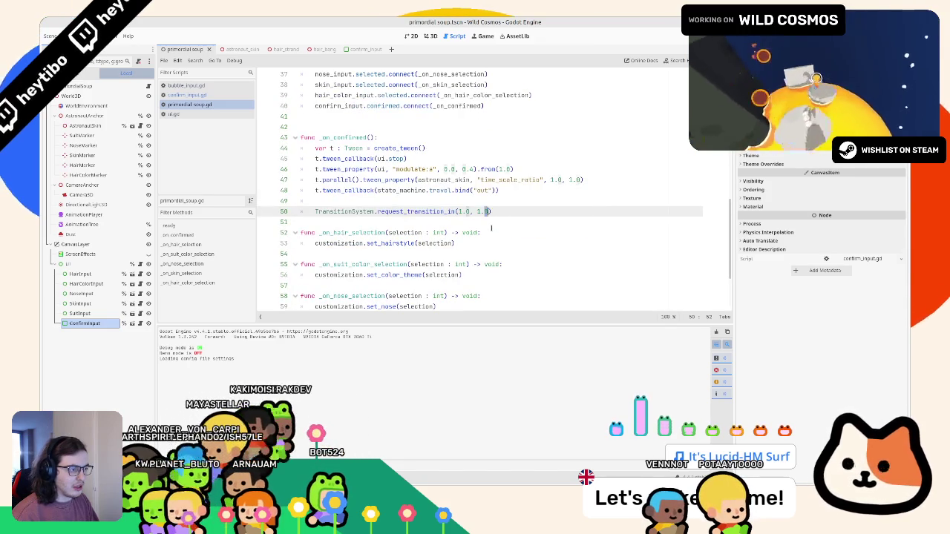
pyautogui.press('Up')
pyautogui.press('Up')
pyautogui.press('Up')
pyautogui.hotkey('alt', 'Down')
pyautogui.scroll(6, 503, 199)
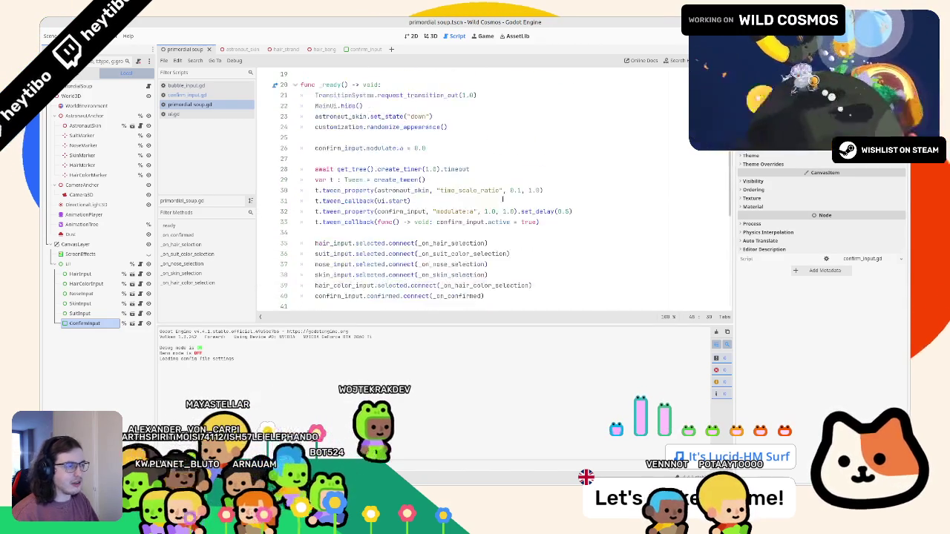
pyautogui.scroll(-5, 412, 208)
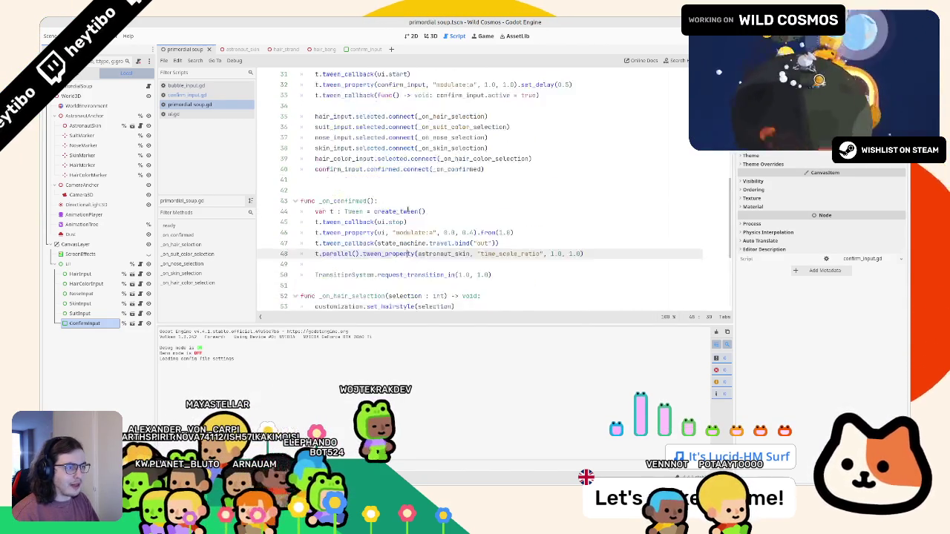
pyautogui.scroll(3, 413, 222)
# Move the prompt fade-in tween below the activation callback and set its duration to 0.5.
pyautogui.doubleClick(339, 84)
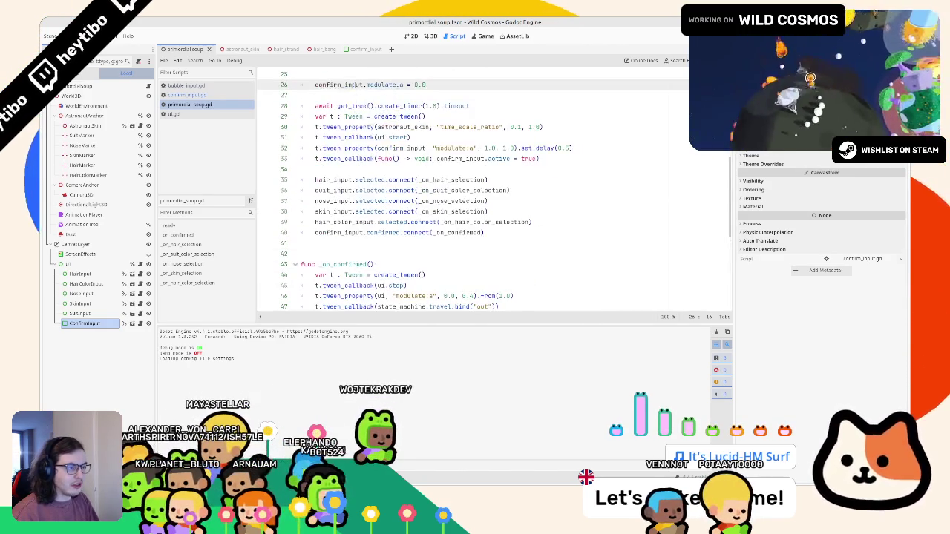
pyautogui.click(391, 222)
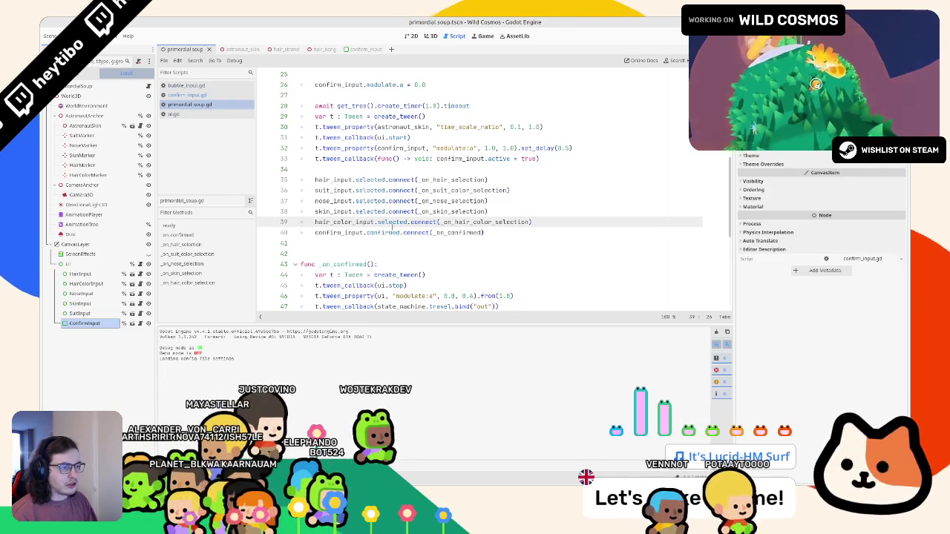
pyautogui.click(391, 147)
pyautogui.hotkey('alt', 'Down')
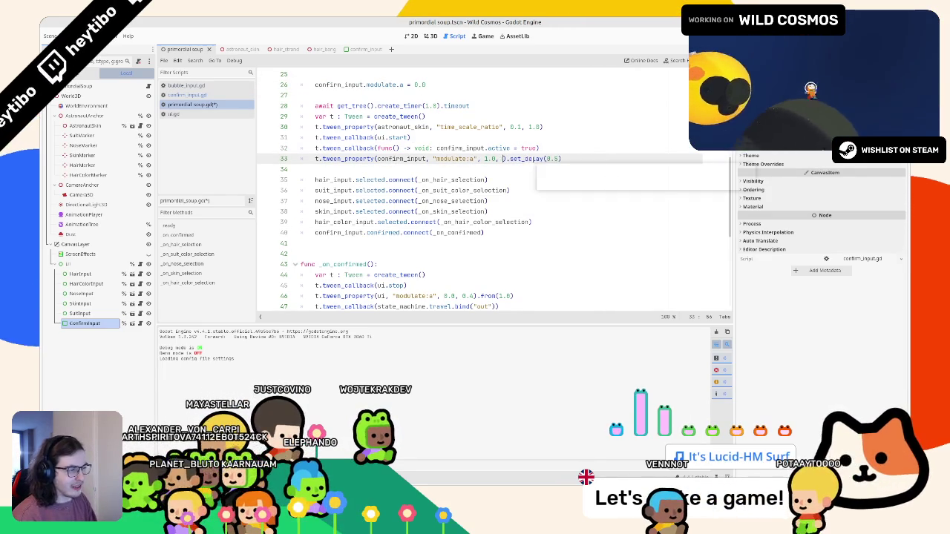
pyautogui.write('0.5')
# Playtest the confirm prompt fade-in twice, holding Space to confirm.
pyautogui.press('F5')
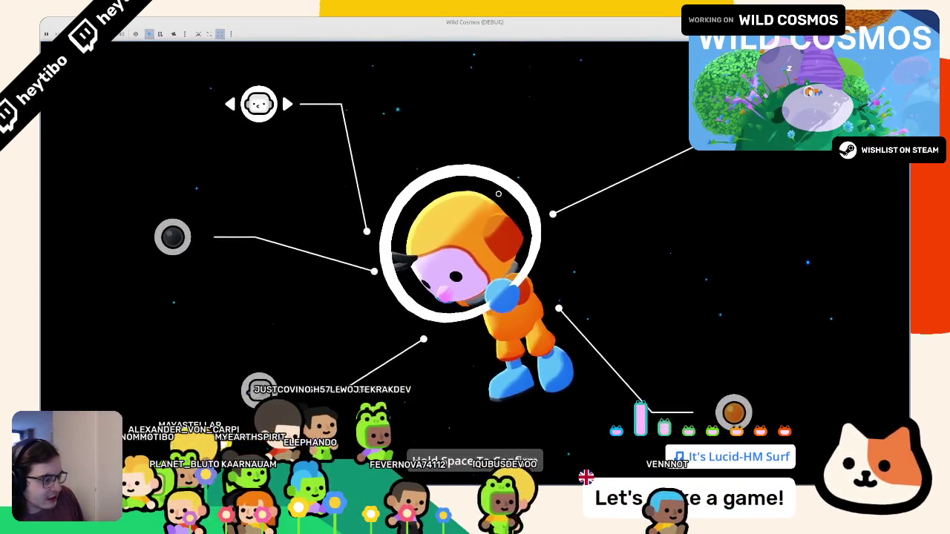
pyautogui.press('space')
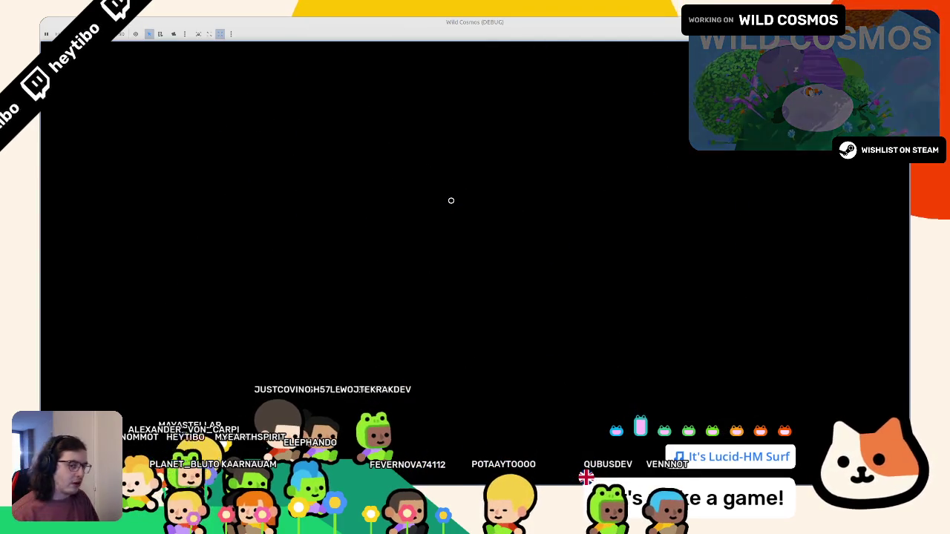
pyautogui.press('F8')
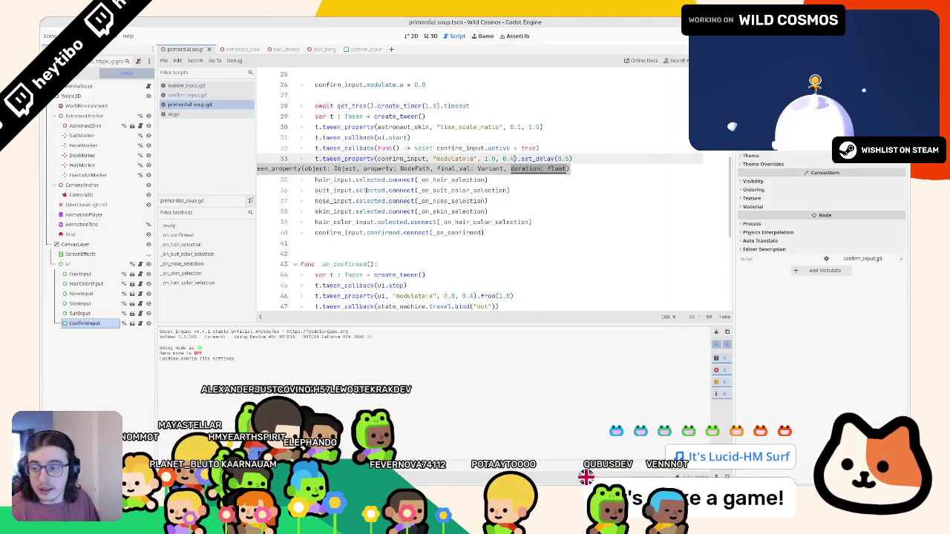
pyautogui.press('F5')
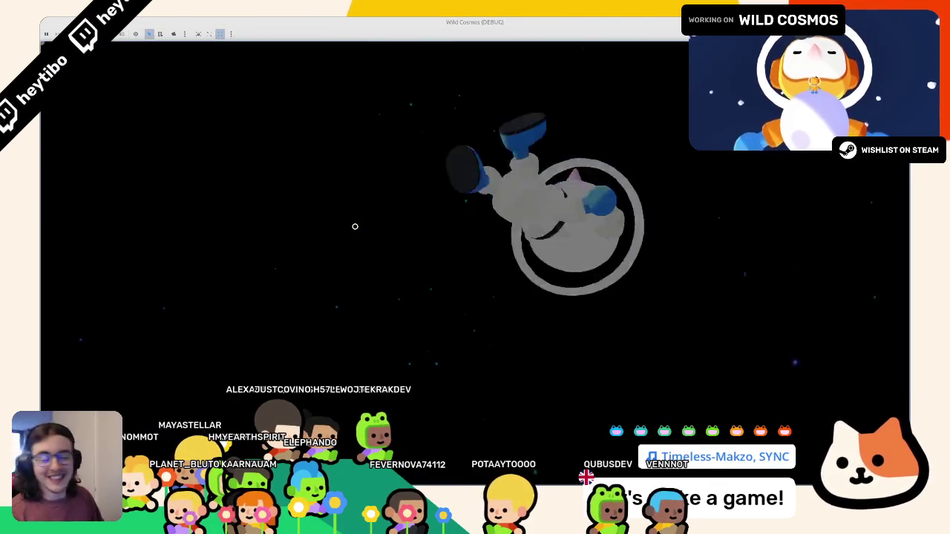
pyautogui.press('F8')
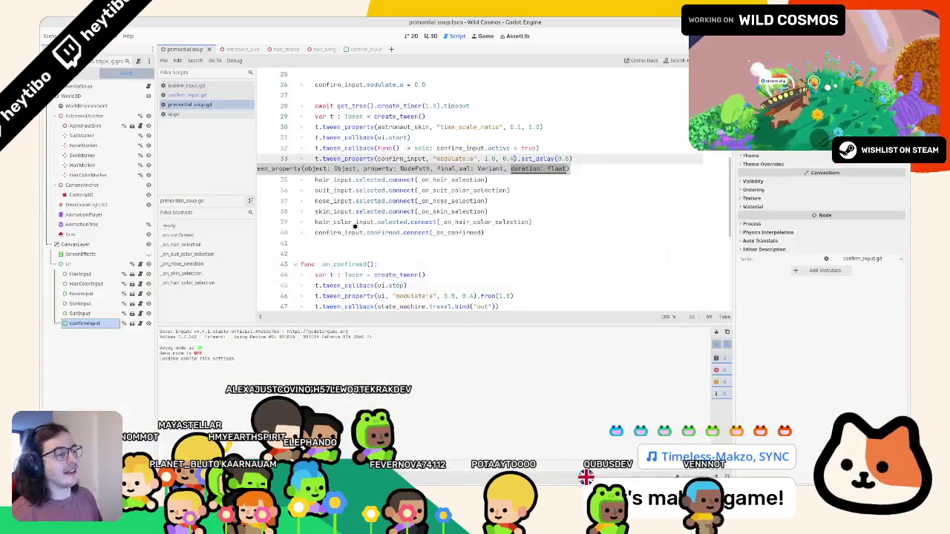
pyautogui.scroll(3, 423, 144)
# Add 'await TransitionSystem.transition_finished' on a new line after the transition-out request.
pyautogui.click(497, 146)
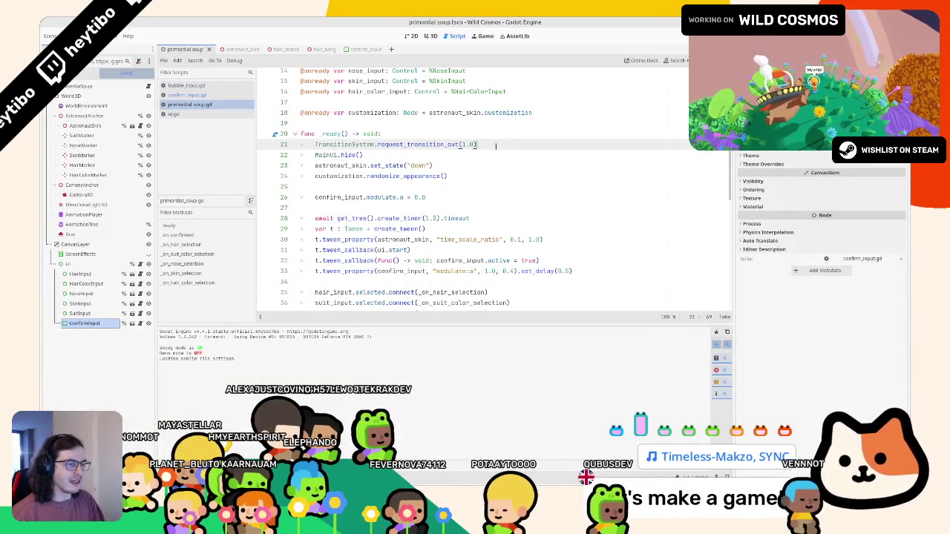
pyautogui.press('Return')
pyautogui.write('await TransitionSystem')
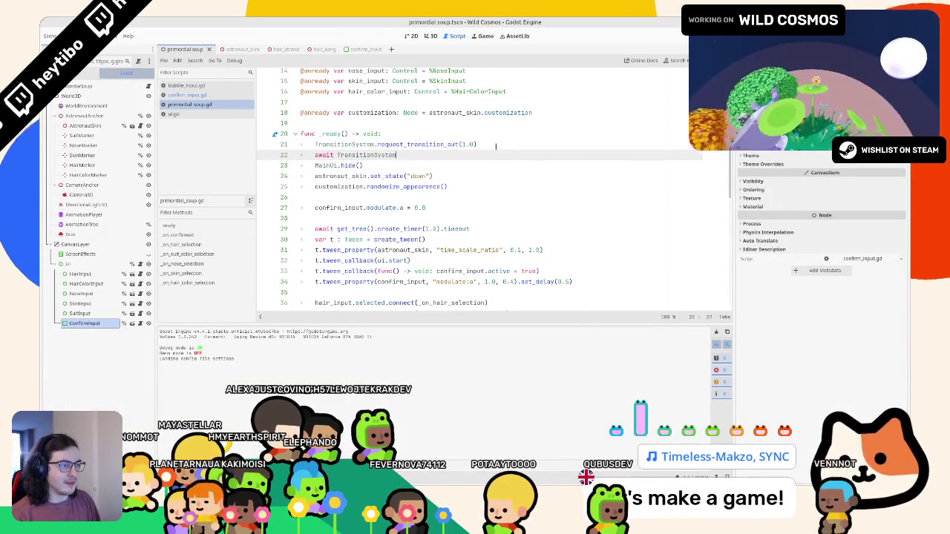
pyautogui.write('.finis')
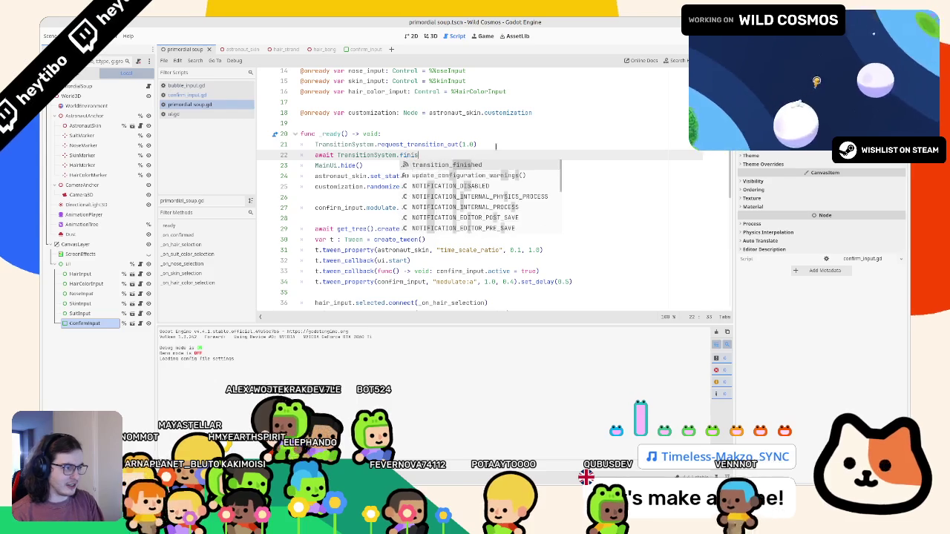
pyautogui.press('Return')
pyautogui.press('Return')
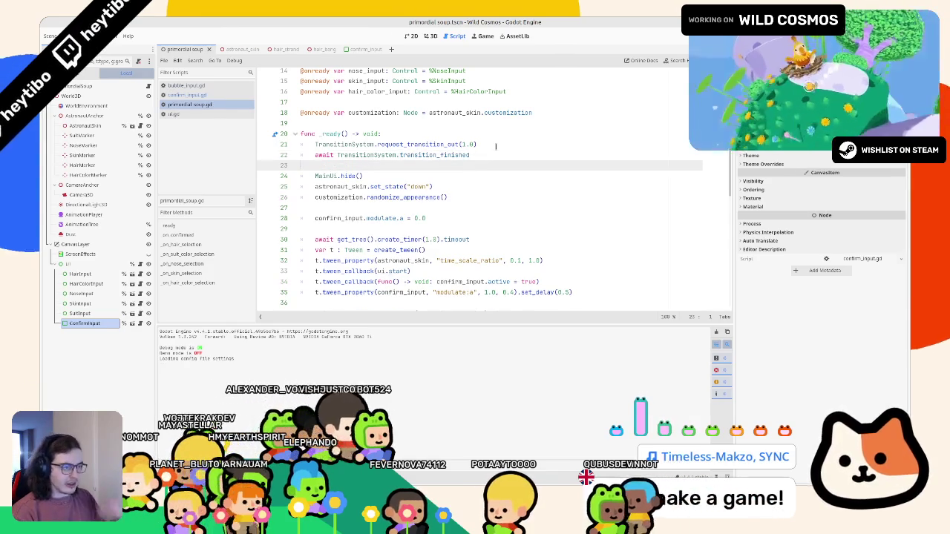
# Playtest the awaited transition, then move MainUI.hide() above the transition lines.
pyautogui.press('F5')
pyautogui.hotkey('alt', 'Tab')
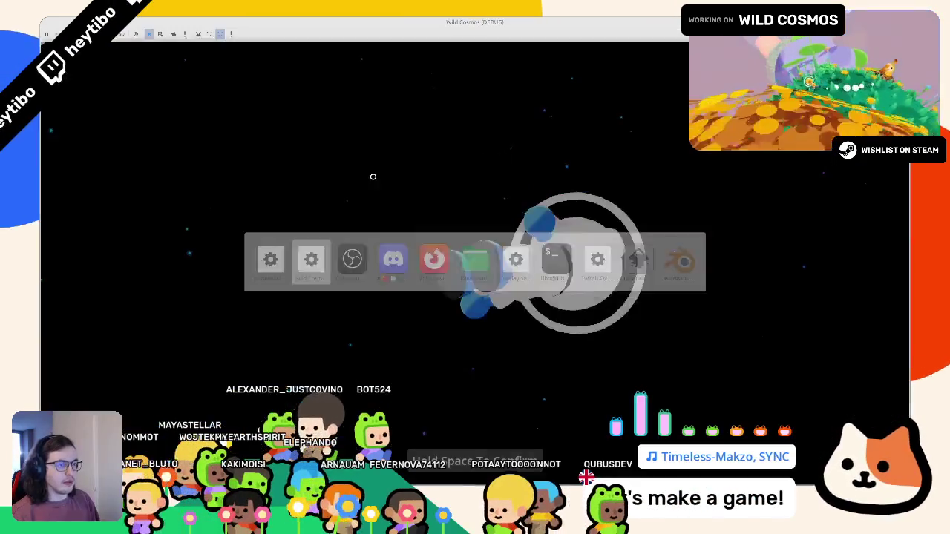
pyautogui.hotkey('alt', 'Tab')
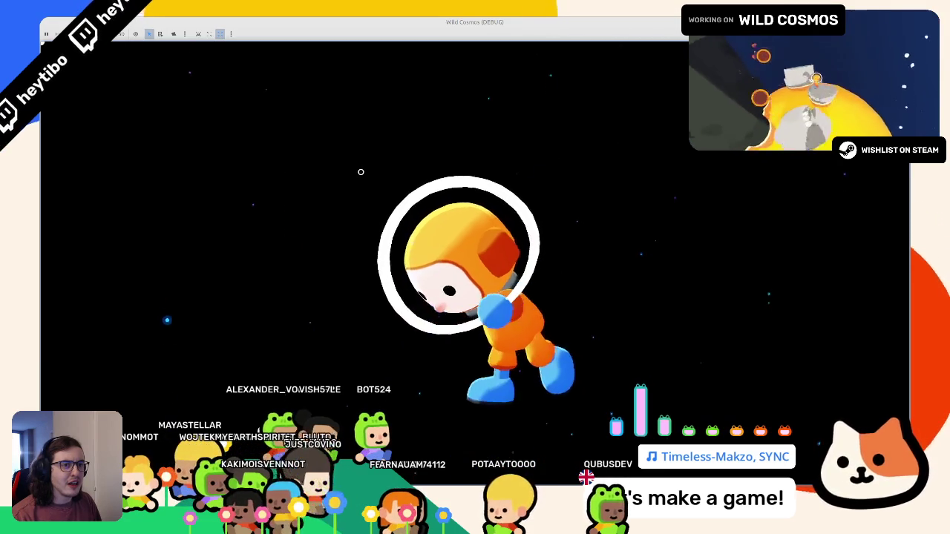
pyautogui.hotkey('alt', 'Tab')
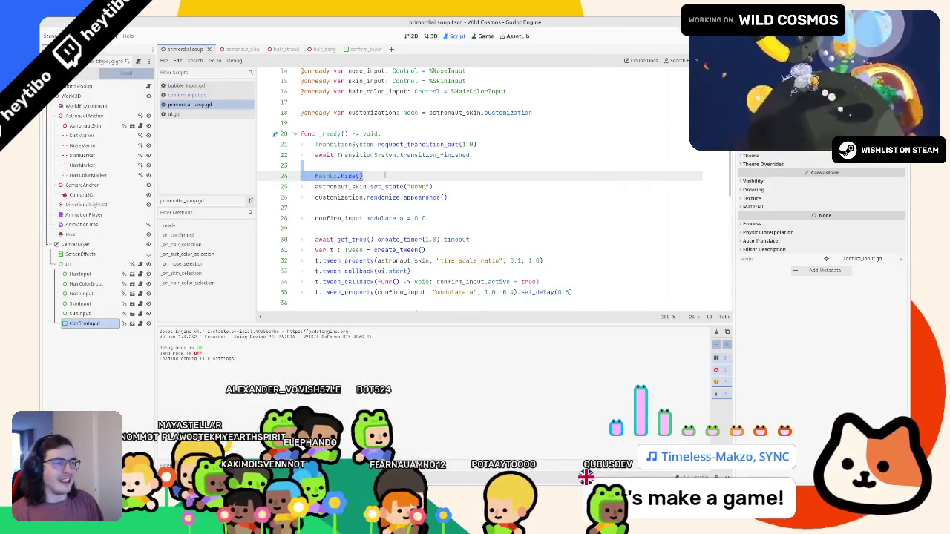
pyautogui.hotkey('alt', 'Up')
pyautogui.hotkey('alt', 'Up')
pyautogui.hotkey('alt', 'Up')
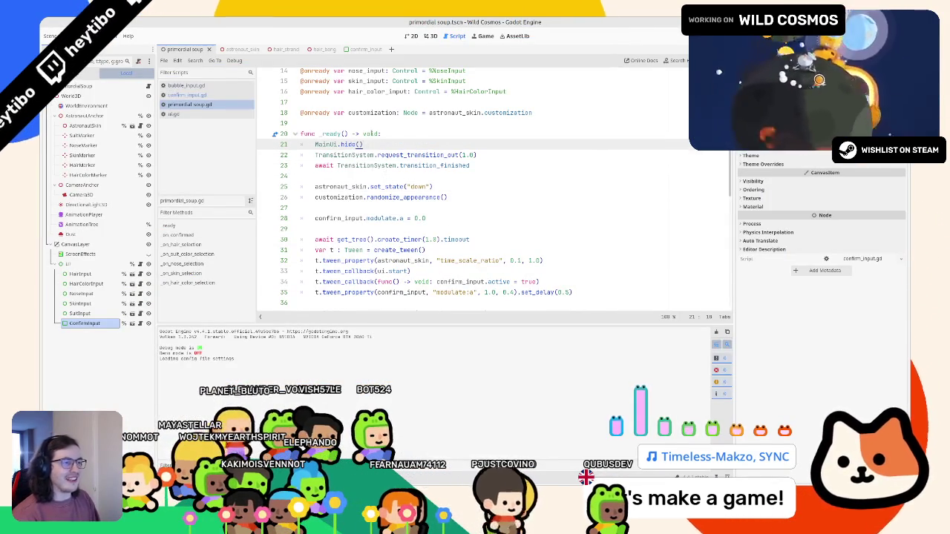
pyautogui.press('Return')
# Inspect the SkinInput and HairInput nodes in the 2D view, then run the game again.
pyautogui.click(411, 35)
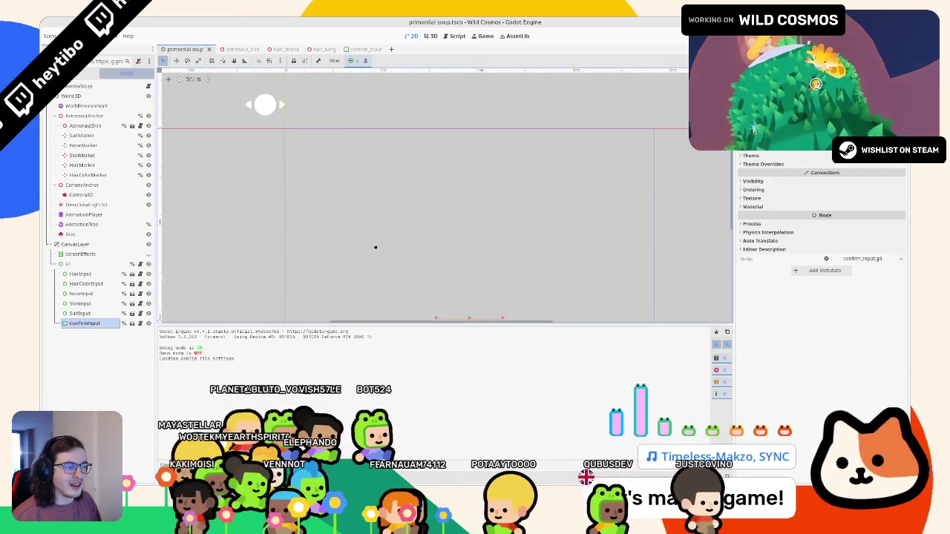
pyautogui.click(77, 304)
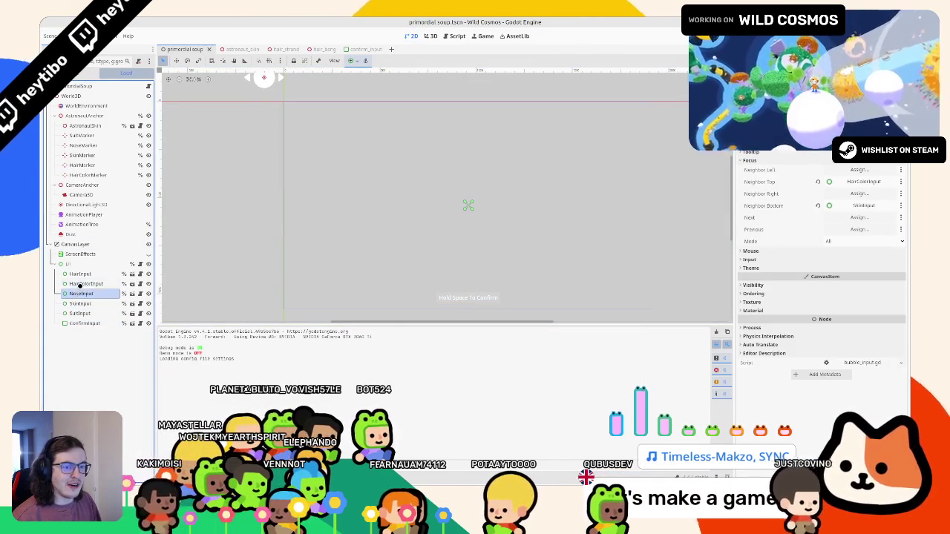
pyautogui.click(80, 274)
pyautogui.scroll(-2, 328, 200)
pyautogui.press('F6')
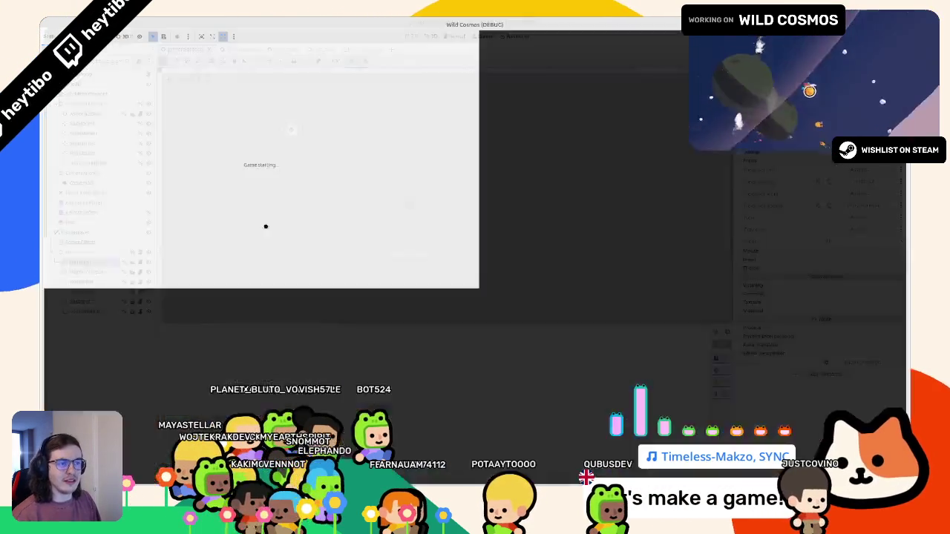
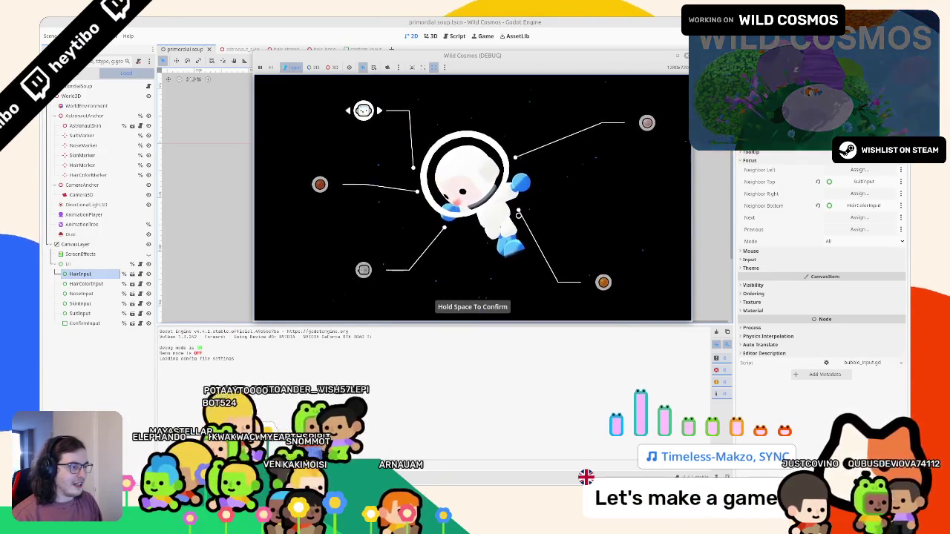
# Cycle the bubble selectors' colour options on the astronaut, turning the hair green.
pyautogui.press('Right')
pyautogui.press('Right')
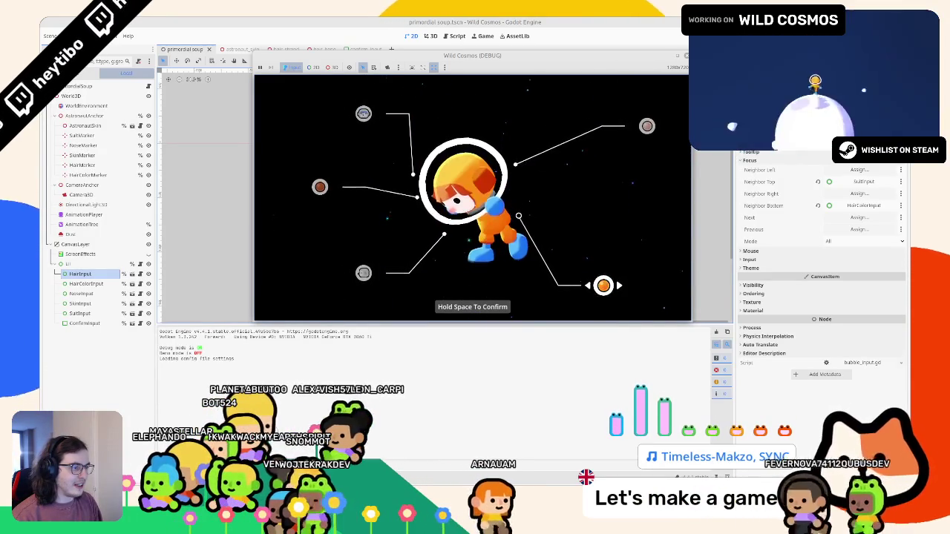
pyautogui.press('Up')
pyautogui.press('Right')
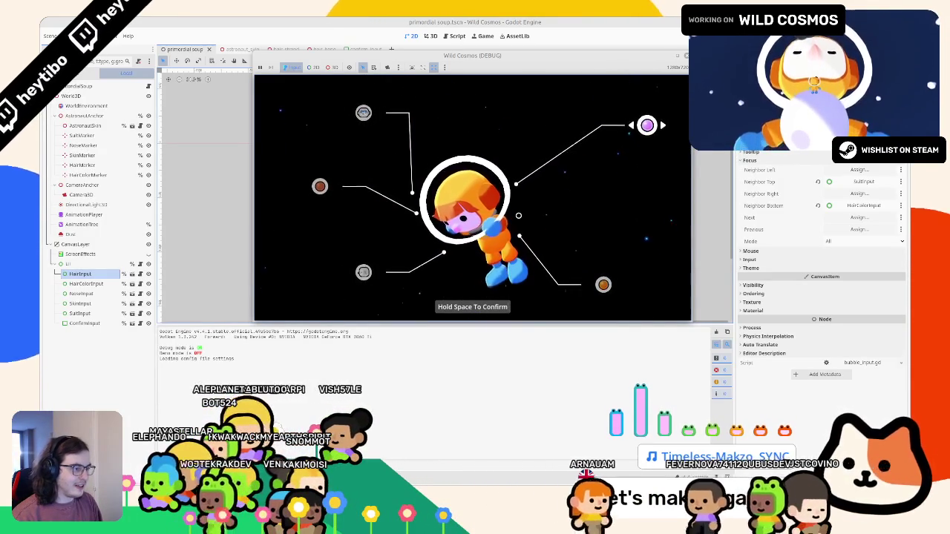
pyautogui.press('Right')
pyautogui.press('Down')
pyautogui.press('Up')
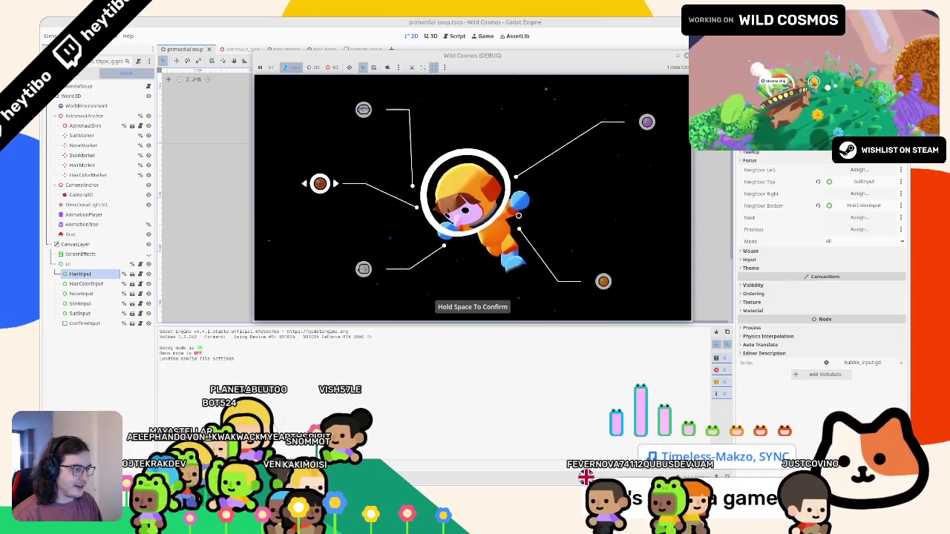
pyautogui.press('Right')
pyautogui.press('Right')
pyautogui.press('Up')
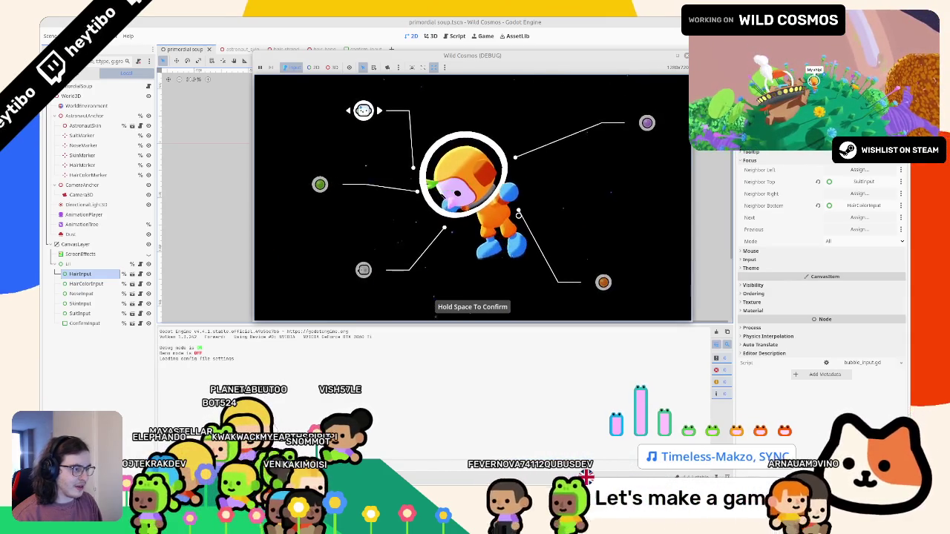
# Stop the running game and relaunch the project.
pyautogui.press('F8')
pyautogui.press('F5')
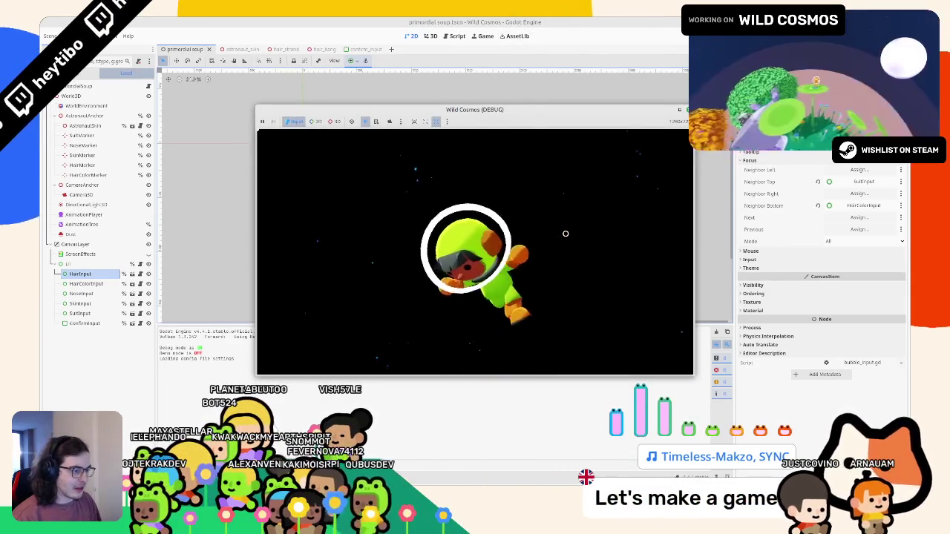
pyautogui.press('F5')
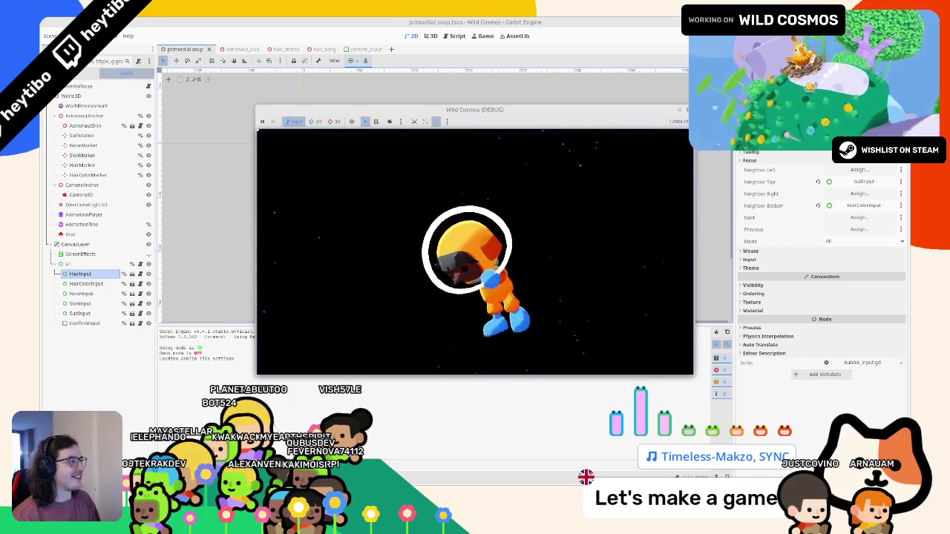
# Stop the game and move the transition request line up below MainUI.hide() in _ready.
pyautogui.press('F8')
pyautogui.click(456, 35)
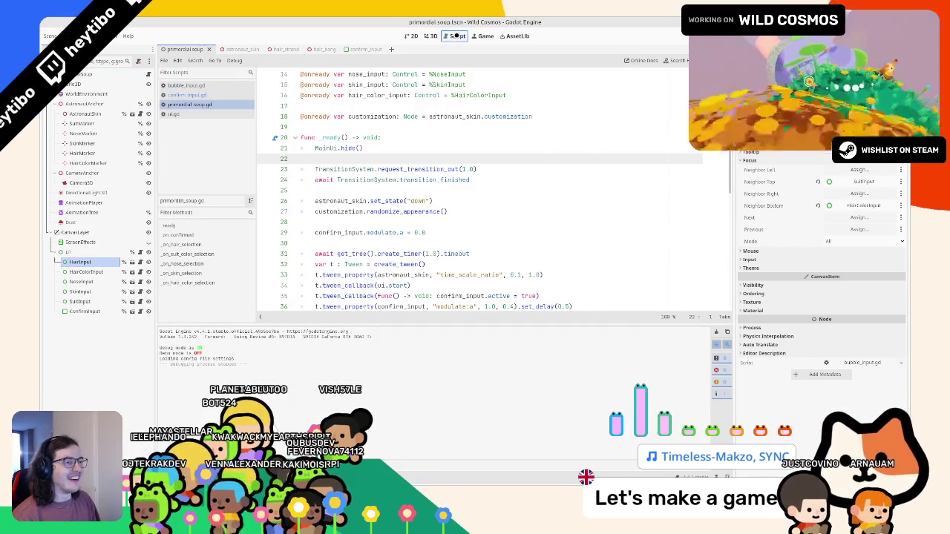
pyautogui.click(426, 169)
pyautogui.hotkey('alt', 'Up')
pyautogui.hotkey('alt', 'Up')
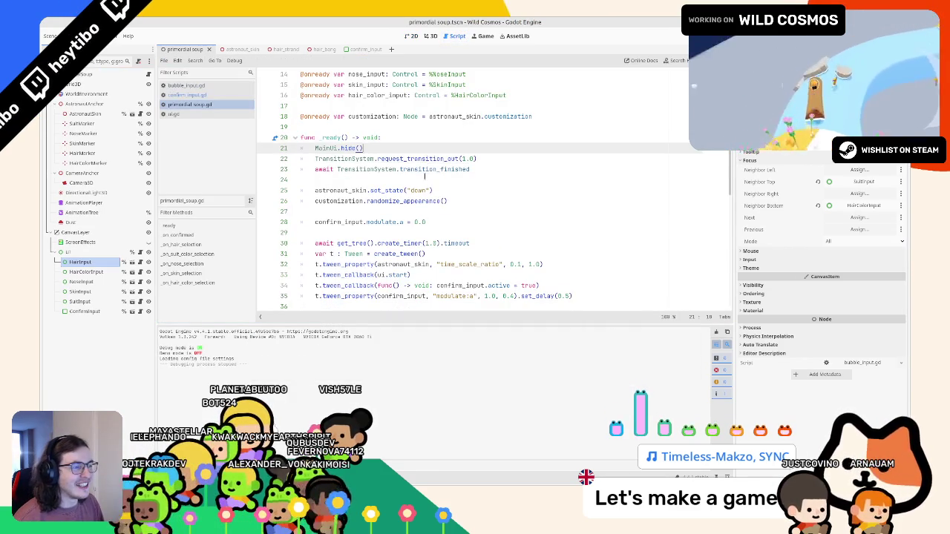
pyautogui.press('Down')
pyautogui.press('Delete')
pyautogui.hotkey('alt', 'Up')
pyautogui.press('Return')
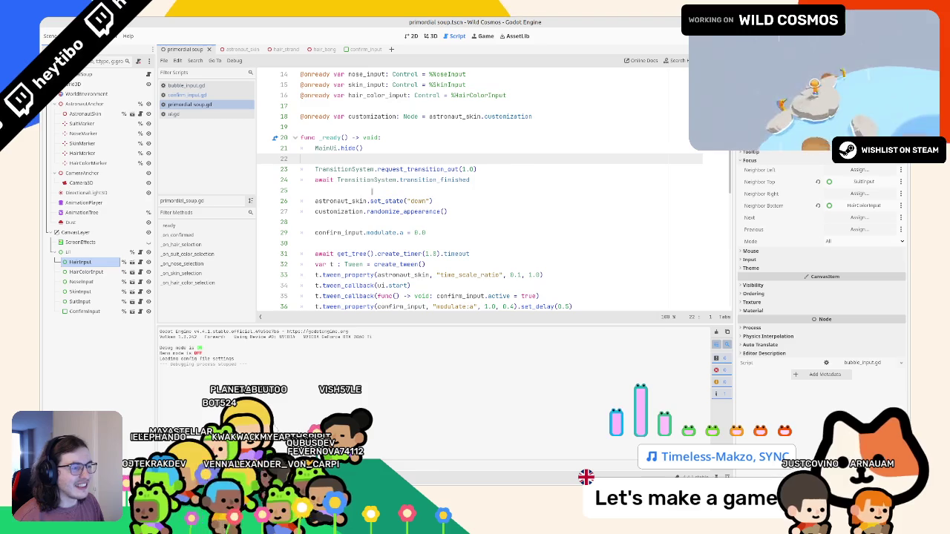
# Remove the blank line between randomize_appearance() and the confirm_input line.
pyautogui.tripleClick(360, 201)
pyautogui.moveTo(359, 201); pyautogui.dragTo(361, 212)
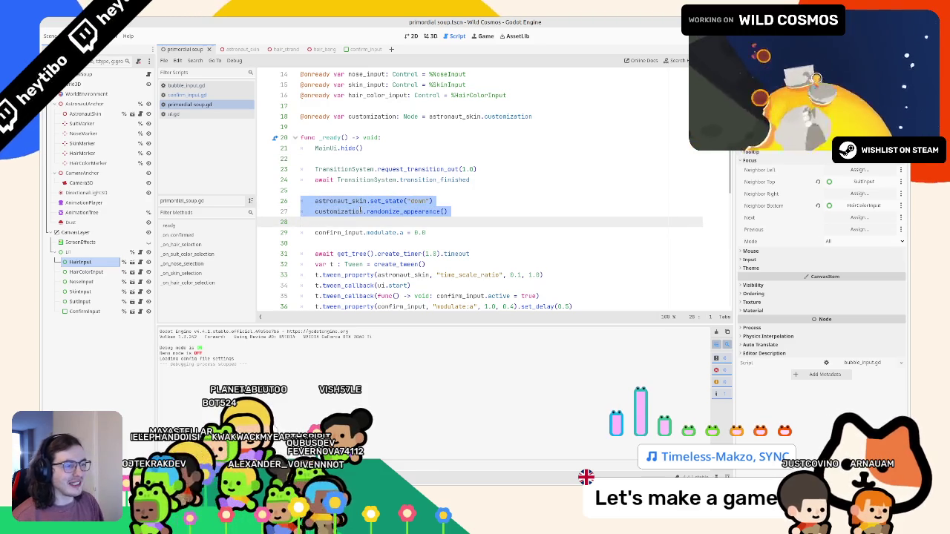
pyautogui.click(362, 212)
pyautogui.press('Down')
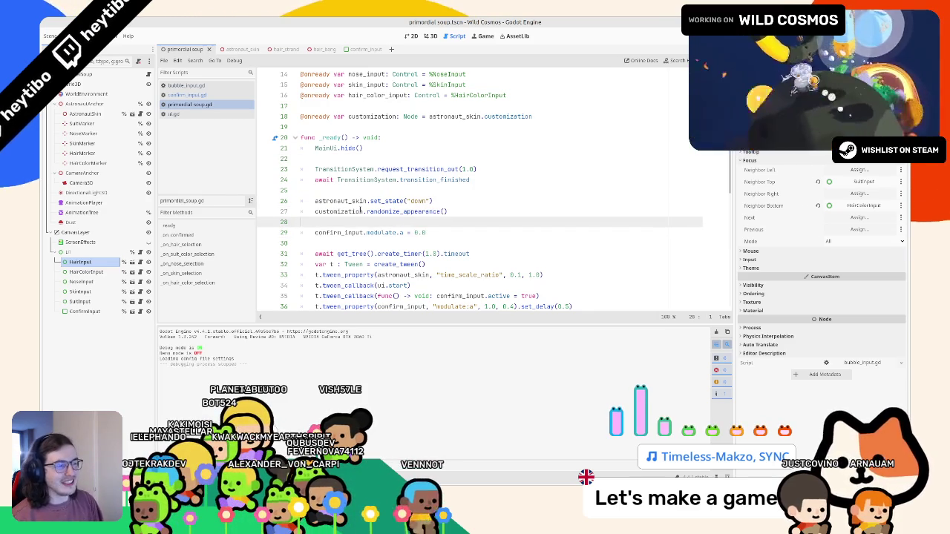
pyautogui.press('BackSpace')
pyautogui.press('Up')
pyautogui.hotkey('shift', 'Down')
pyautogui.hotkey('shift', 'Down')
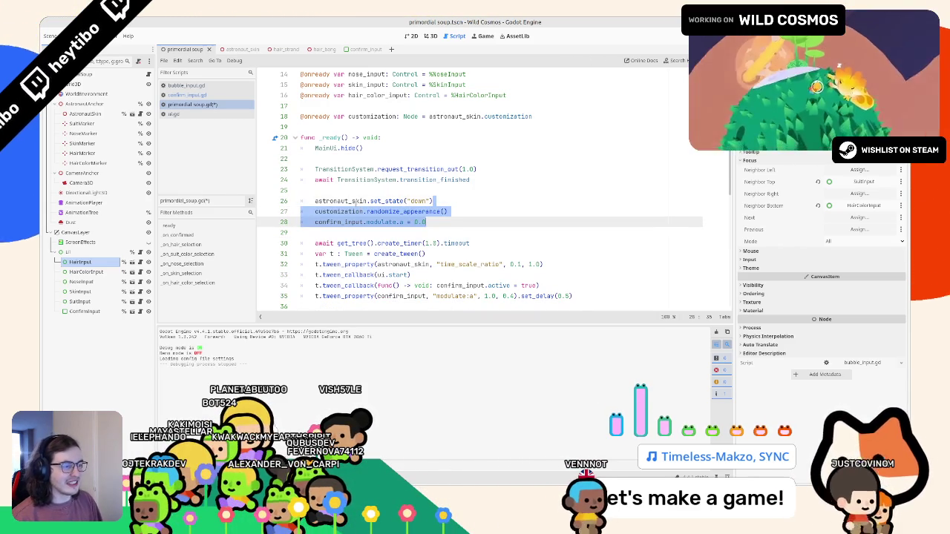
# Cut the three appearance setup lines and paste them directly after MainUI.hide().
pyautogui.tripleClick(497, 243)
pyautogui.hotkey('shift', 'Up')
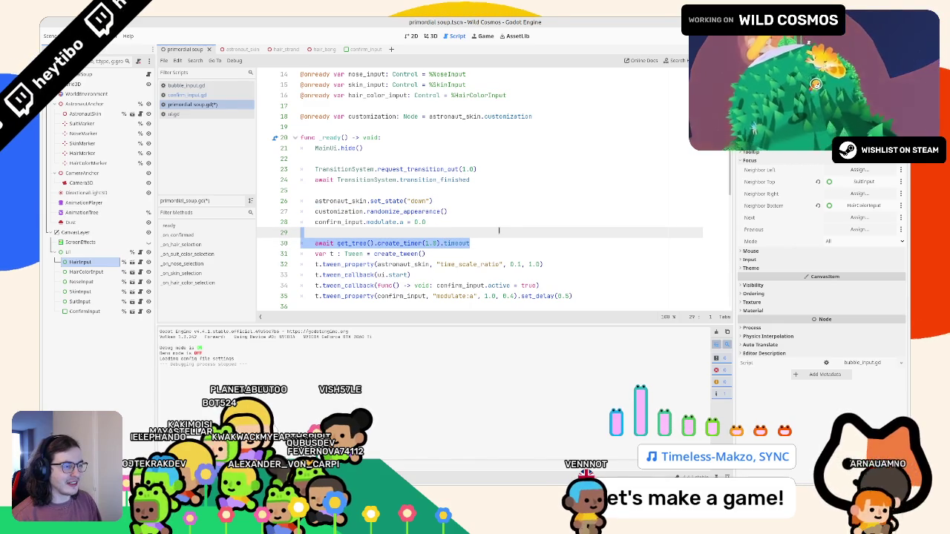
pyautogui.hotkey('shift', 'Down')
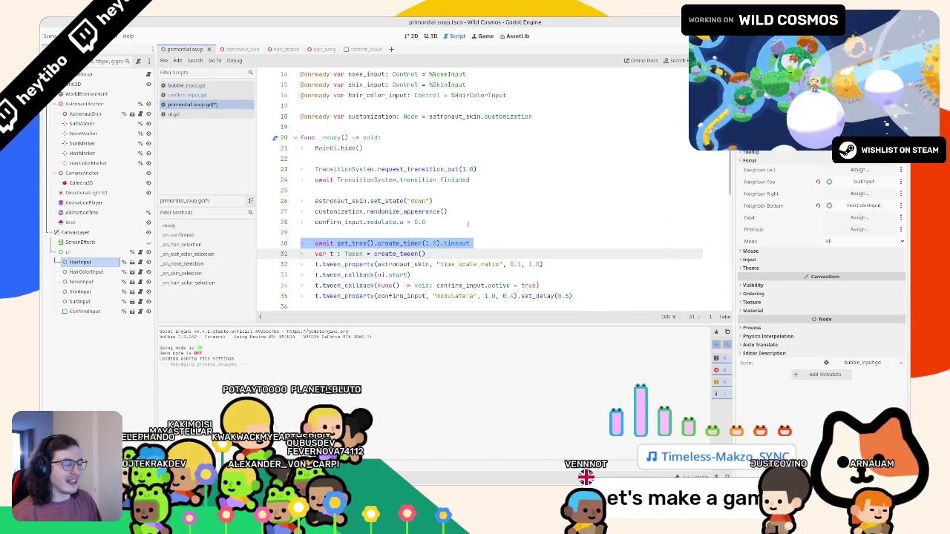
pyautogui.moveTo(455, 243)
pyautogui.mouseDown()
pyautogui.moveTo(349, 230)
pyautogui.moveTo(239, 202)
pyautogui.mouseUp()
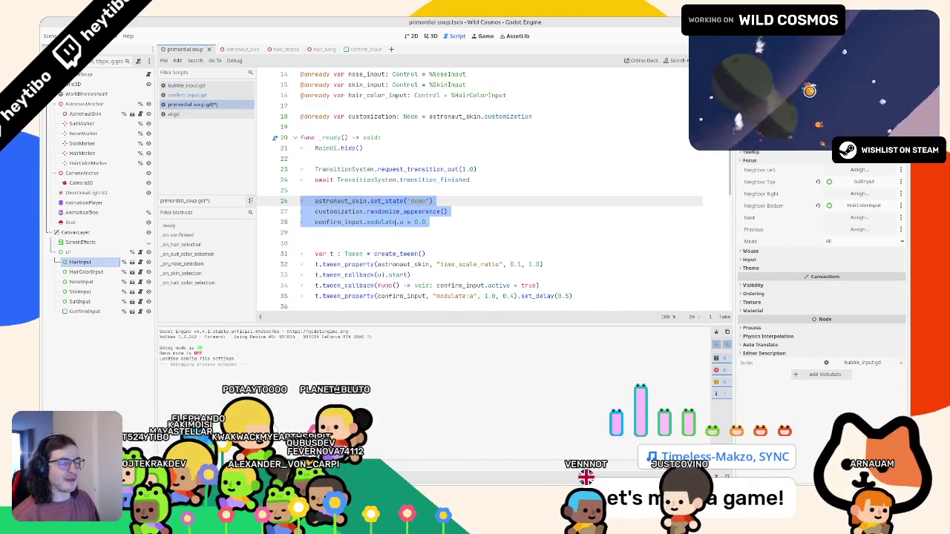
pyautogui.hotkey('ctrl', 'x')
pyautogui.press('Up')
pyautogui.press('Up')
pyautogui.press('Up')
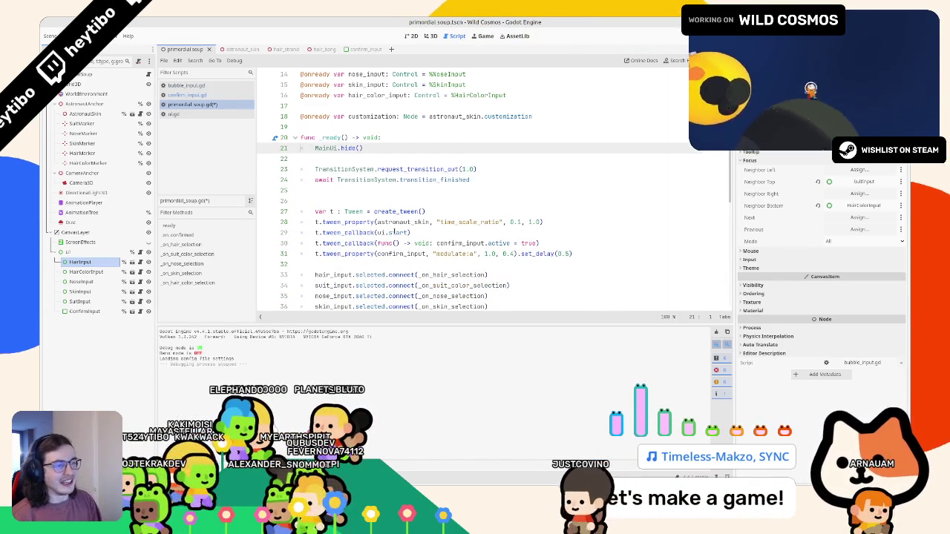
pyautogui.press('Down')
pyautogui.hotkey('ctrl', 'v')
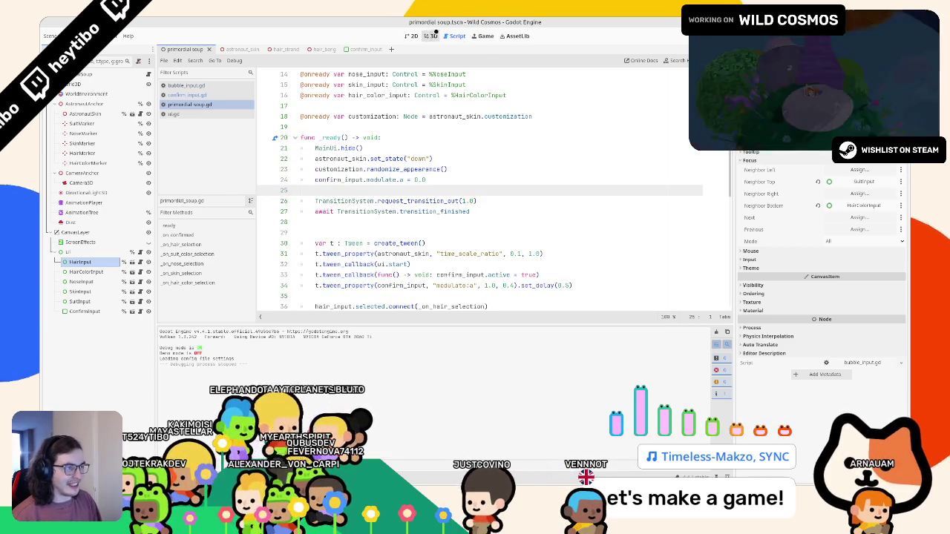
# Inspect the AnimationTree's StateMachine and the AnimationPlayer's animations, then remove the AnimationTree node.
pyautogui.click(84, 202)
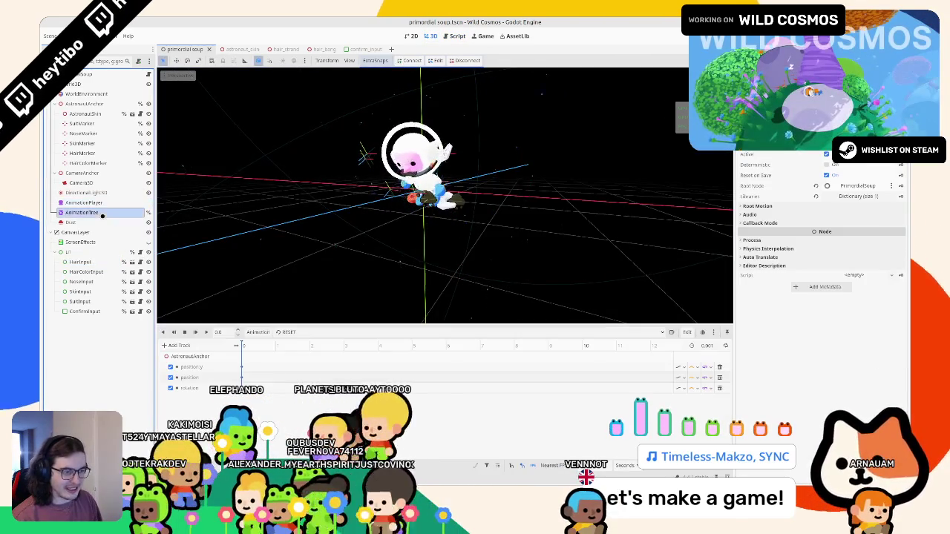
pyautogui.click(103, 212)
pyautogui.click(84, 202)
pyautogui.click(103, 212)
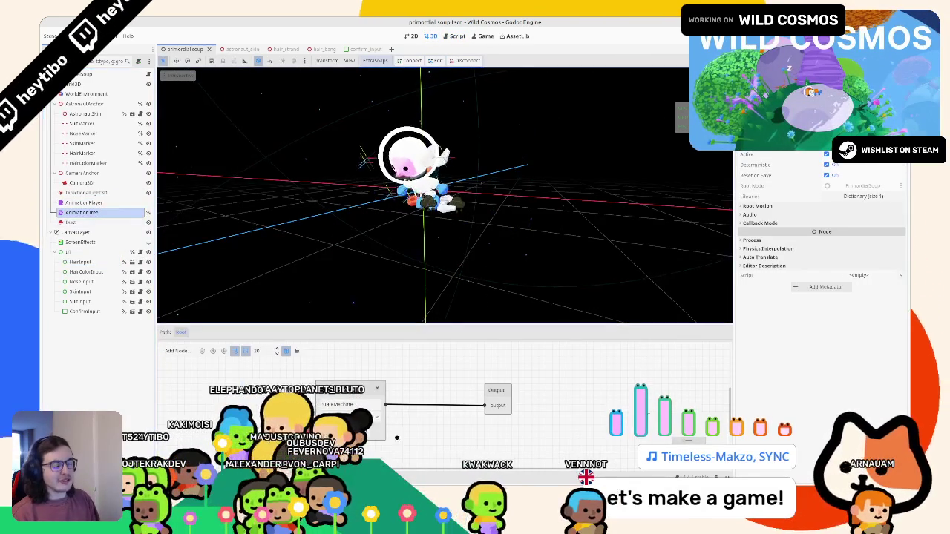
pyautogui.click(349, 405)
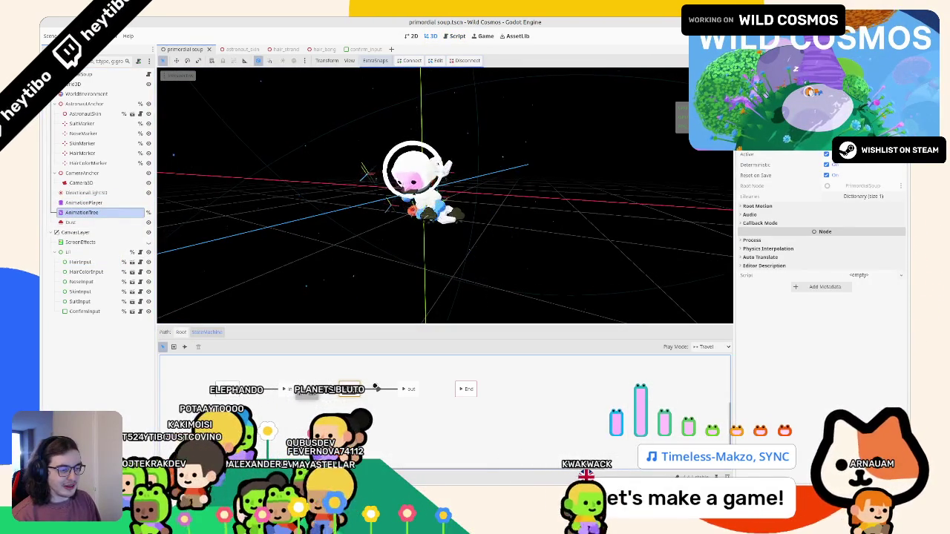
pyautogui.click(86, 203)
pyautogui.click(89, 212)
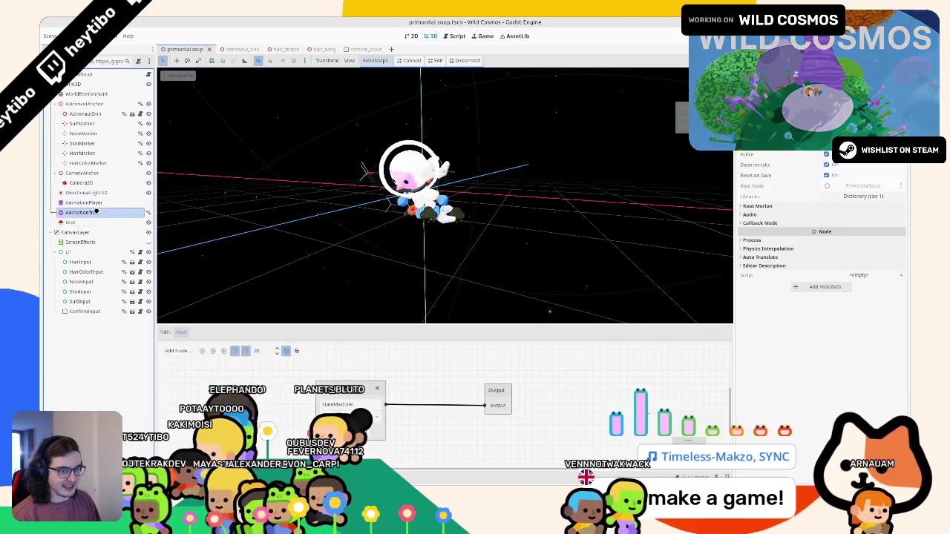
pyautogui.click(97, 203)
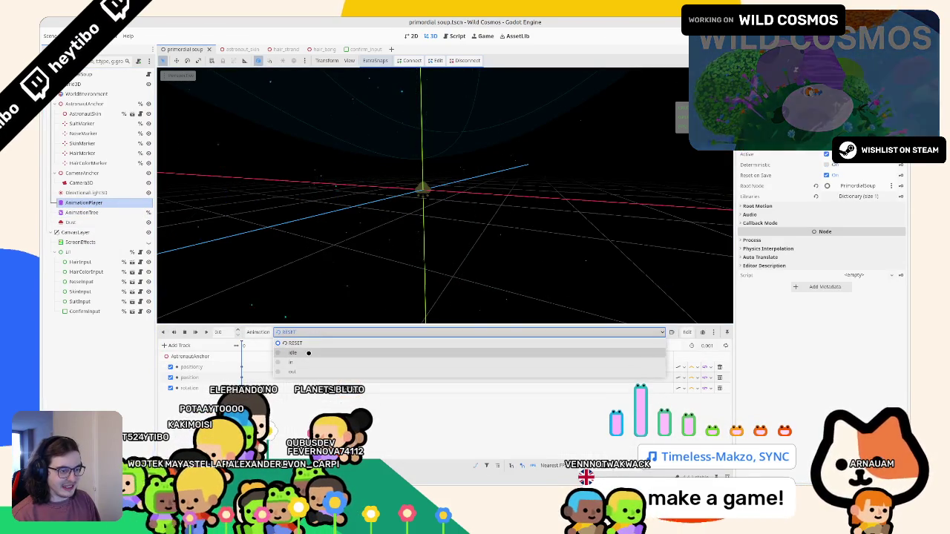
pyautogui.hotkey('ctrl', 'z')
# Replace the animation_tree and state_machine variables with a dragged-in AnimationPlayer reference.
pyautogui.hotkey('ctrl', 'F3')
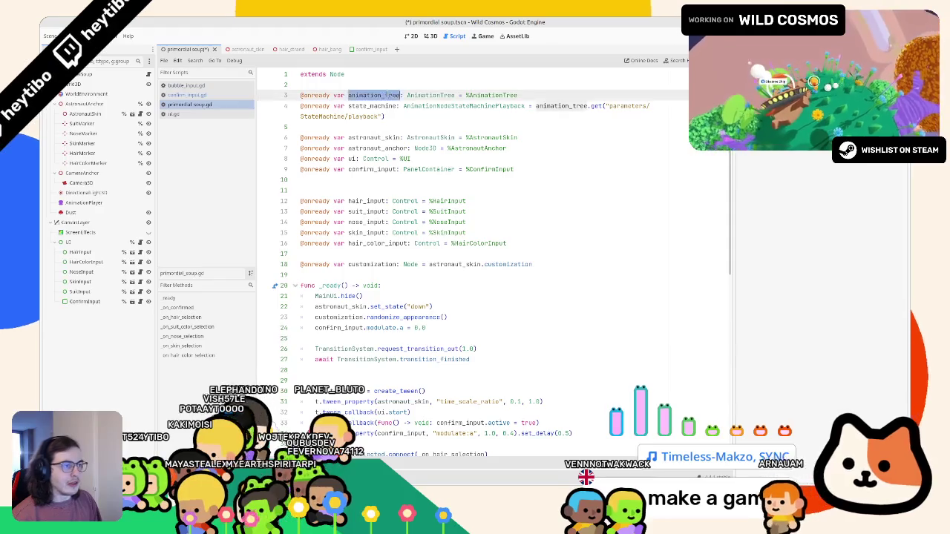
pyautogui.press('Return')
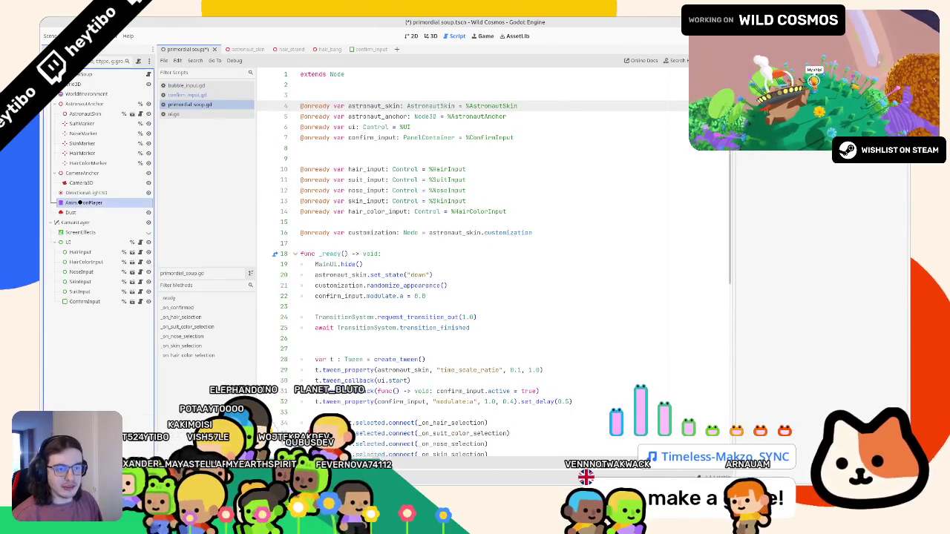
pyautogui.moveTo(80, 203); pyautogui.dragTo(359, 98)
pyautogui.doubleClick(379, 94)
# In _on_confirmed, add a tween callback to animation_player.play.bind("out", 0.5).
pyautogui.scroll(-5, 438, 192)
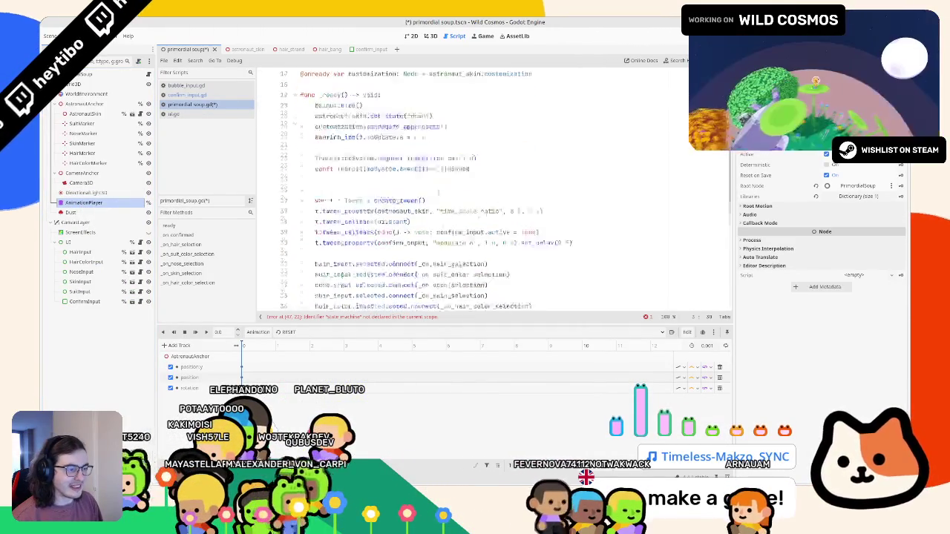
pyautogui.scroll(-5, 438, 193)
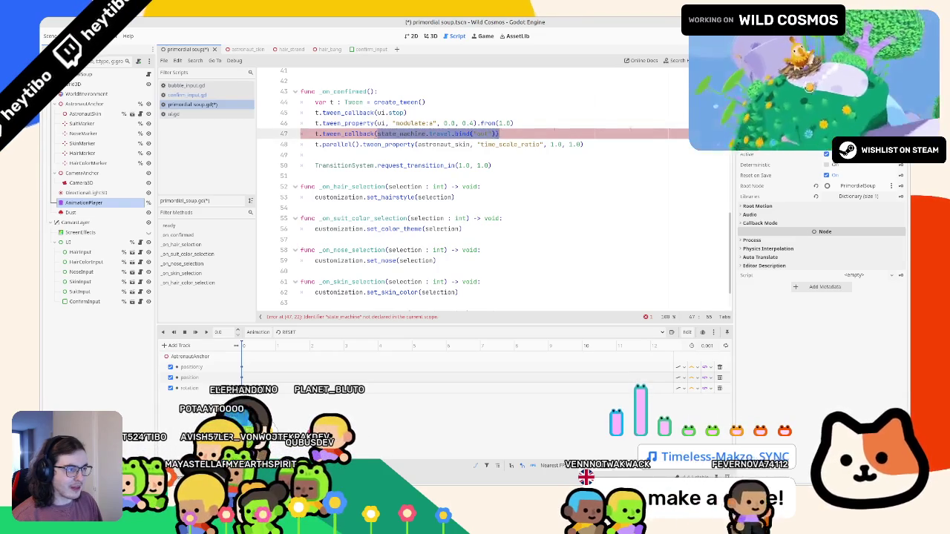
pyautogui.press('Escape')
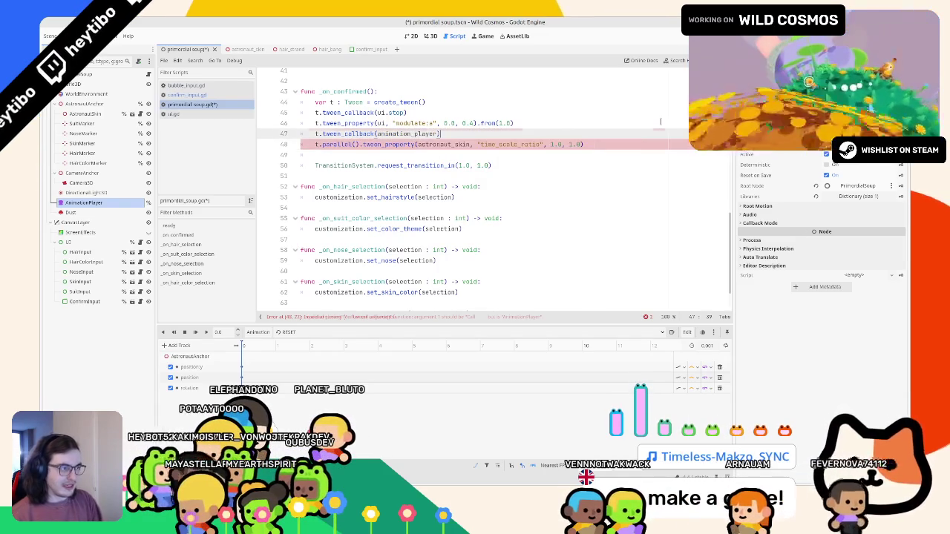
pyautogui.press('Left')
pyautogui.write('.')
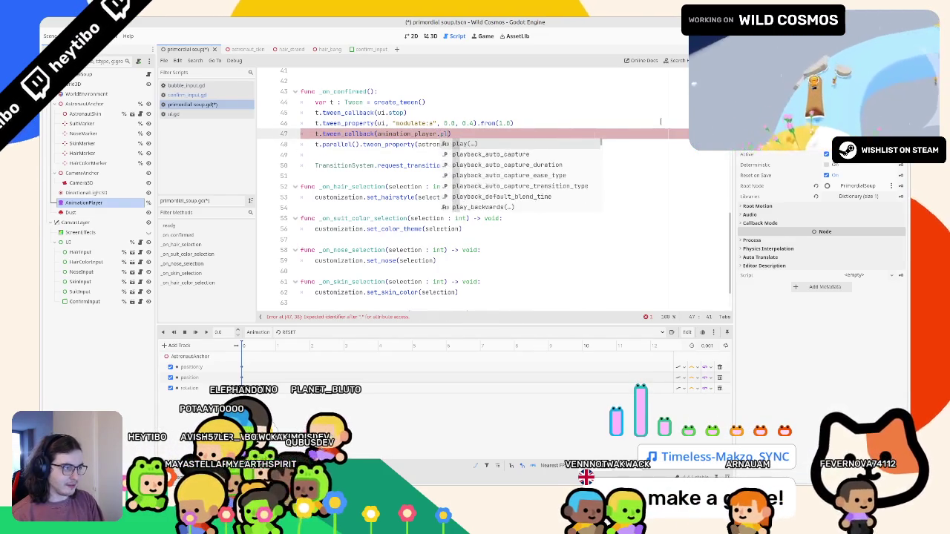
pyautogui.press('Return')
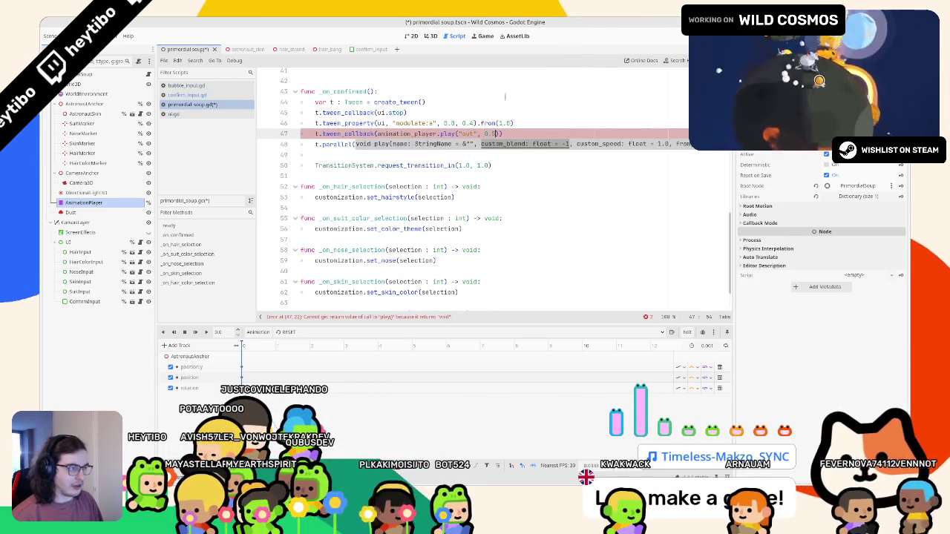
pyautogui.doubleClick(448, 134)
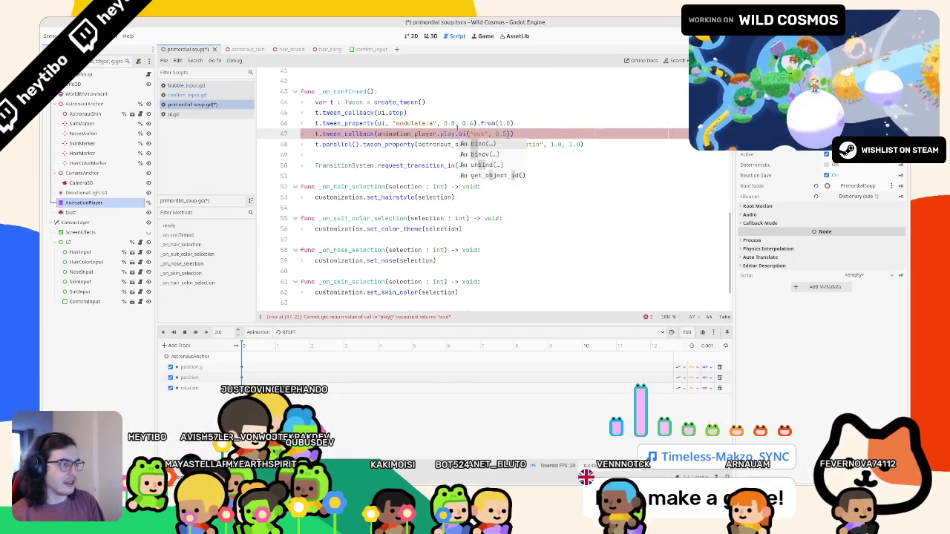
pyautogui.write('ind')
pyautogui.press('Escape')
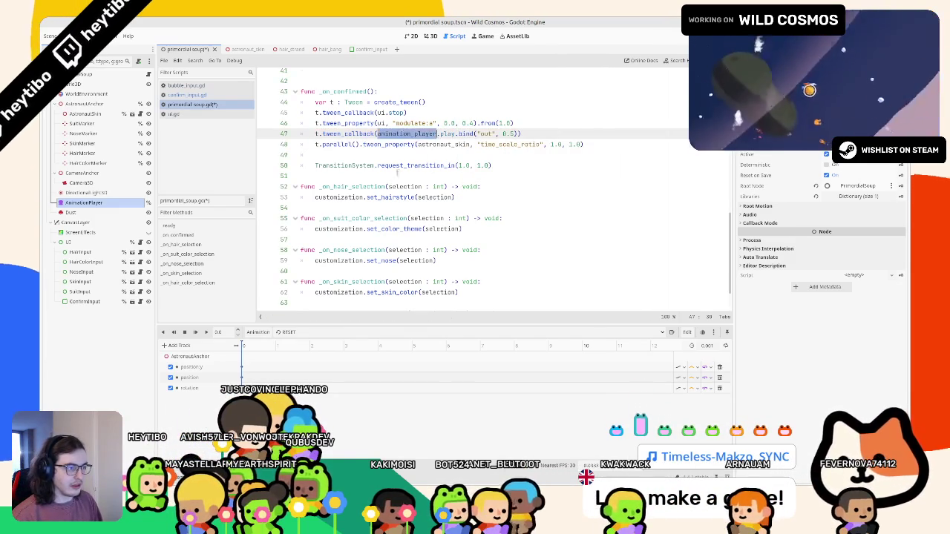
pyautogui.scroll(3, 407, 176)
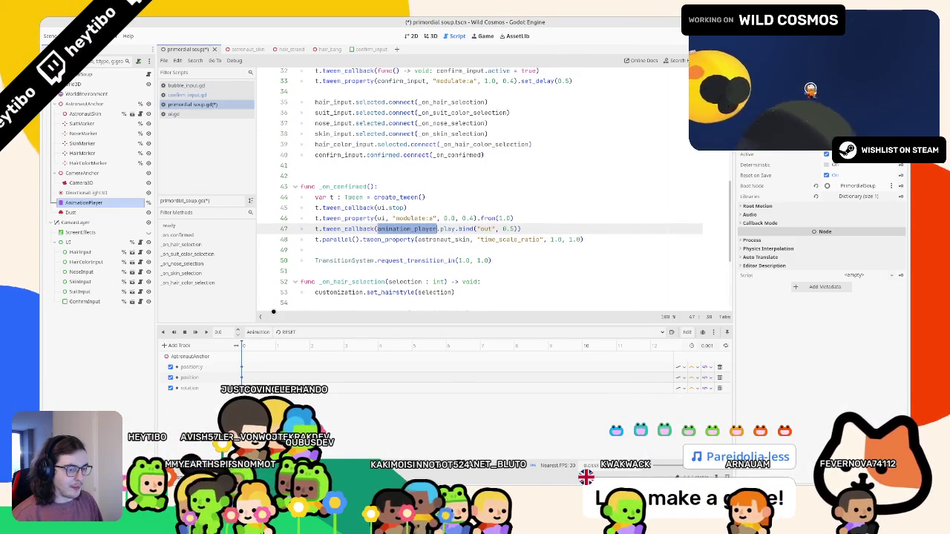
# Preview the AnimationPlayer's idle and in animations.
pyautogui.click(300, 332)
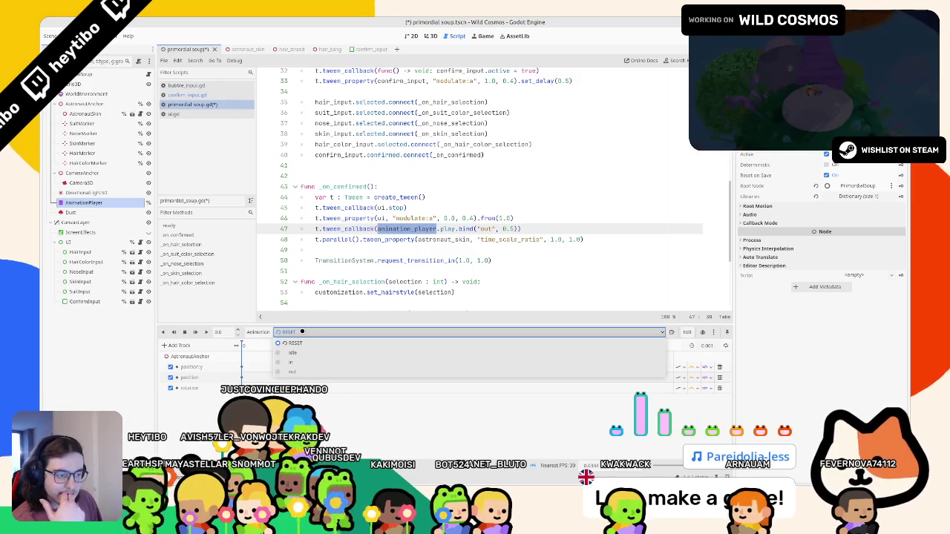
pyautogui.click(301, 353)
pyautogui.click(296, 332)
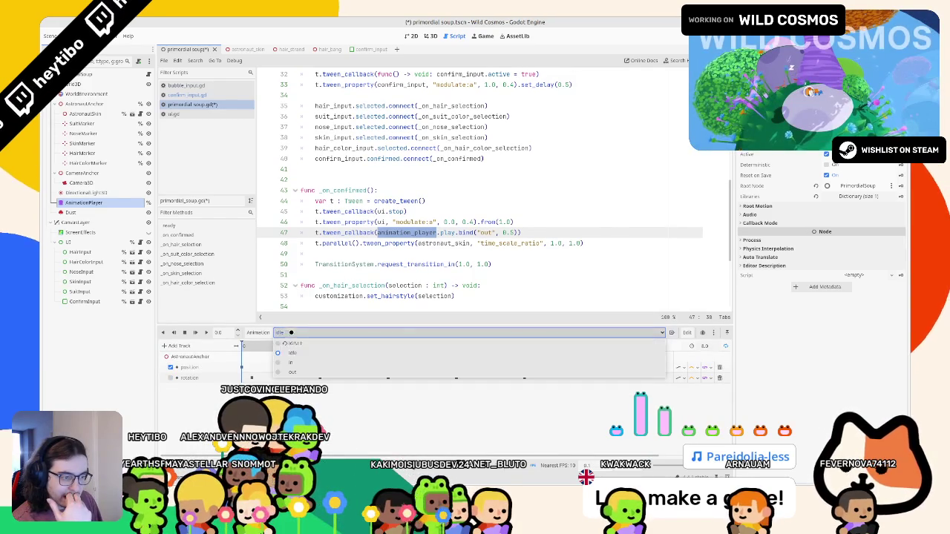
pyautogui.click(294, 363)
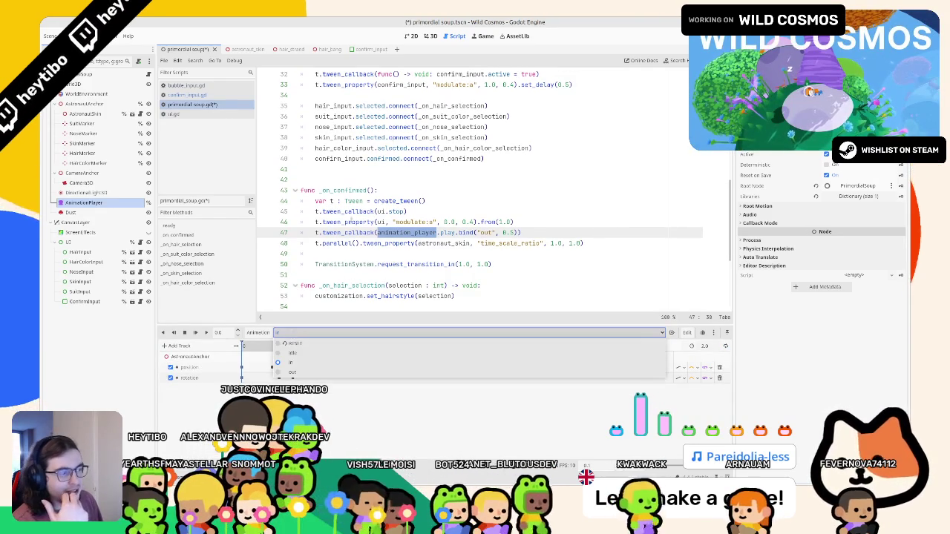
pyautogui.click(431, 35)
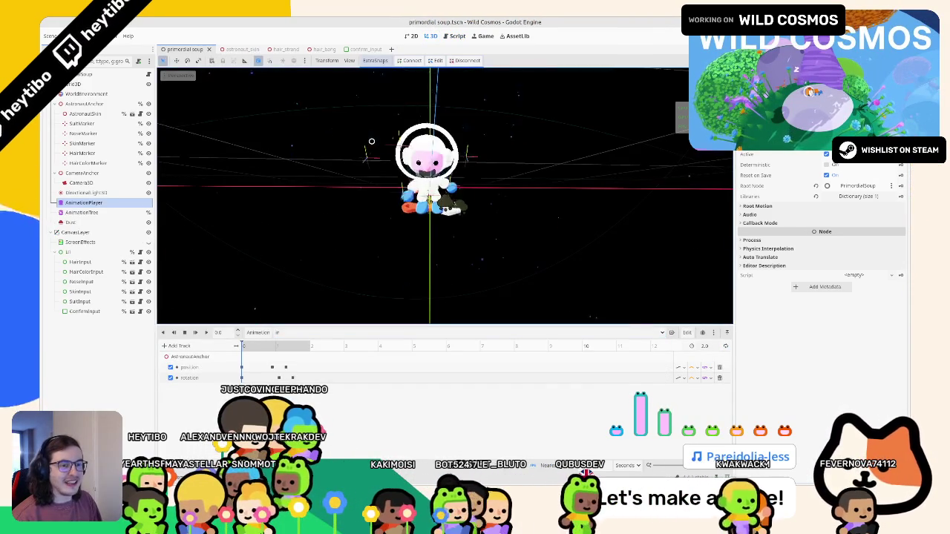
pyautogui.click(121, 213)
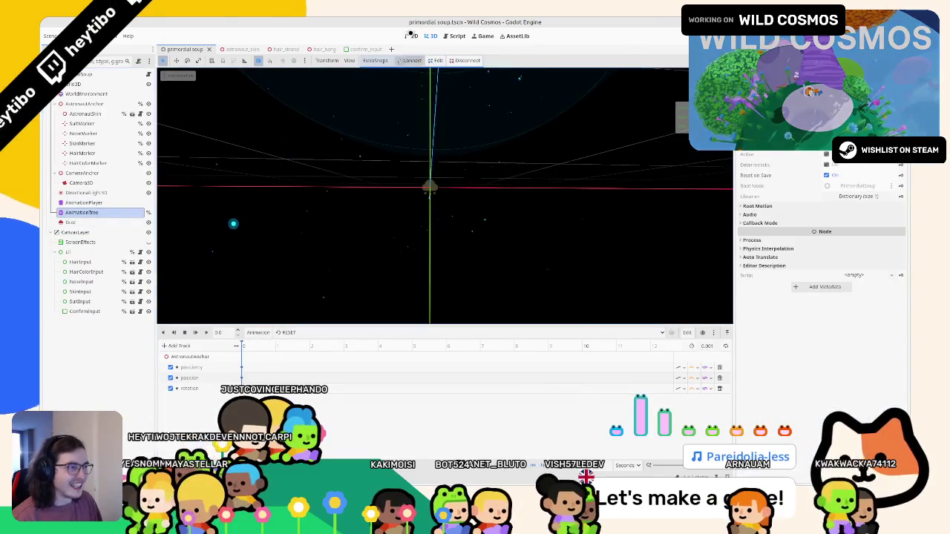
pyautogui.click(454, 36)
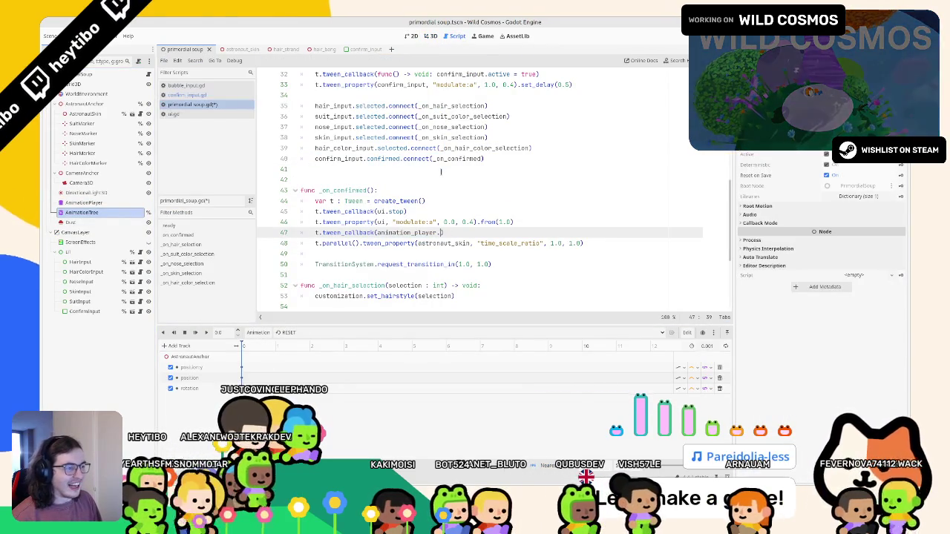
pyautogui.hotkey('ctrl', 'Home')
pyautogui.press('Down')
pyautogui.press('Down')
pyautogui.press('Down')
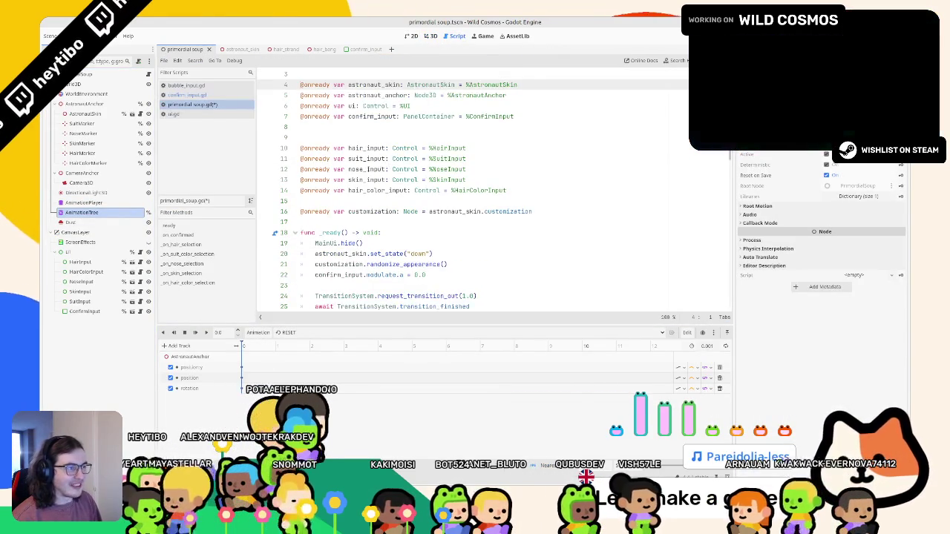
pyautogui.hotkey('ctrl', 'v')
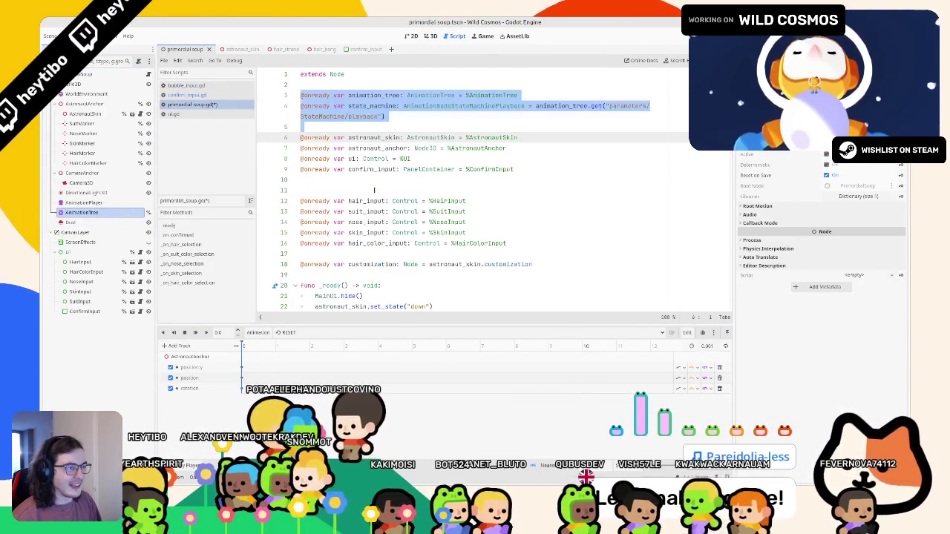
pyautogui.scroll(-2, 371, 190)
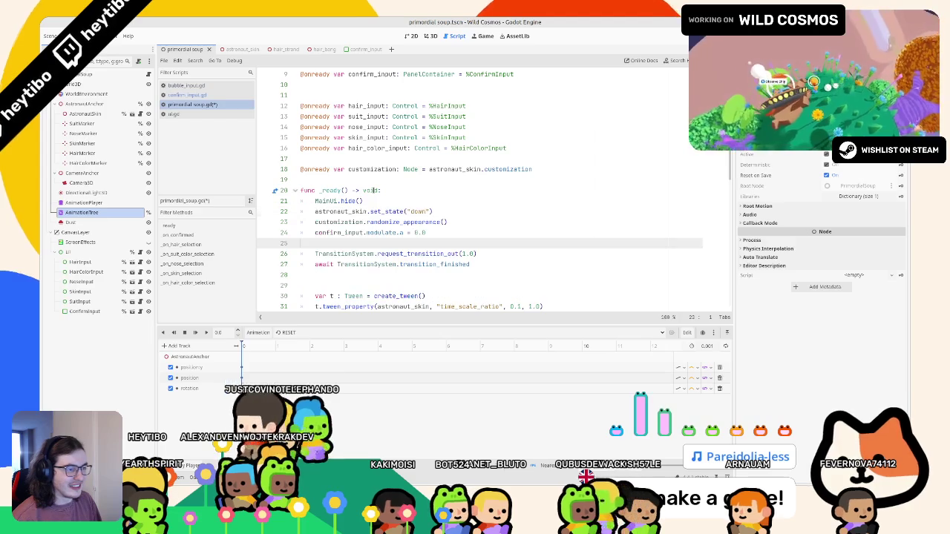
pyautogui.press('F6')
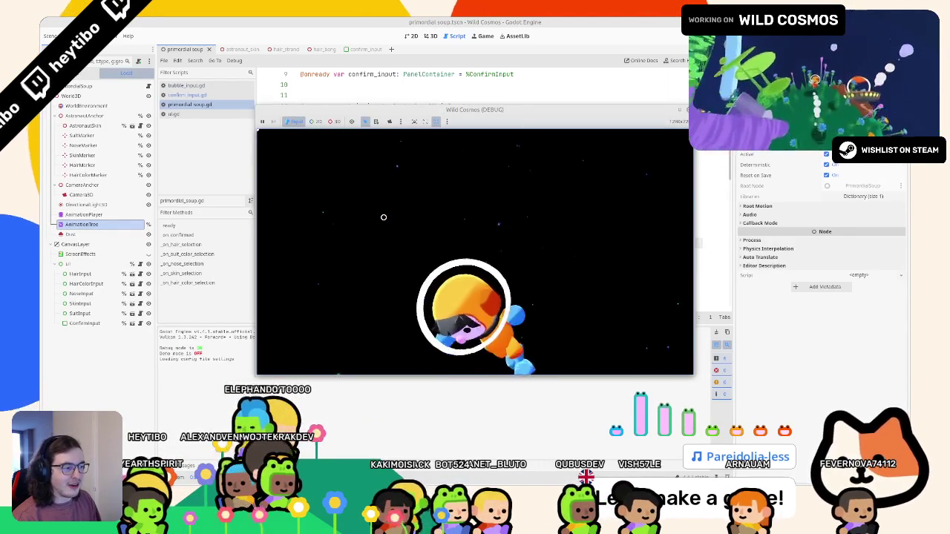
# Restart the running scene twice to watch the intro, then stop the game.
pyautogui.press('F6')
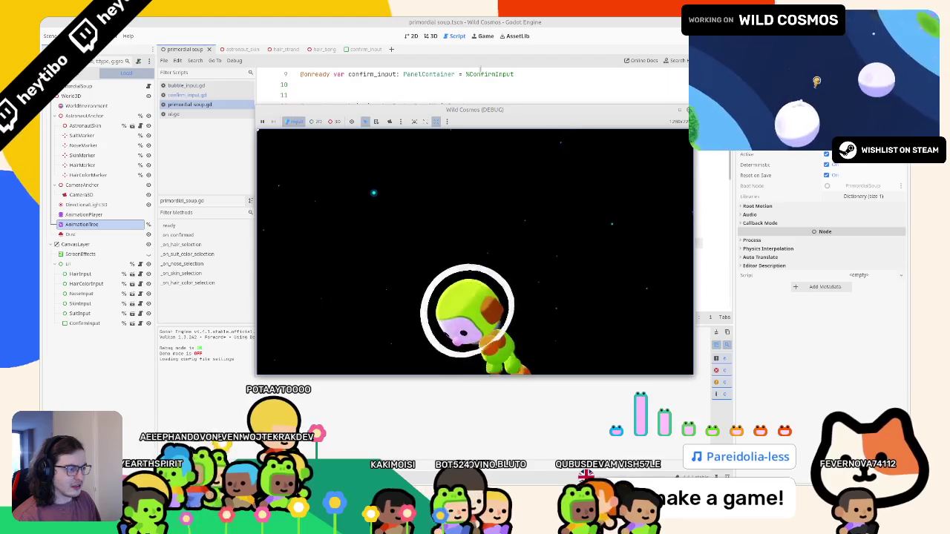
pyautogui.press('F6')
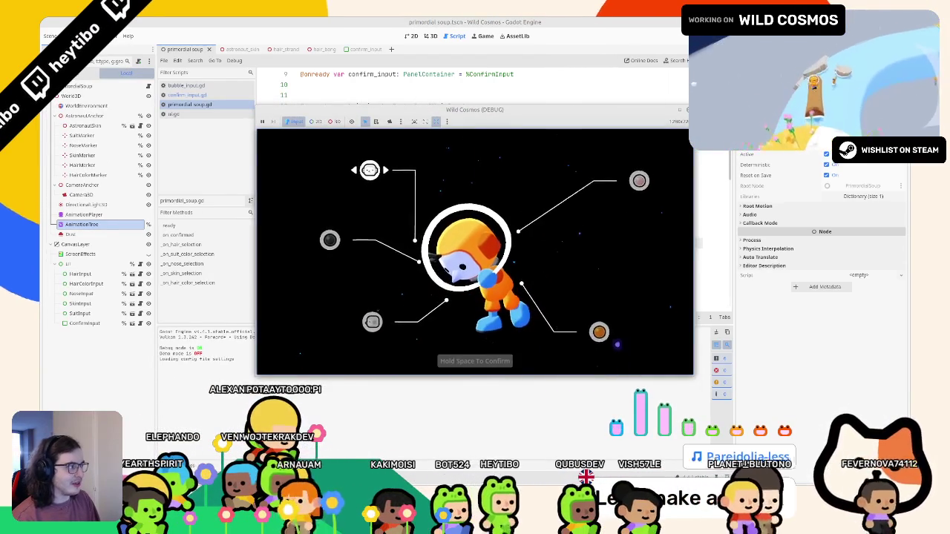
pyautogui.press('F8')
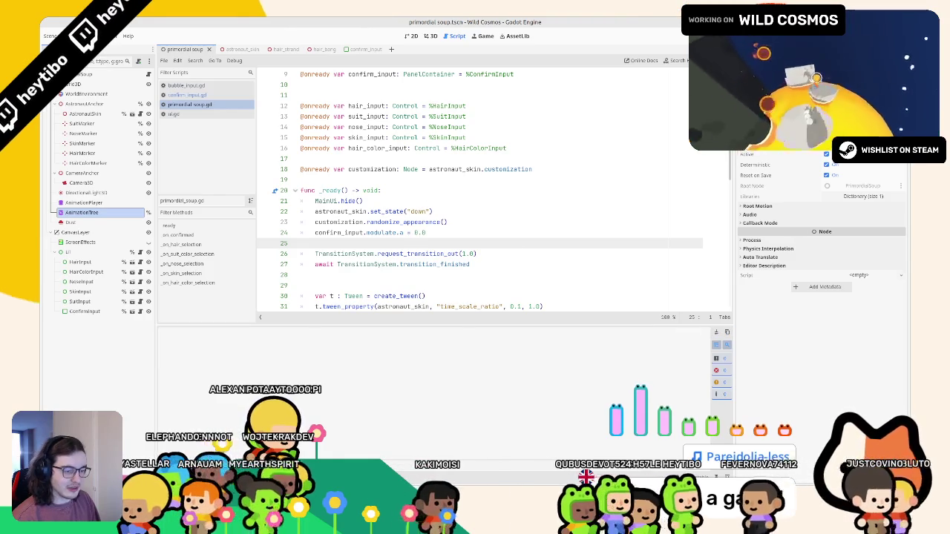
# Collapse the output log and show the AnimationTree's StateMachine graph in the 3D view.
pyautogui.hotkey('ctrl', 'j')
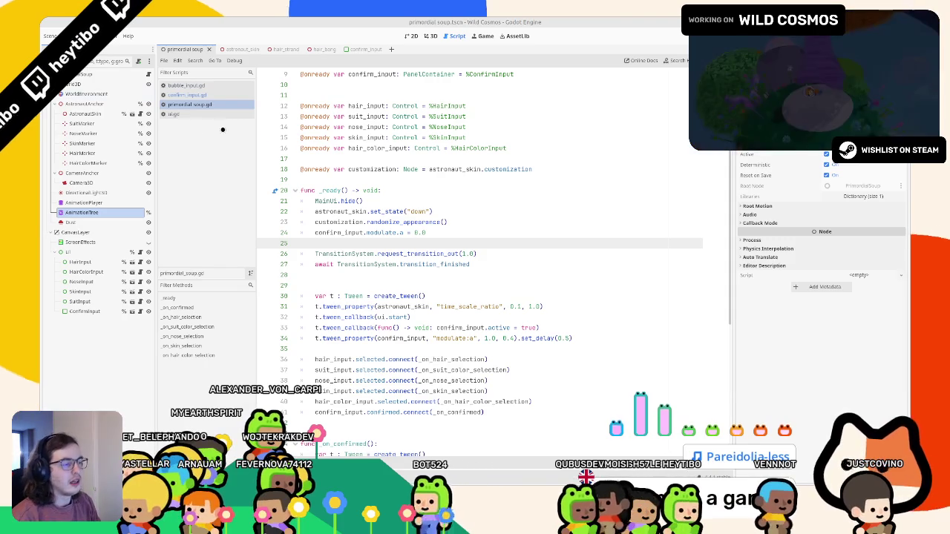
pyautogui.click(431, 36)
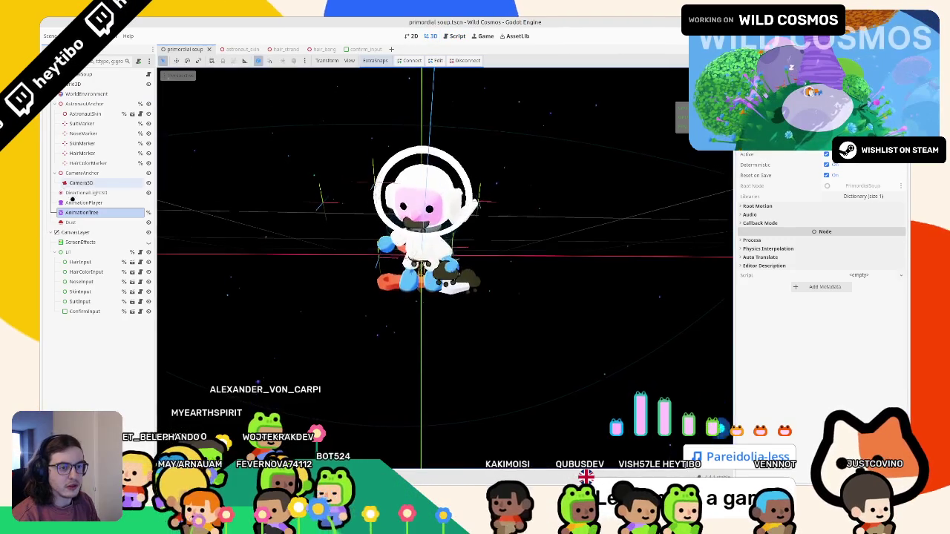
pyautogui.click(82, 213)
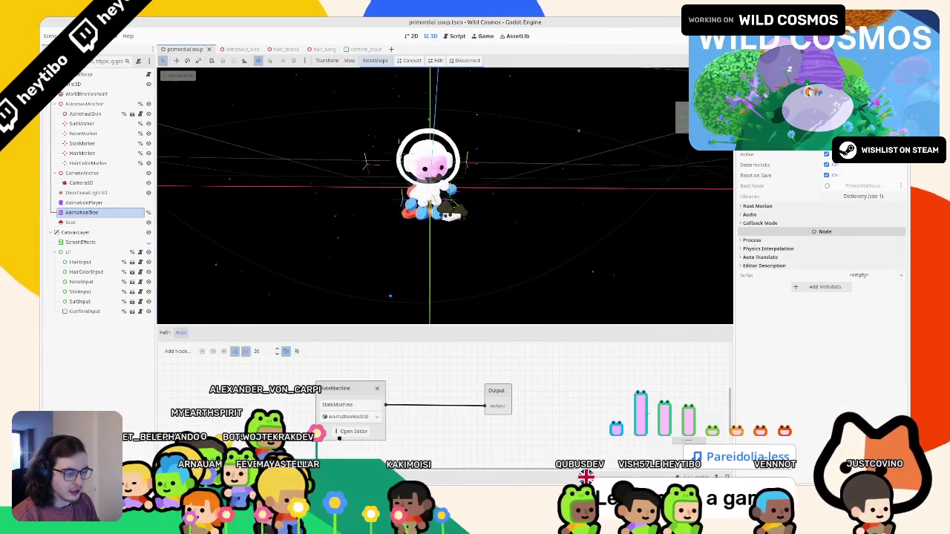
# Set the StateMachine transition's Advance Mode to Enabled in the Inspector.
pyautogui.click(354, 431)
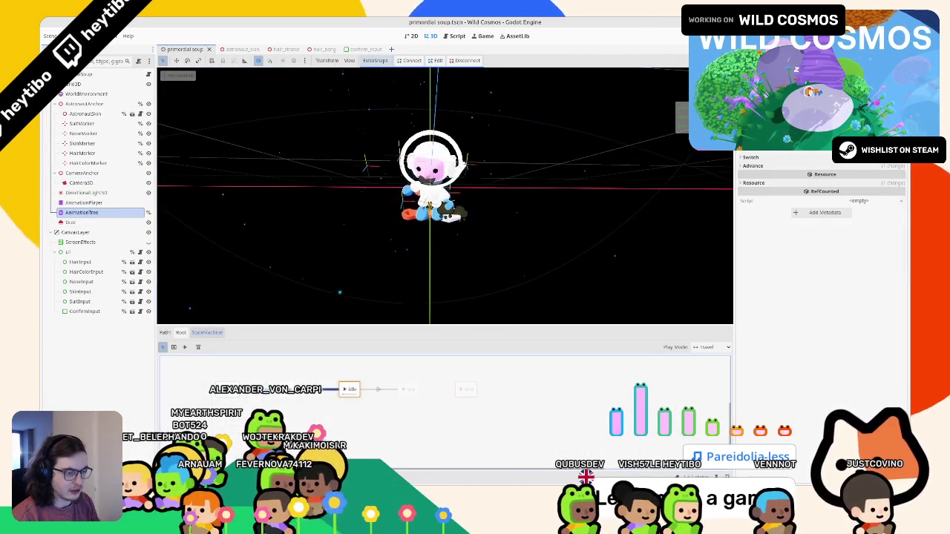
pyautogui.click(769, 165)
pyautogui.click(775, 156)
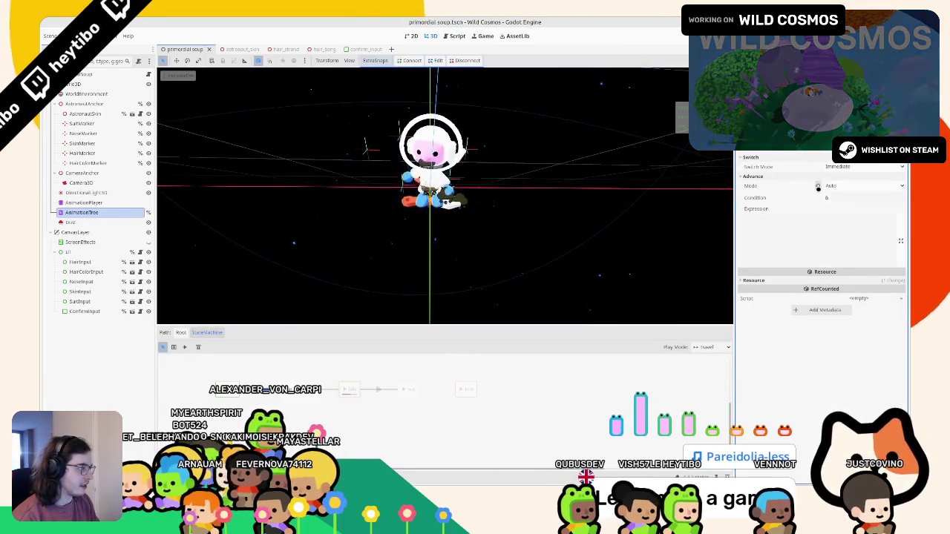
pyautogui.click(818, 187)
pyautogui.click(839, 208)
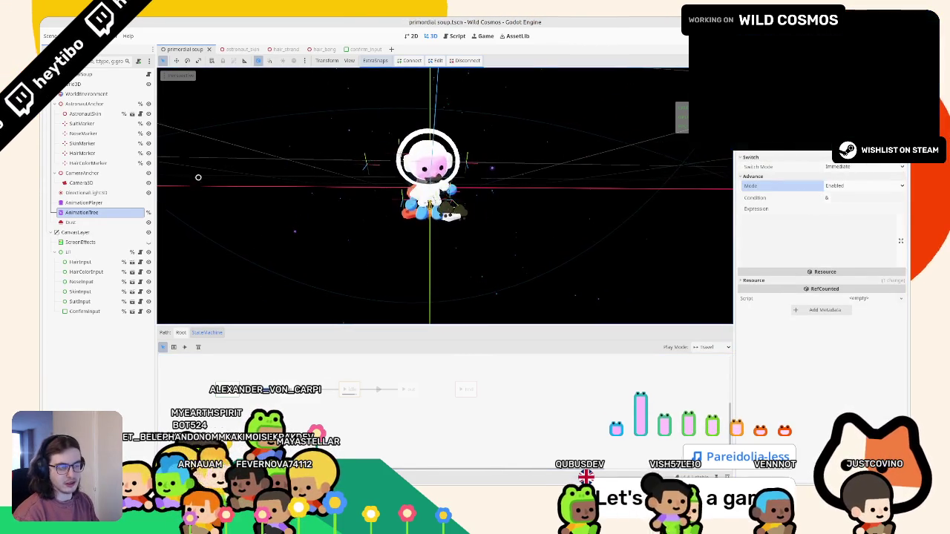
# Test-run the game, stop it, and go back to the primordial soup script.
pyautogui.press('F5')
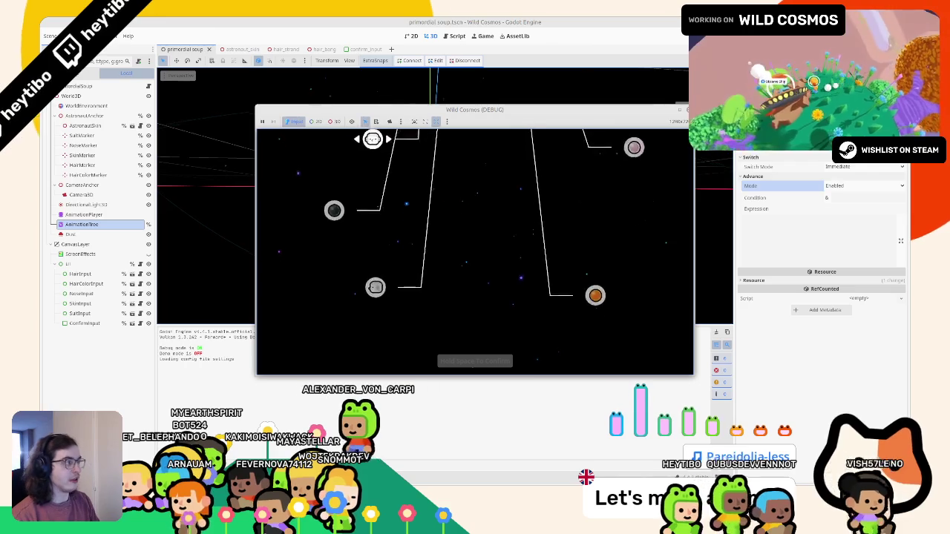
pyautogui.press('F8')
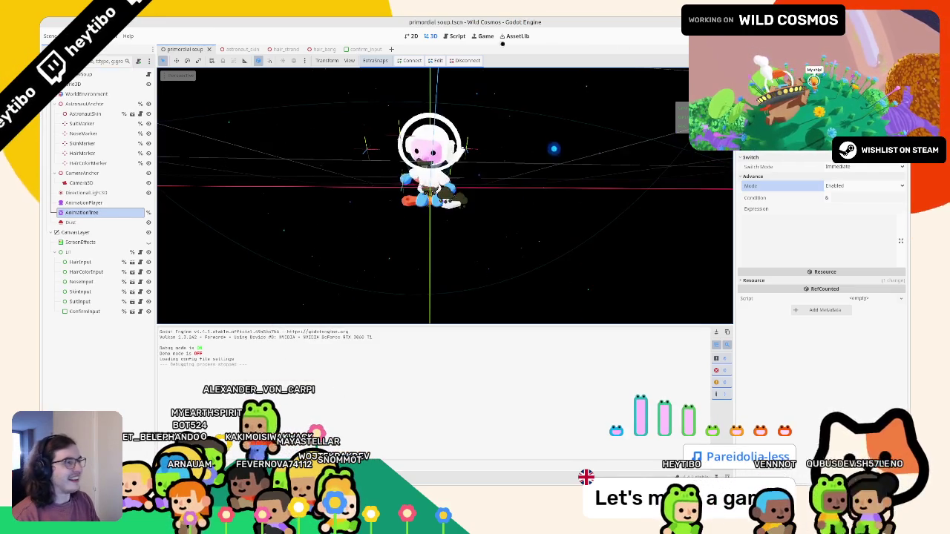
pyautogui.hotkey('ctrl', 'F3')
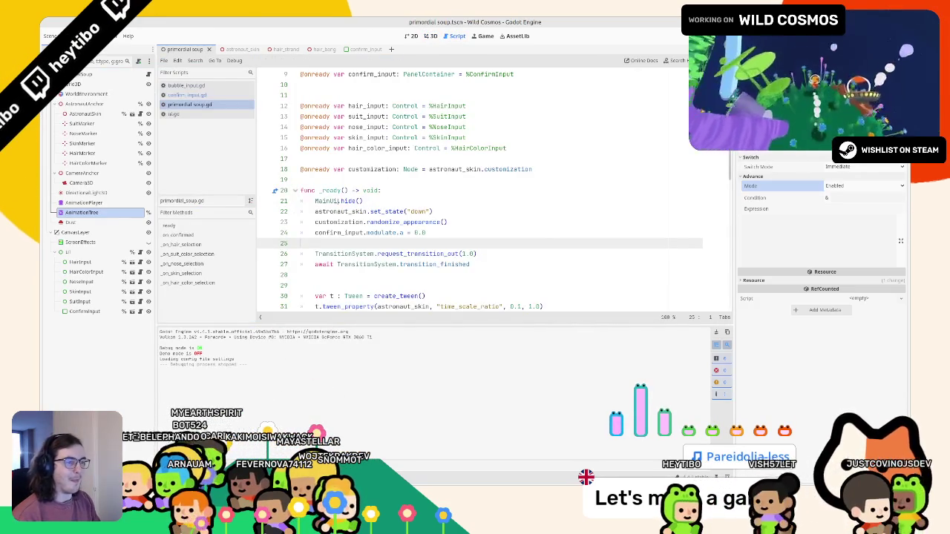
# Cut the old animation tween_callback line out of _on_confirmed.
pyautogui.scroll(3, 331, 211)
pyautogui.scroll(-5, 332, 211)
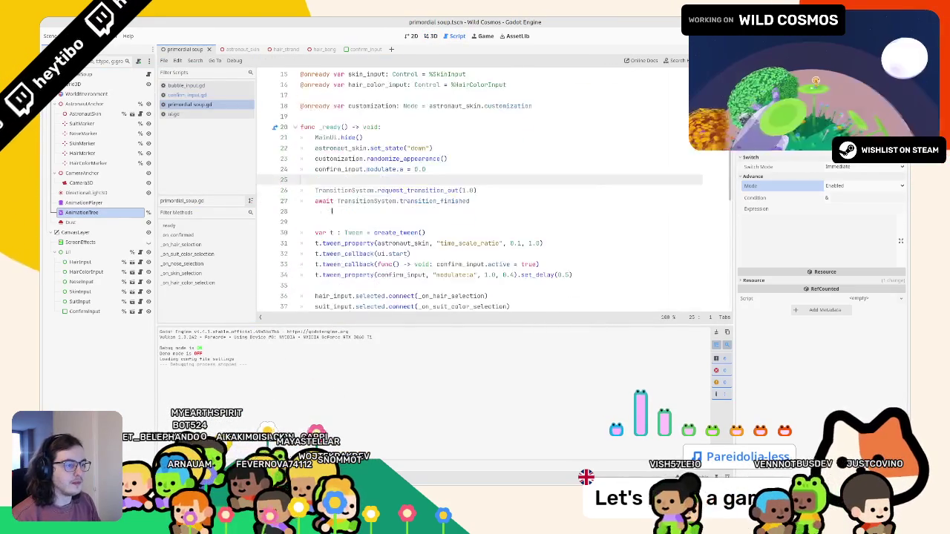
pyautogui.scroll(-3, 408, 171)
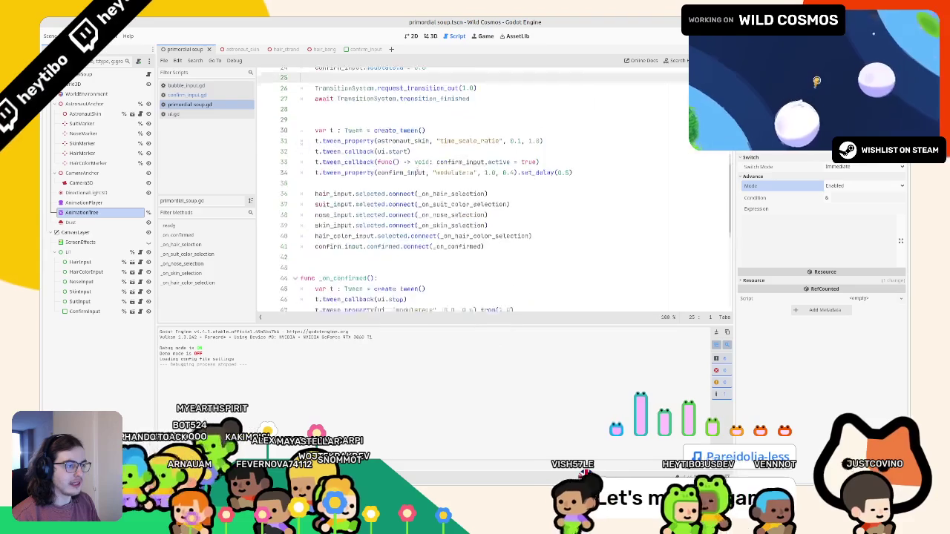
pyautogui.click(448, 132)
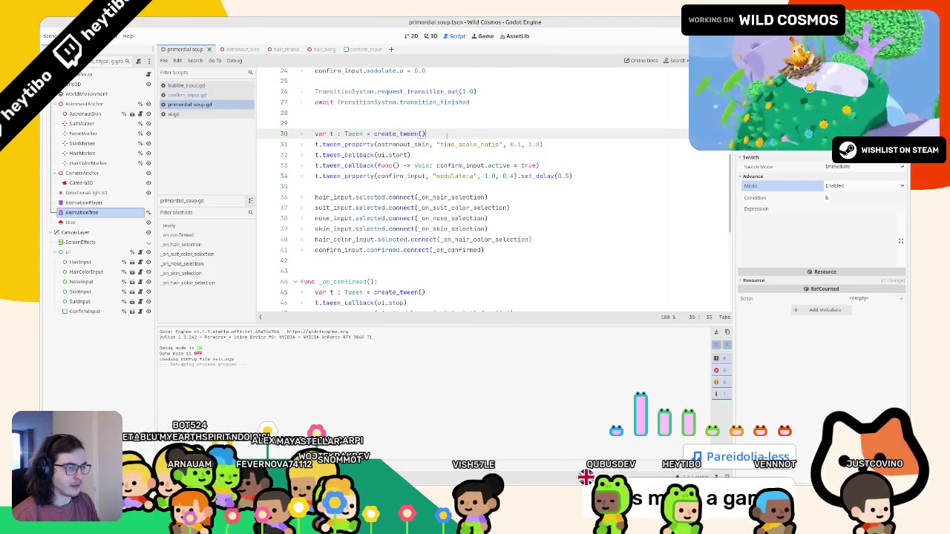
pyautogui.scroll(-6, 449, 131)
pyautogui.moveTo(315, 134); pyautogui.dragTo(500, 133)
pyautogui.scroll(2, 480, 149)
pyautogui.hotkey('ctrl', 'x')
# Add state_machine.travel("in") on line 29 after the transition await, then run the scene.
pyautogui.scroll(6, 480, 149)
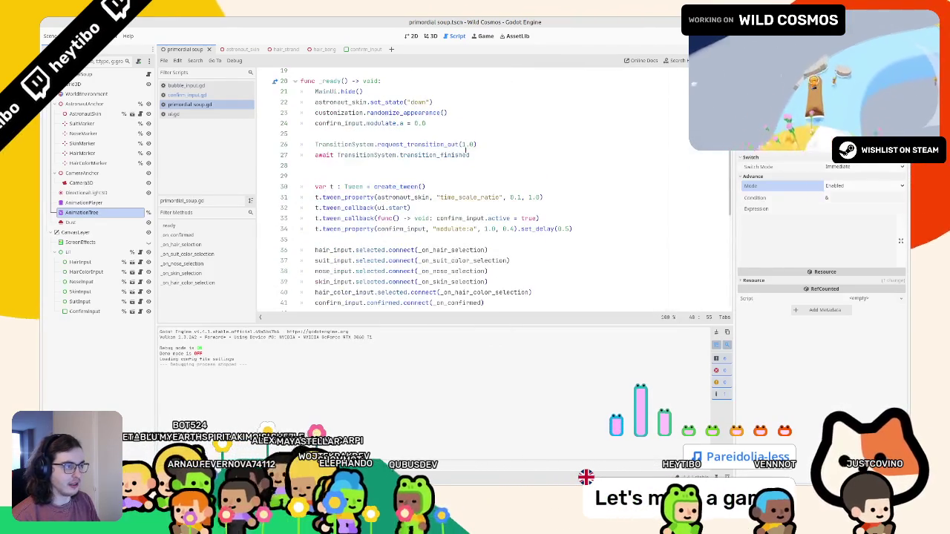
pyautogui.click(414, 175)
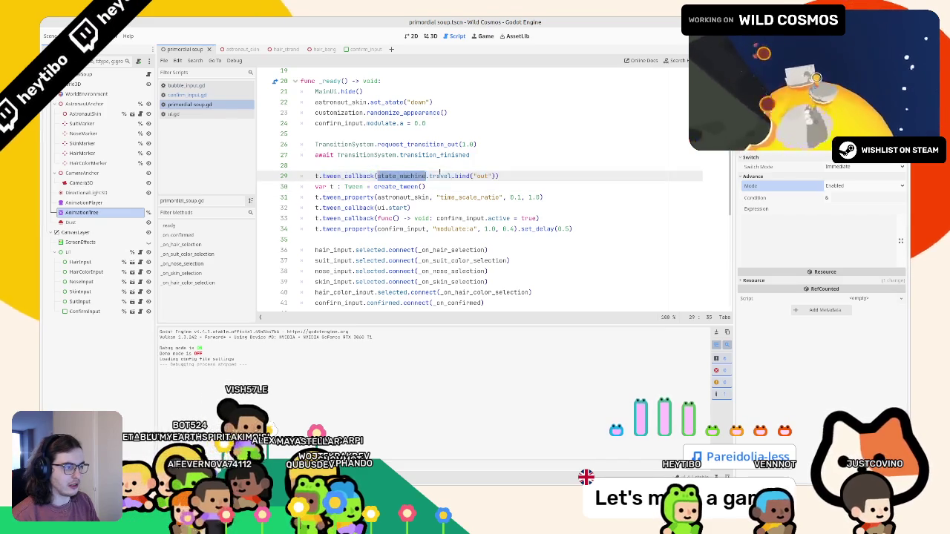
pyautogui.write('state_machine.tr')
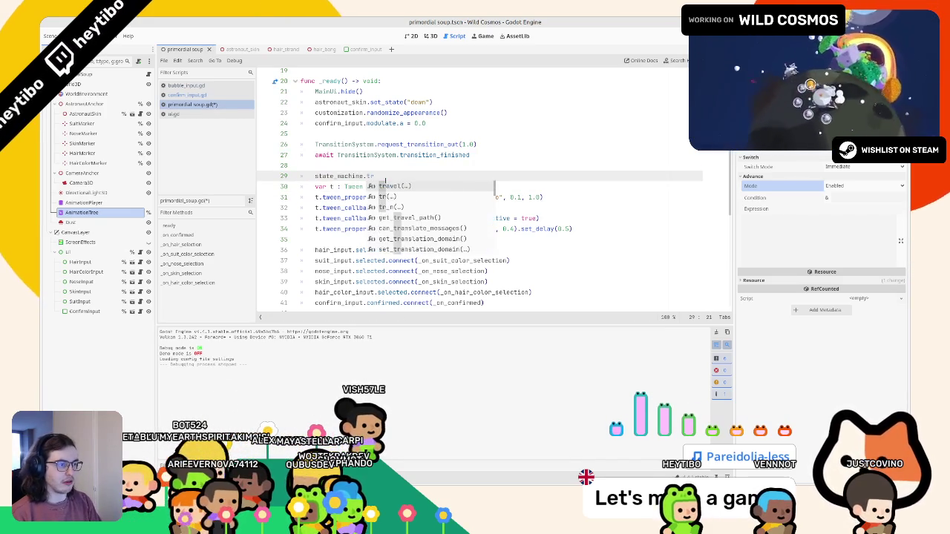
pyautogui.press('Return')
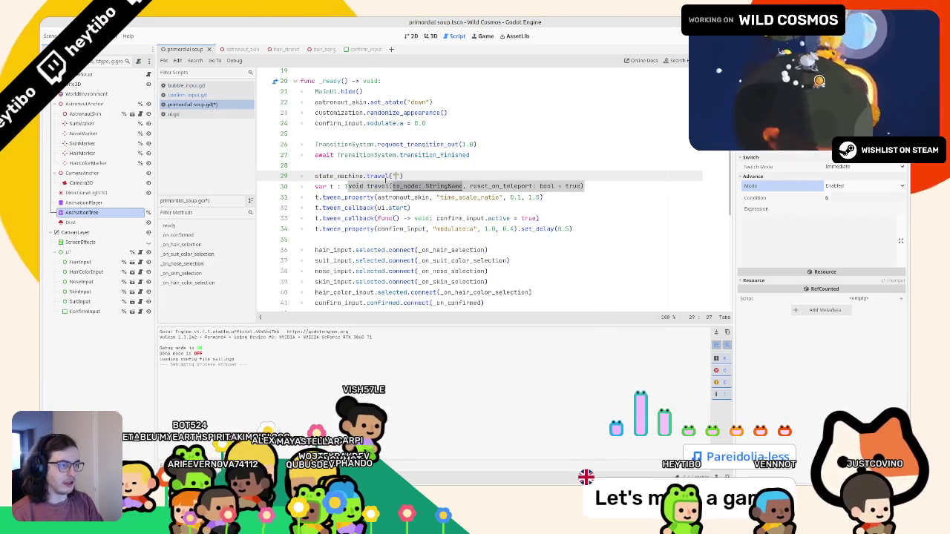
pyautogui.write('in')
pyautogui.press('Return')
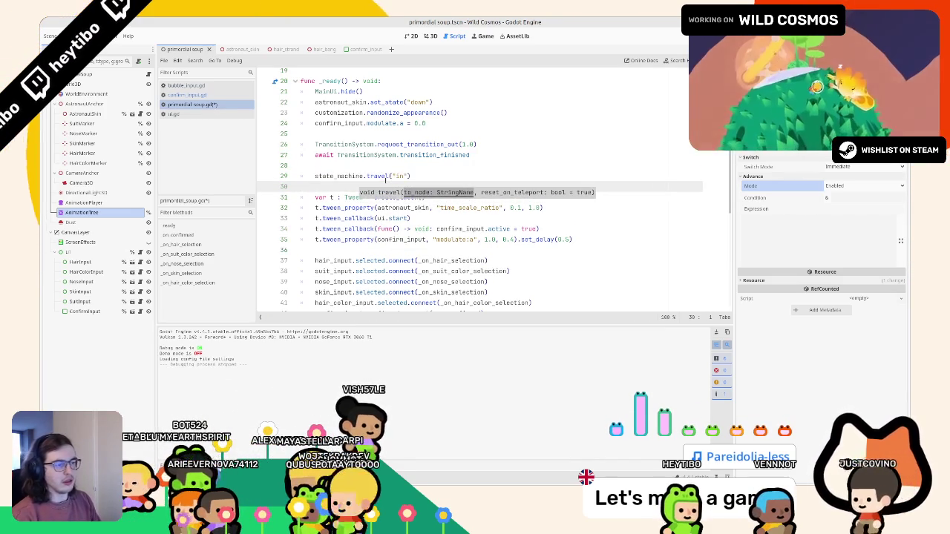
pyautogui.press('F6')
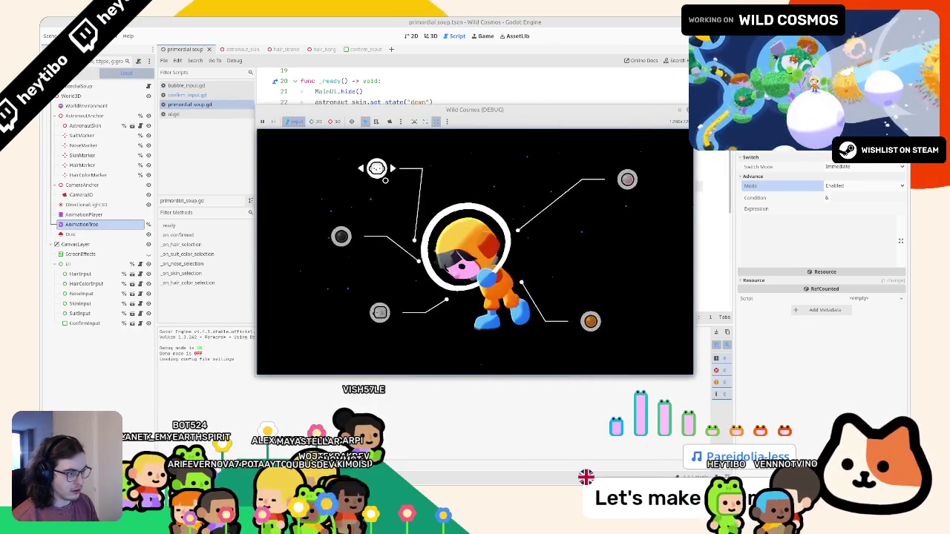
# Restart the game three times to replay the customization intro, then stop it.
pyautogui.press('F6')
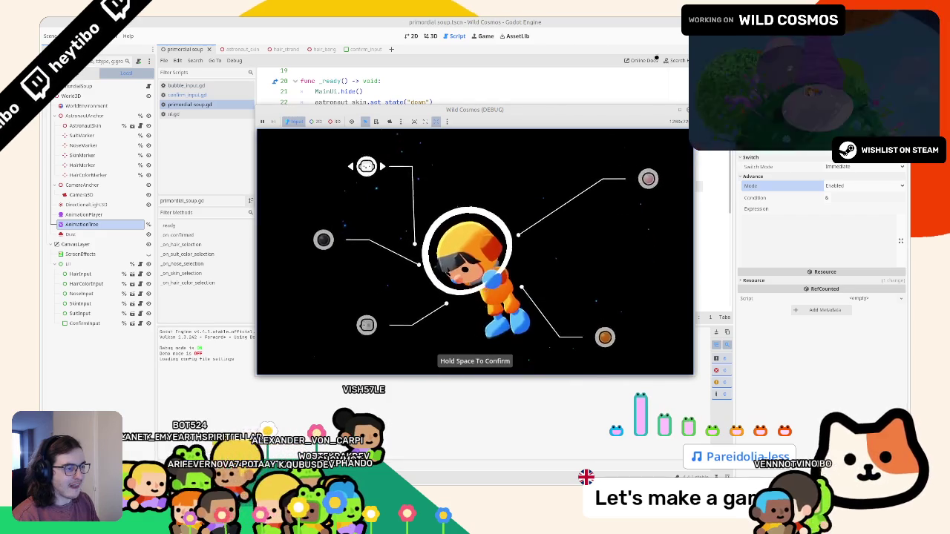
pyautogui.press('F6')
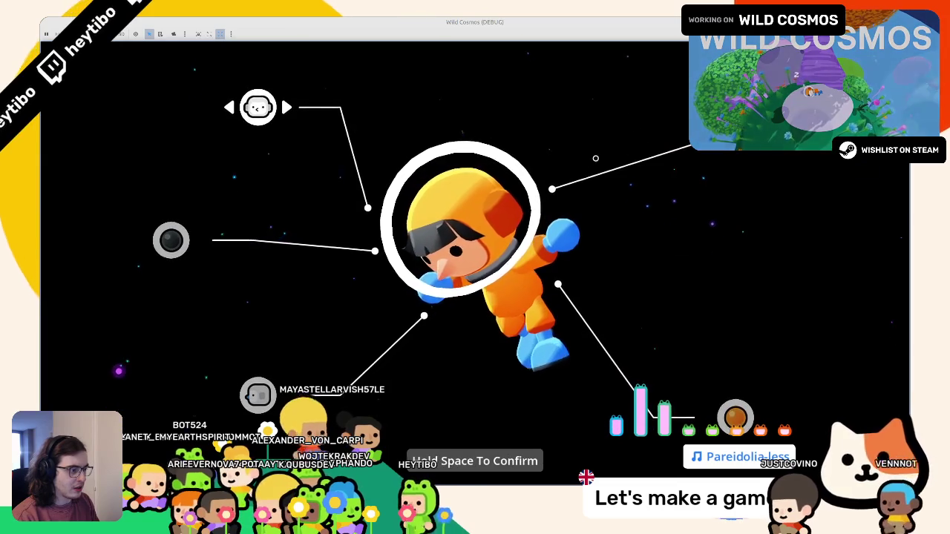
pyautogui.press('F5')
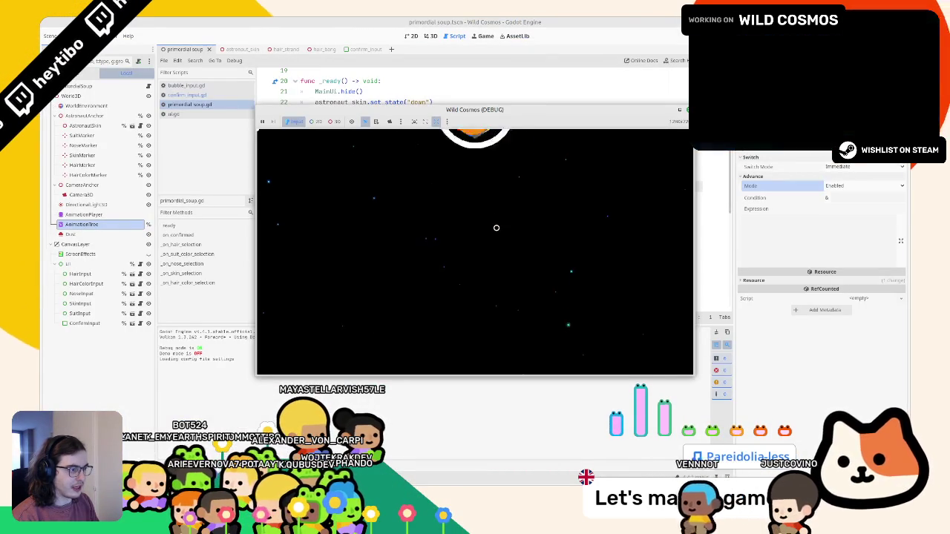
pyautogui.press('F8')
# Test-run the game twice to check the intro with travel("in") placed before the await.
pyautogui.click(482, 176)
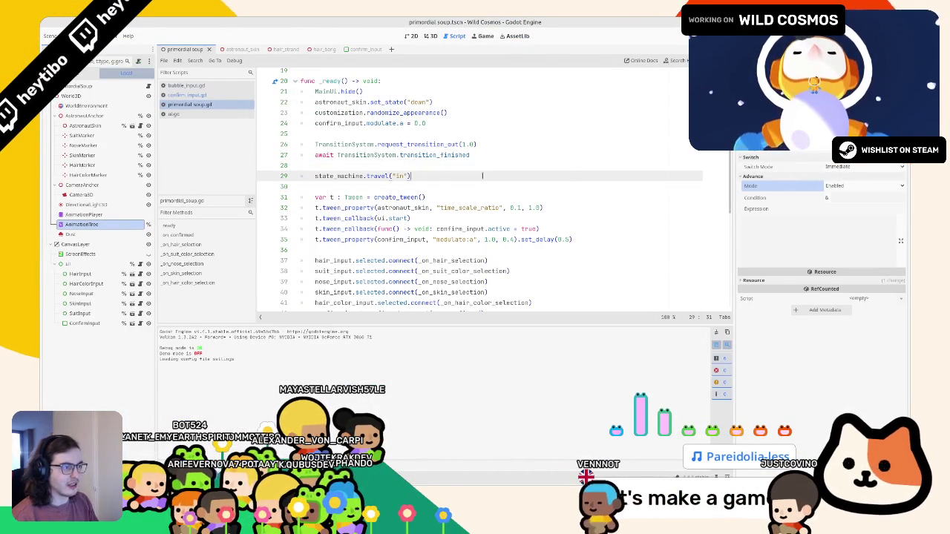
pyautogui.press('F5')
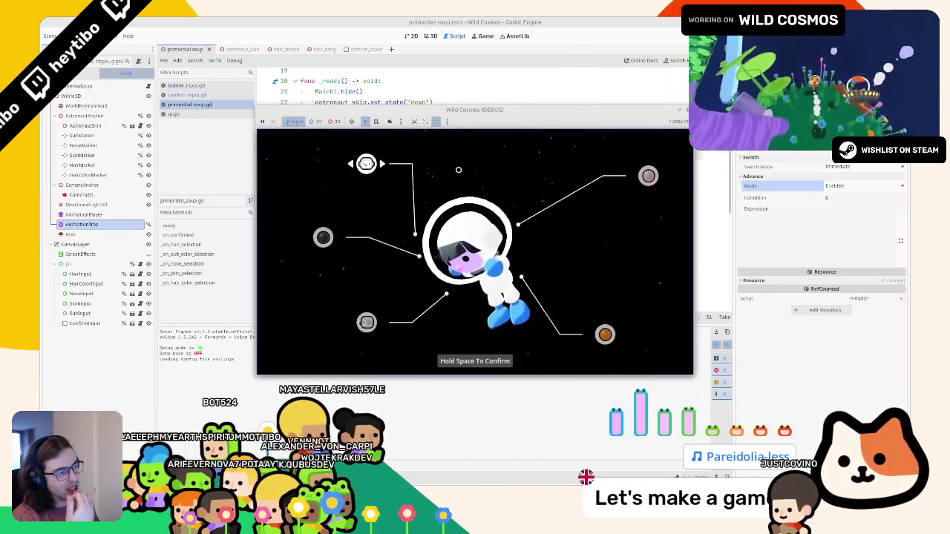
pyautogui.press('F8')
pyautogui.press('F5')
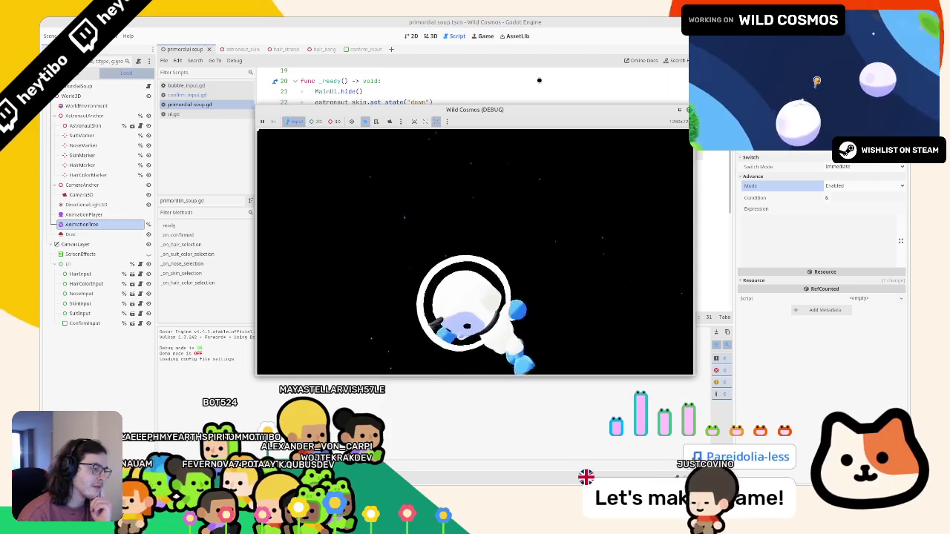
pyautogui.press('F8')
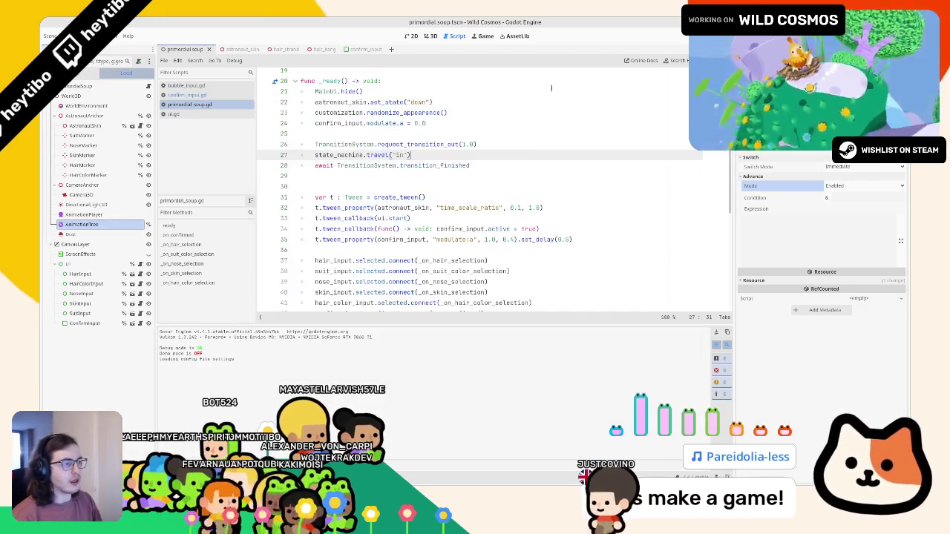
# Delete the extra blank line left below the await TransitionSystem.transition_finished line.
pyautogui.click(536, 147)
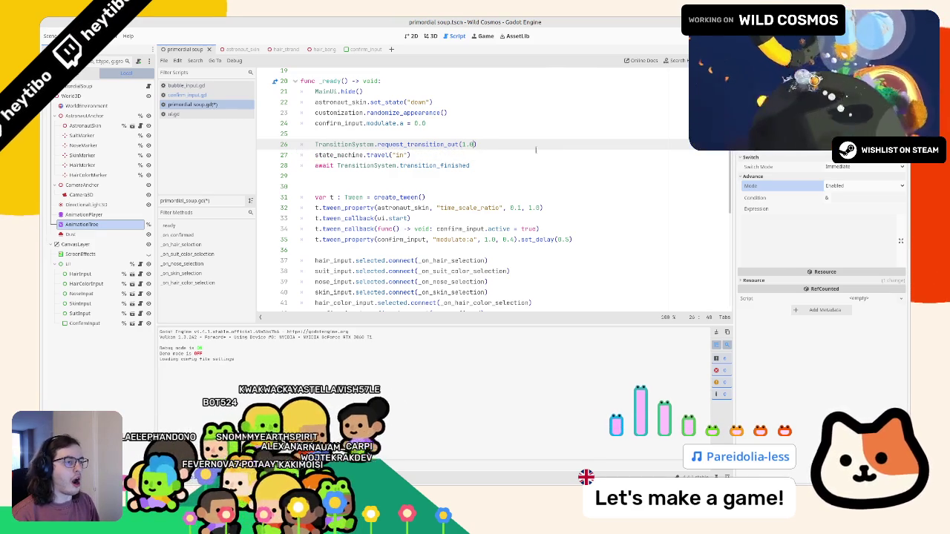
pyautogui.press('Down')
pyautogui.press('Down')
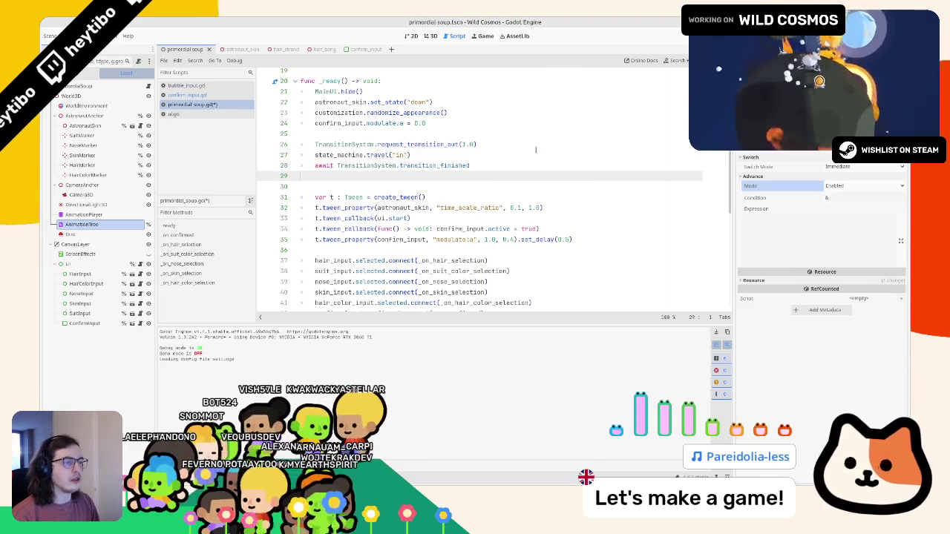
pyautogui.press('Delete')
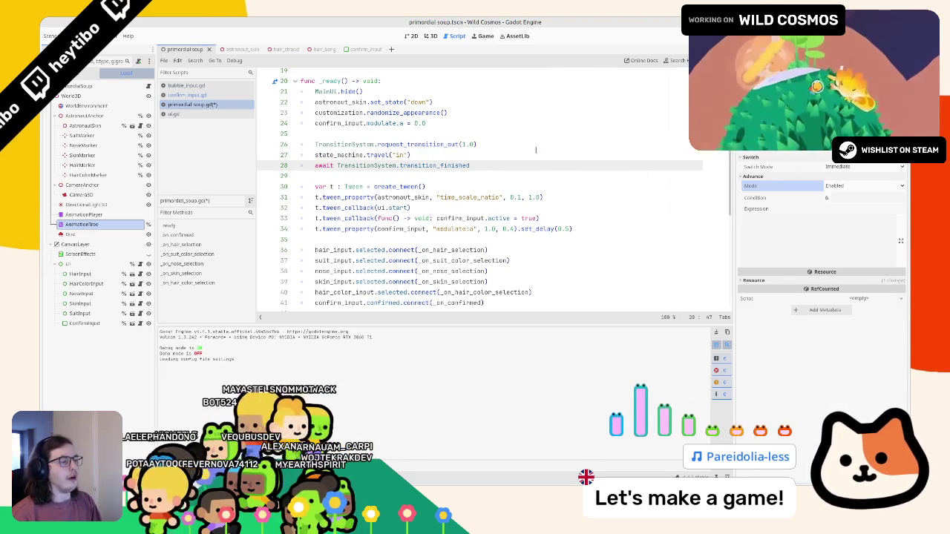
# Rewrite line 28 as await get_tree().create_timer(0.5, false).timeout.
pyautogui.write('await (et_tr')
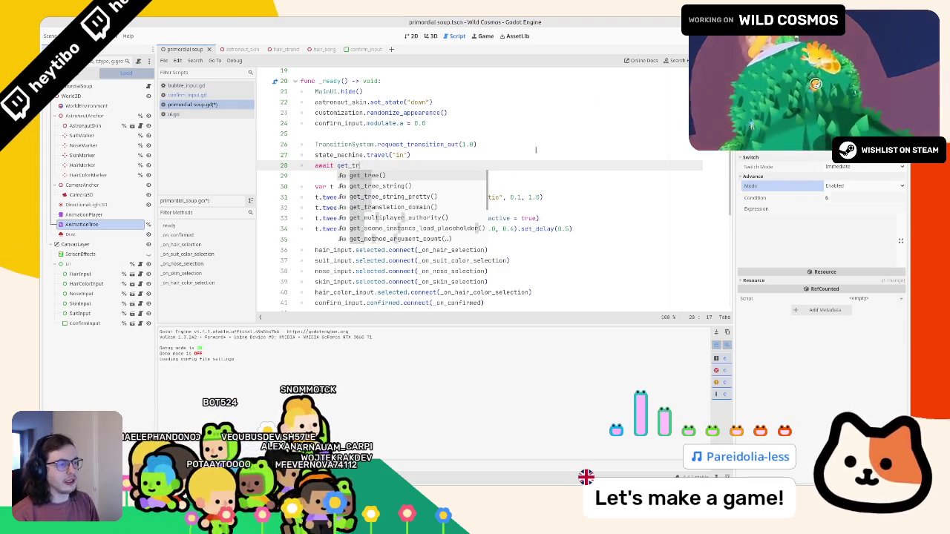
pyautogui.press('Return')
pyautogui.write('.cre')
pyautogui.press('Return')
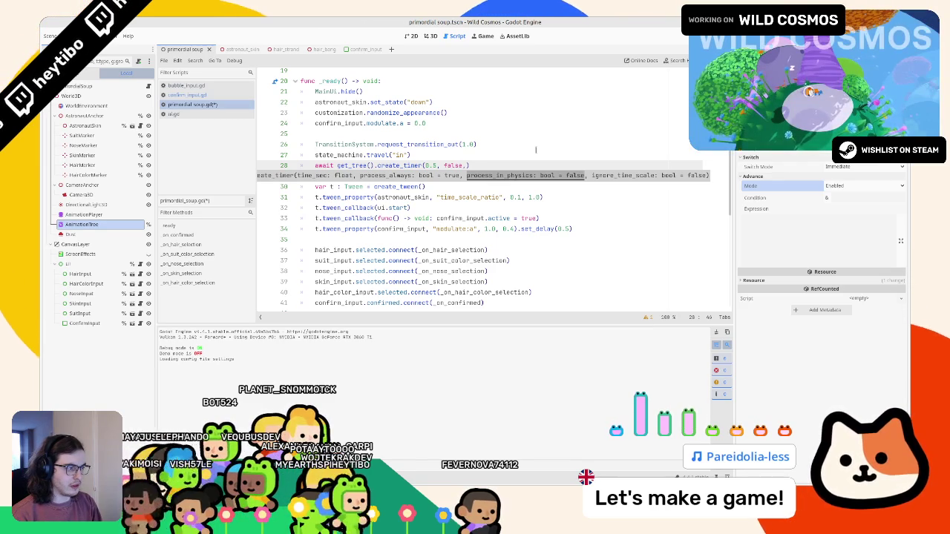
pyautogui.write('.aw')
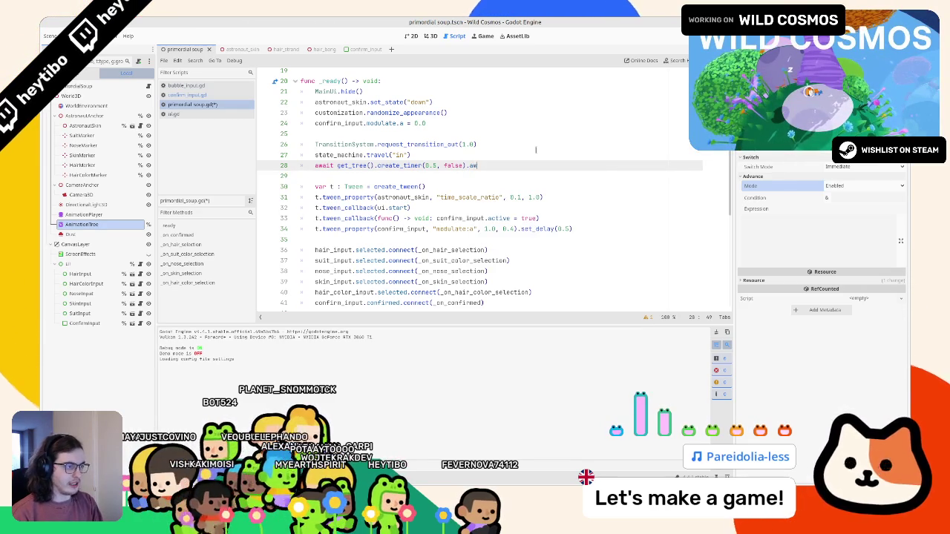
pyautogui.write('meout')
# Move the timer wait above state_machine.travel("in") and test-run the game several times.
pyautogui.press('F5')
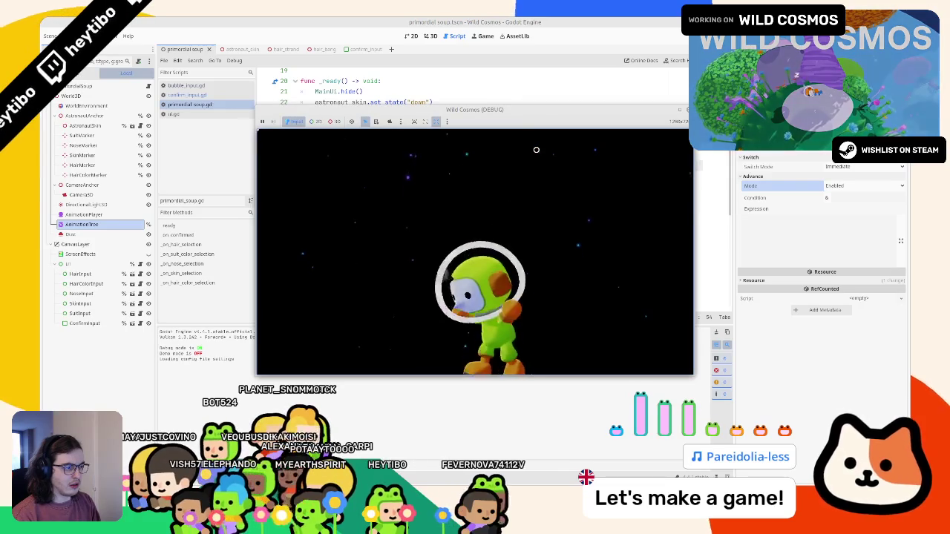
pyautogui.press('F8')
pyautogui.hotkey('alt', 'Up')
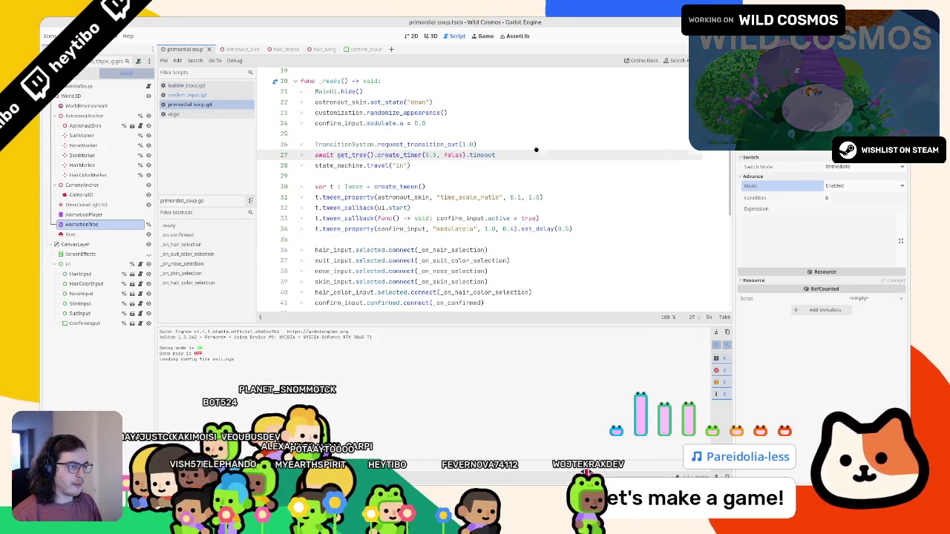
pyautogui.press('F5')
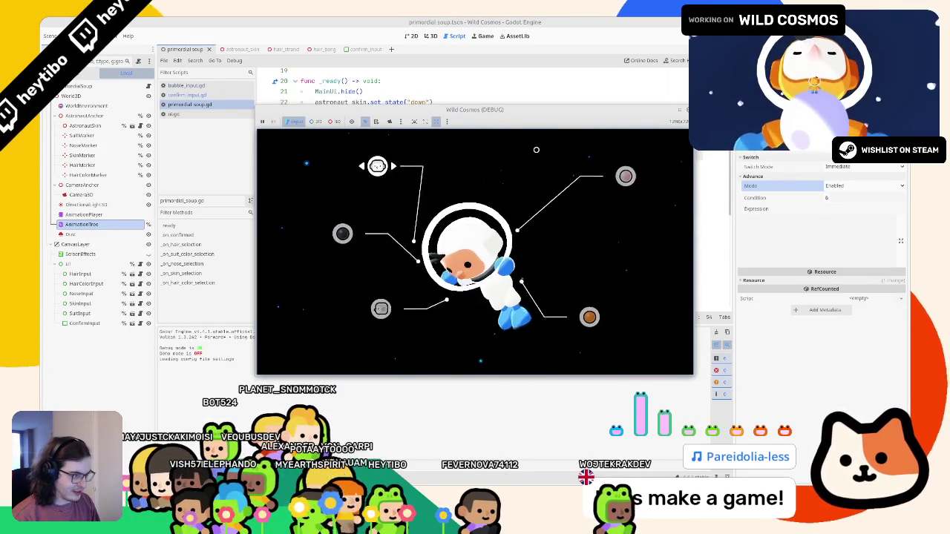
pyautogui.press('F8')
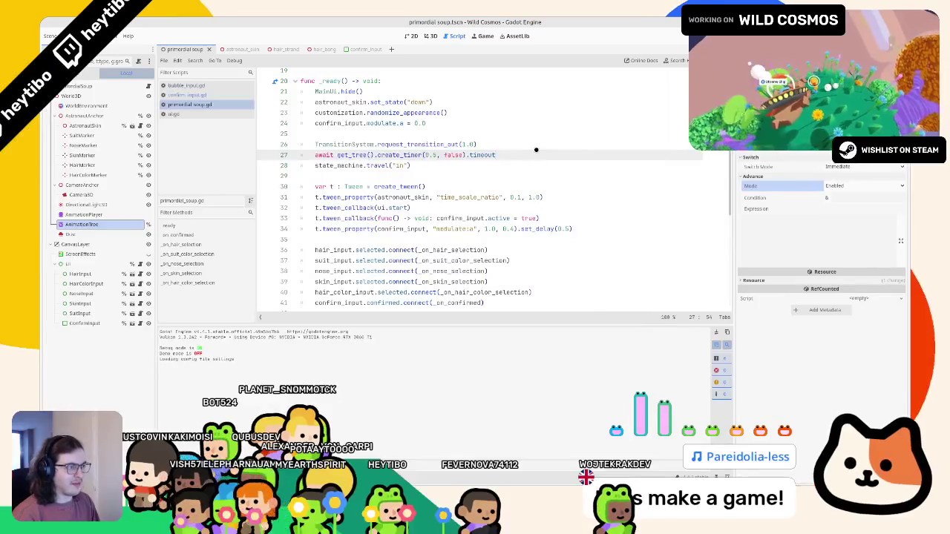
pyautogui.press('F5')
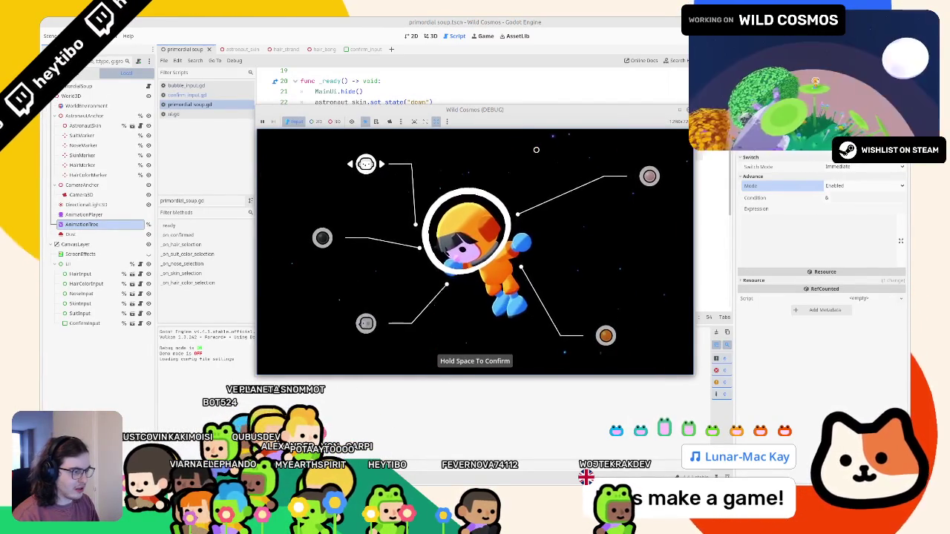
pyautogui.press('F5')
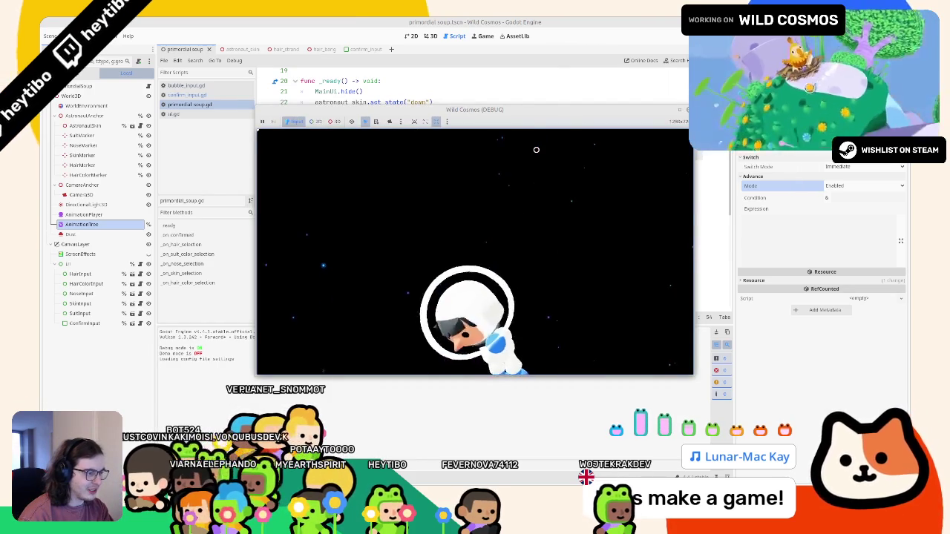
# Append .set_delay(0.5) to the astronaut's time_scale_ratio tween and test the delayed tween.
pyautogui.press('F8')
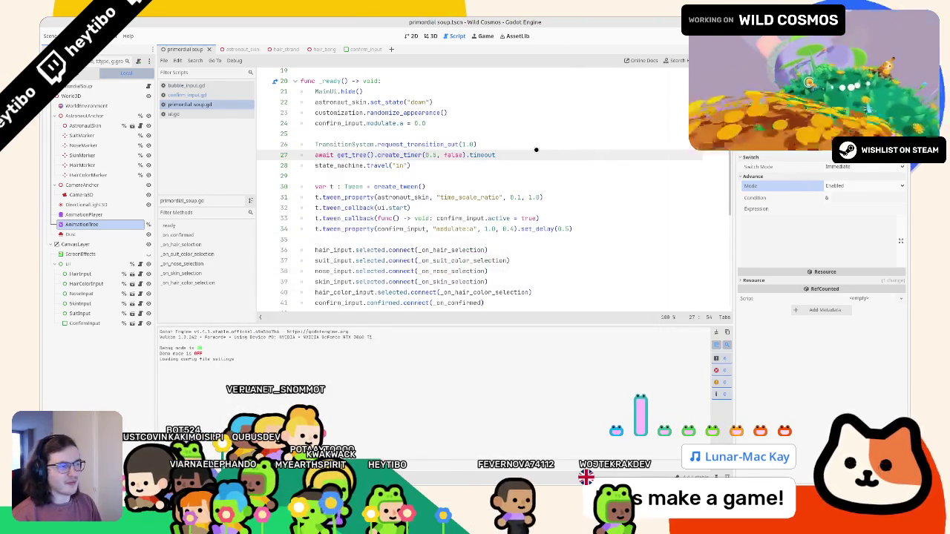
pyautogui.click(515, 178)
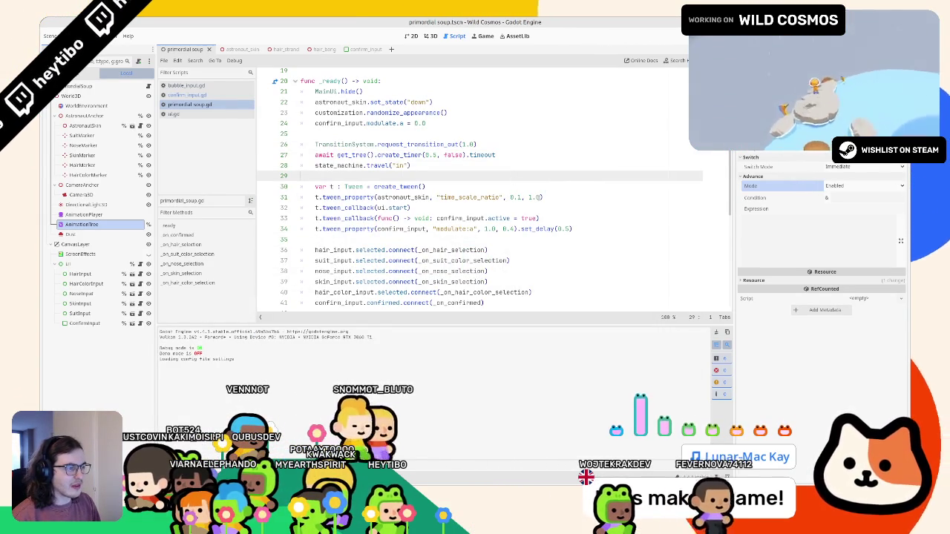
pyautogui.click(539, 197)
pyautogui.write('.se')
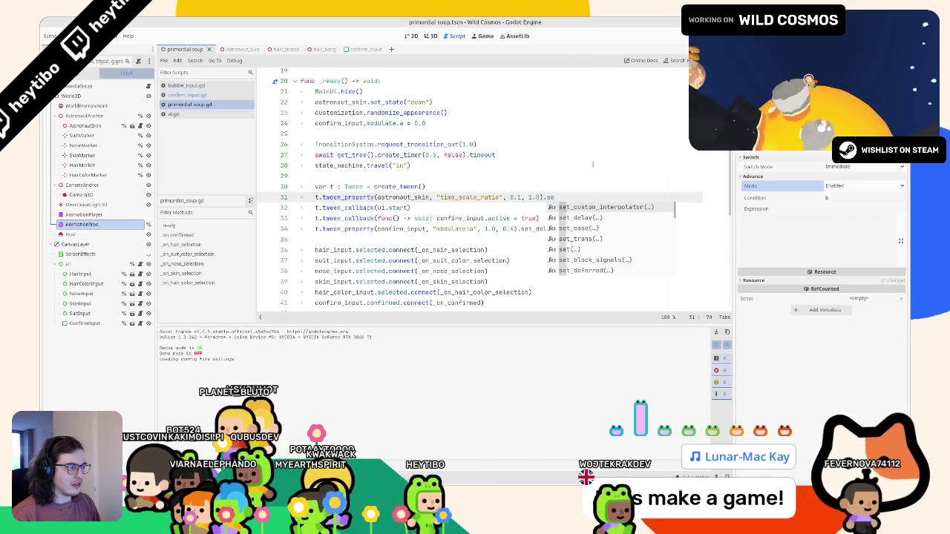
pyautogui.write('t_trans(')
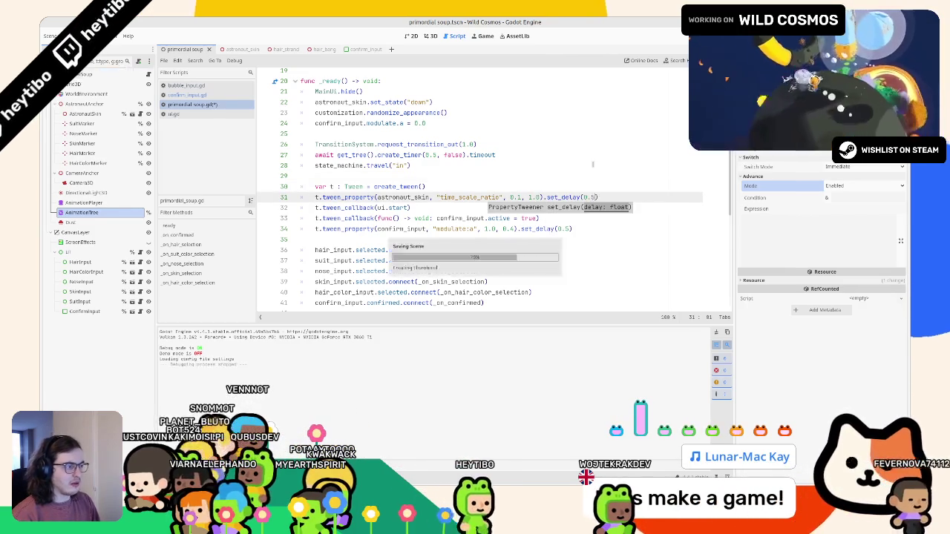
pyautogui.press('F5')
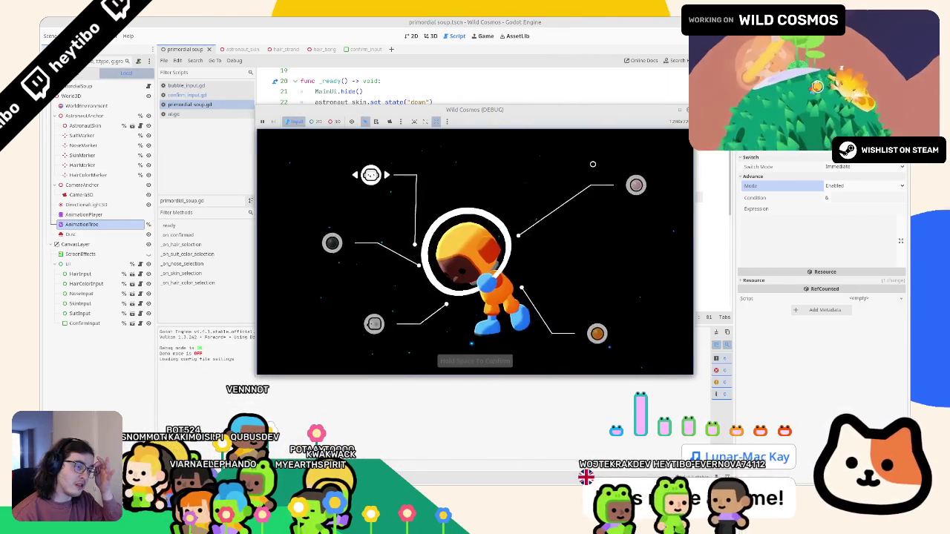
pyautogui.press('F8')
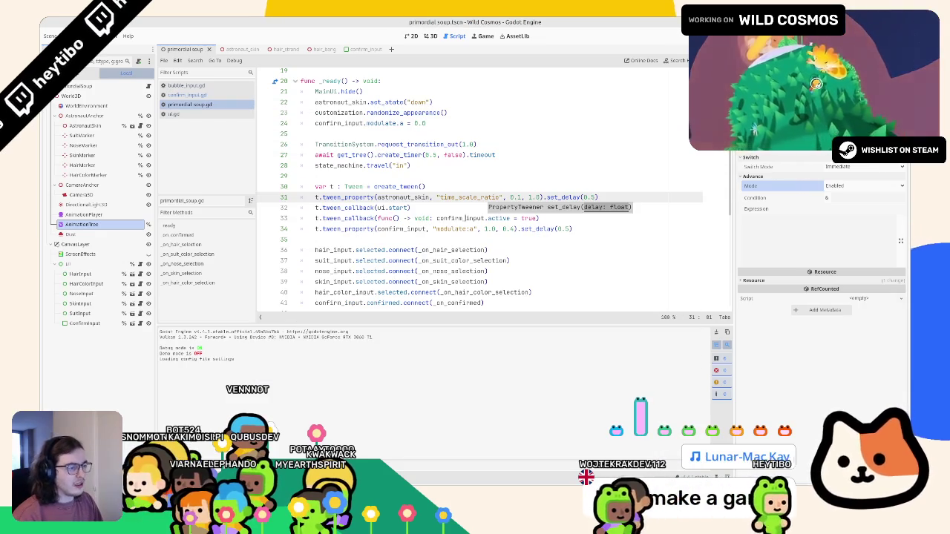
pyautogui.click(557, 210)
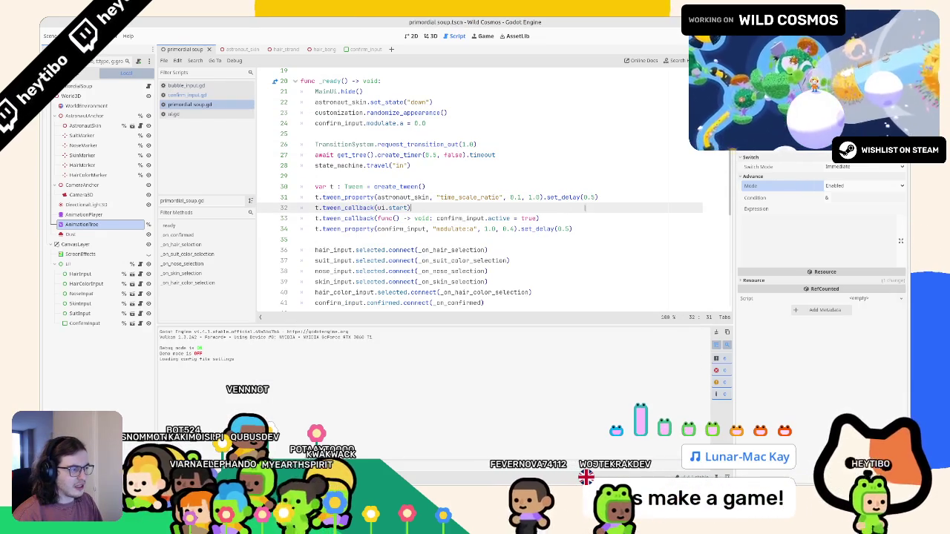
pyautogui.press('F5')
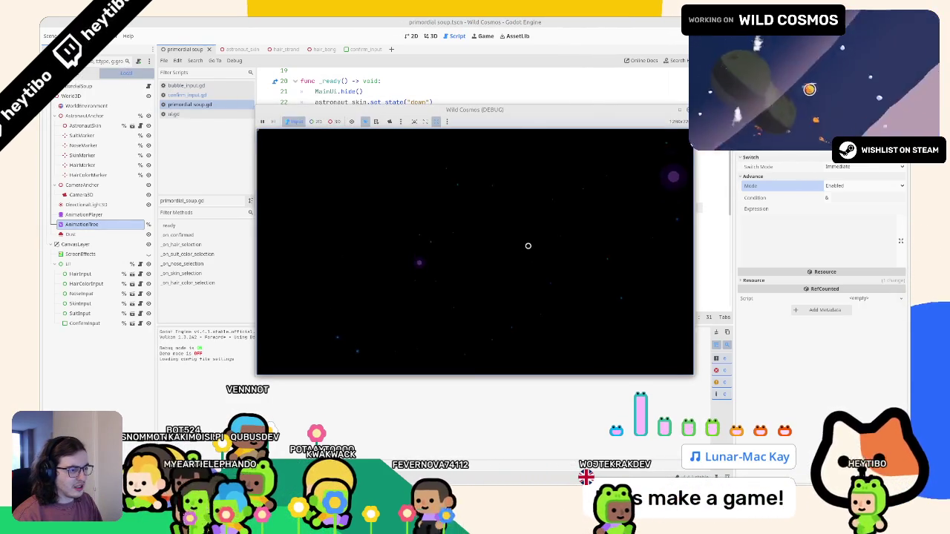
# Select the timer call on line 27 and start replacing it with TransitionSystem.
pyautogui.click(559, 20)
pyautogui.tripleClick(434, 155)
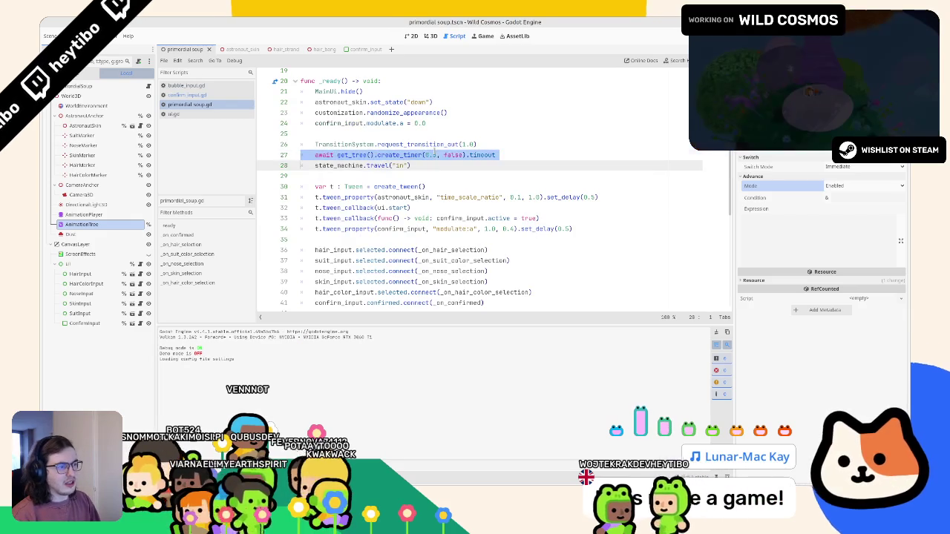
pyautogui.press('F5')
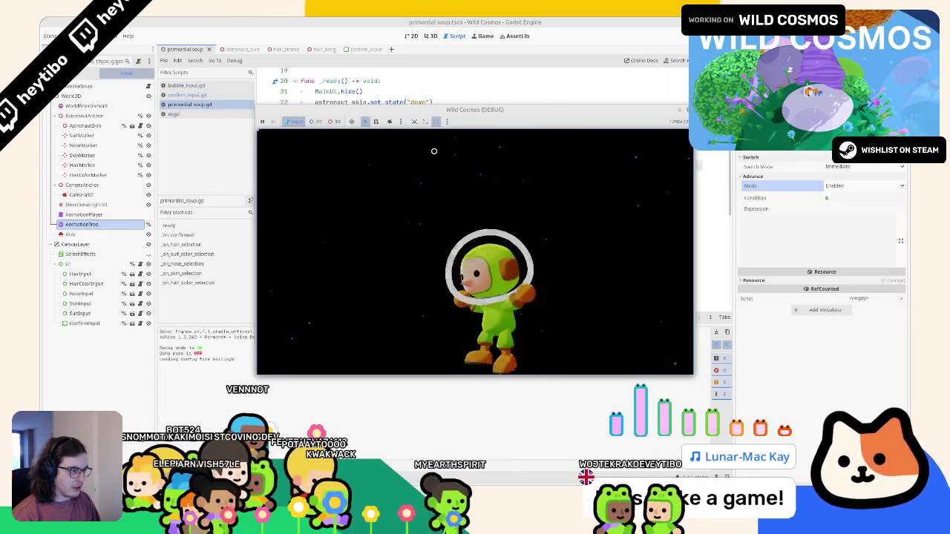
pyautogui.click(466, 57)
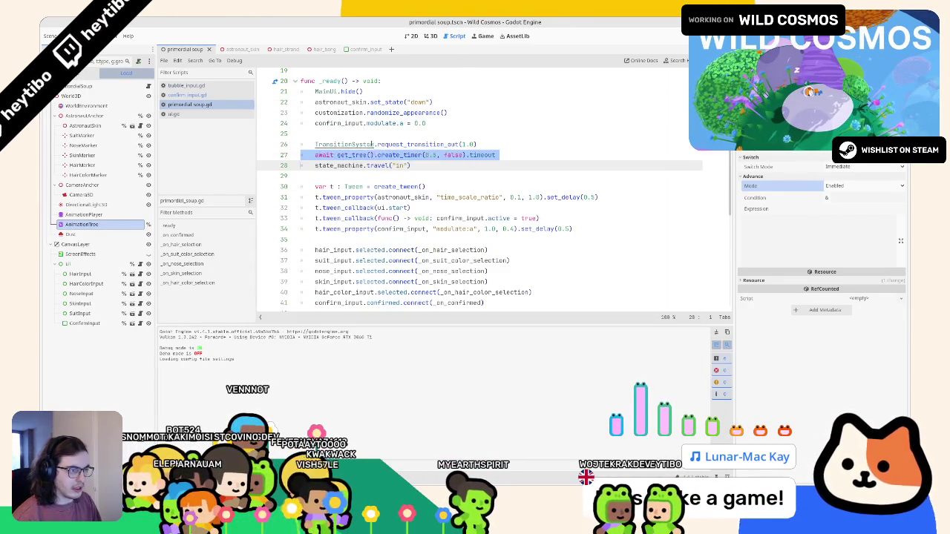
pyautogui.click(384, 145)
pyautogui.moveTo(337, 155); pyautogui.dragTo(527, 154)
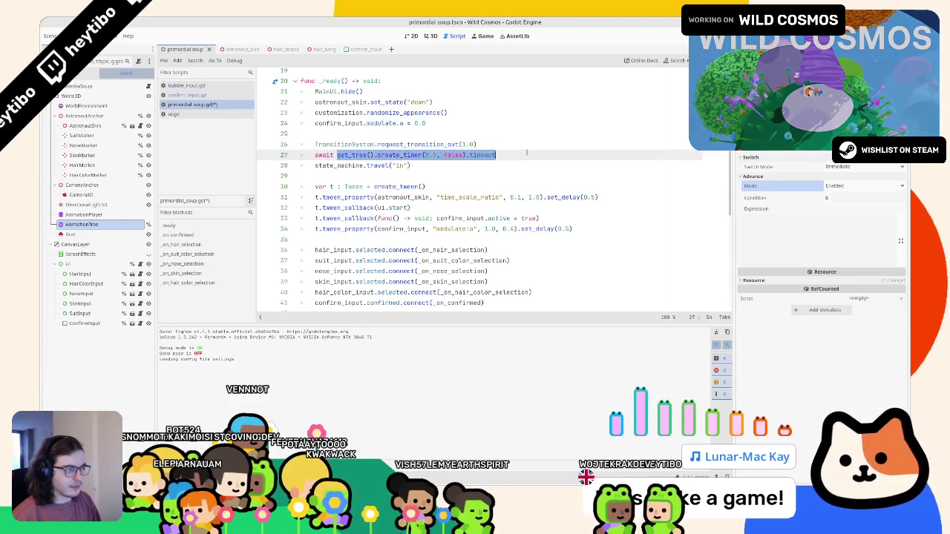
pyautogui.write('ra')
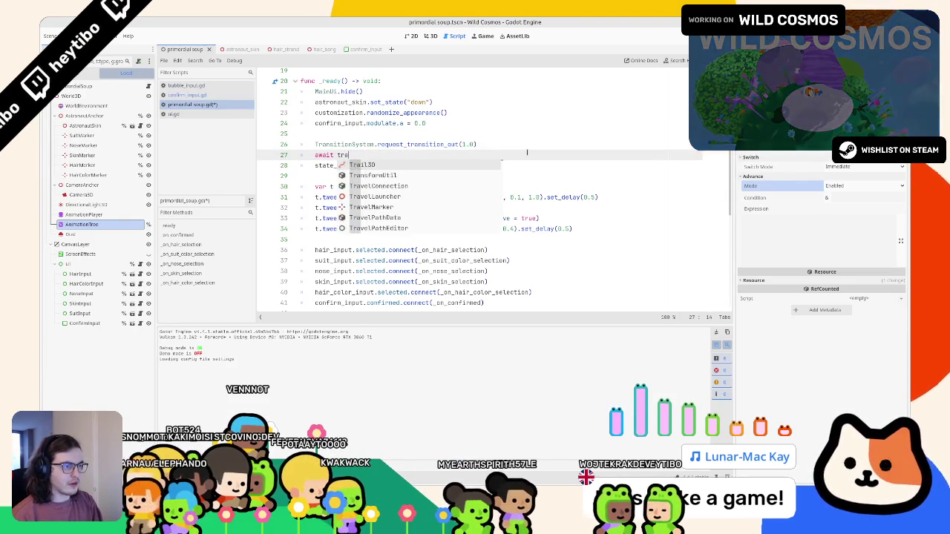
pyautogui.write('nsi')
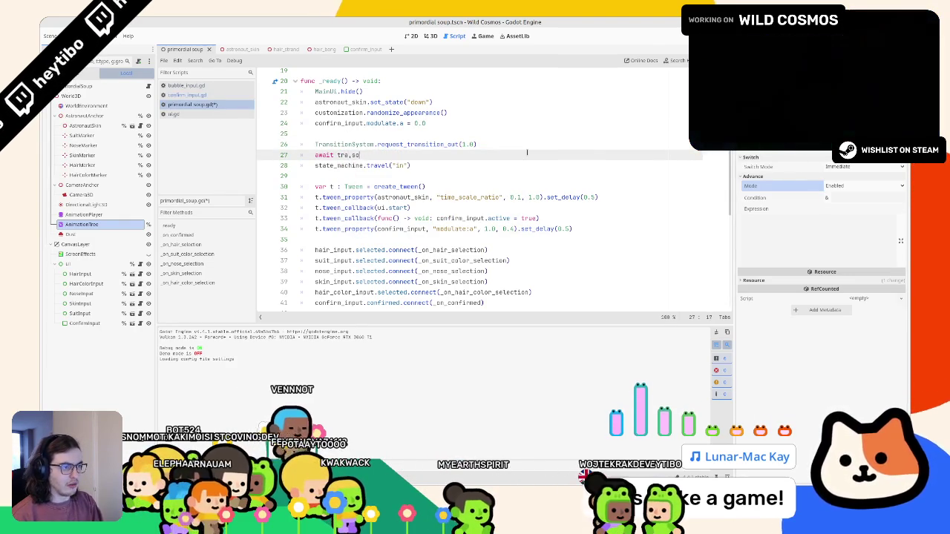
pyautogui.write('tionSys')
# Complete line 27 as await TransitionSystem.transition_finished.
pyautogui.press('Return')
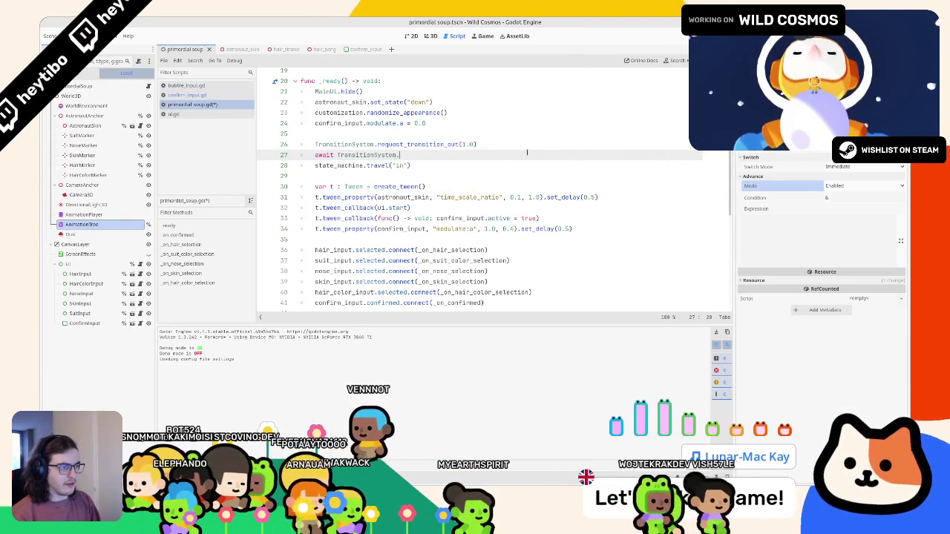
pyautogui.write('.finish')
pyautogui.press('Return')
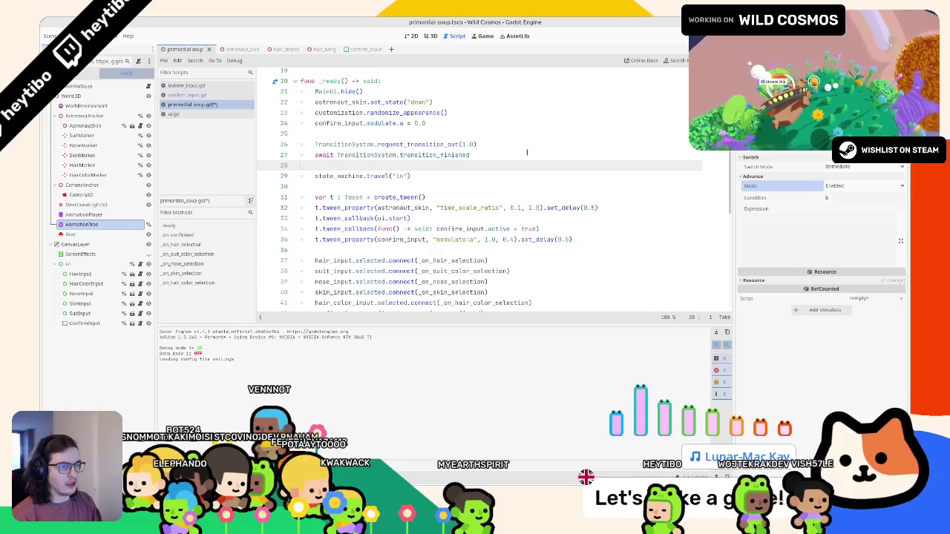
# Run and restart the game a few times to test the change, then stop it.
pyautogui.press('F5')
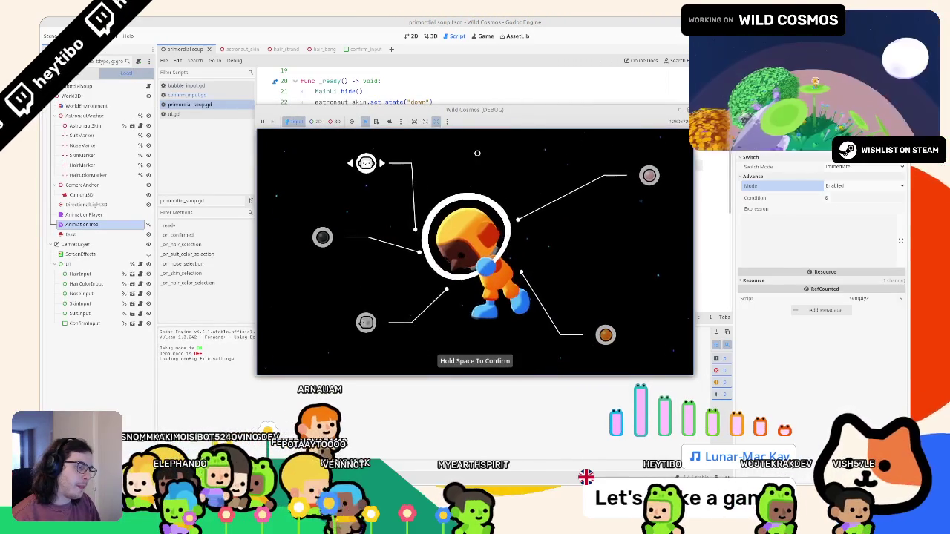
pyautogui.press('F5')
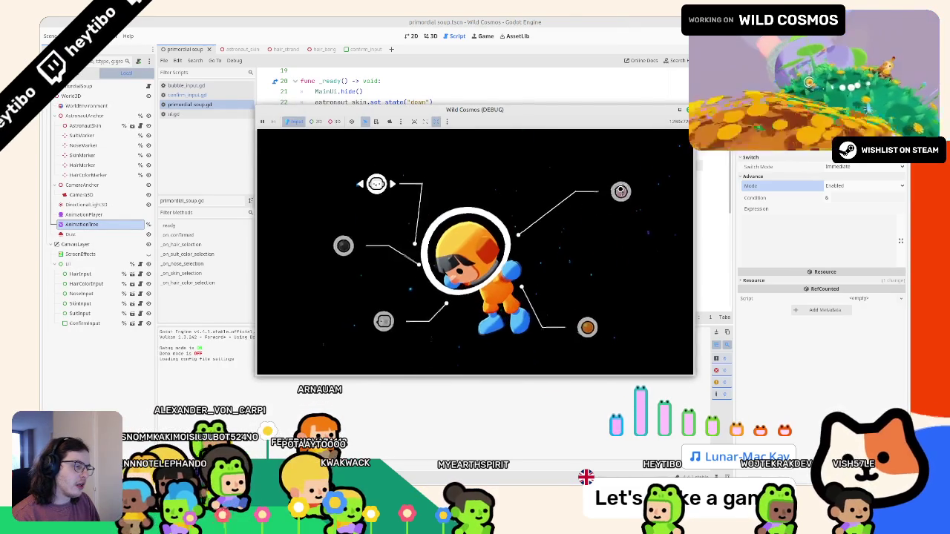
pyautogui.press('F5')
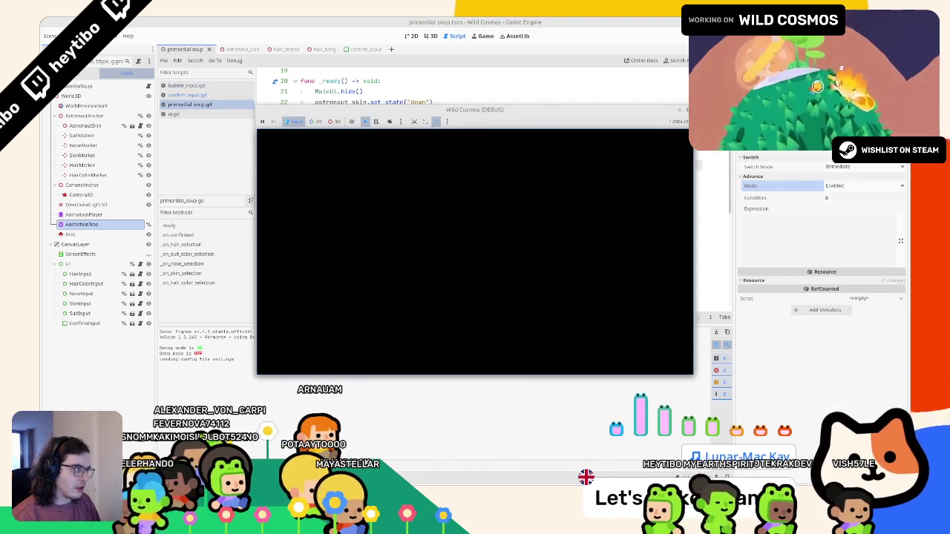
pyautogui.press('F8')
pyautogui.click(498, 151)
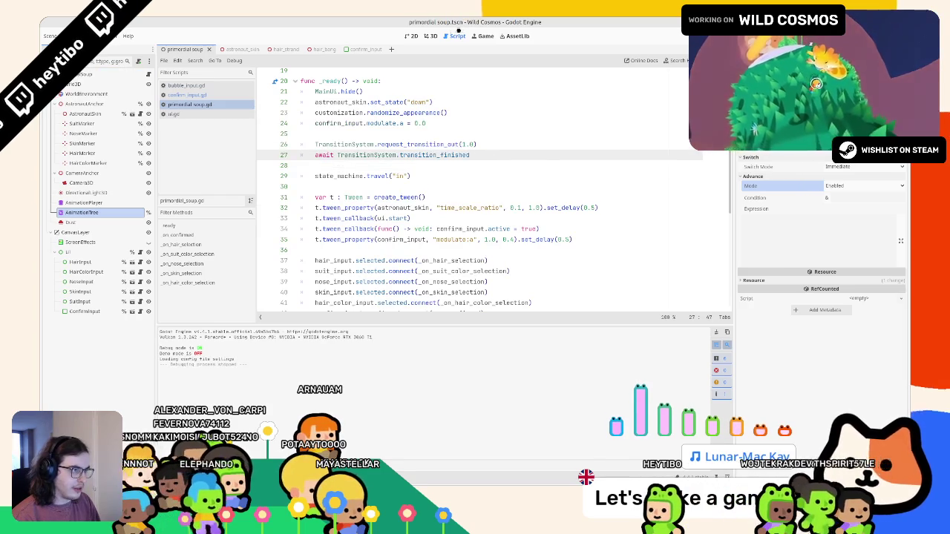
# Insert a rotation key at time 0 in the AnimationPlayer's 'out' animation.
pyautogui.click(431, 35)
pyautogui.click(82, 213)
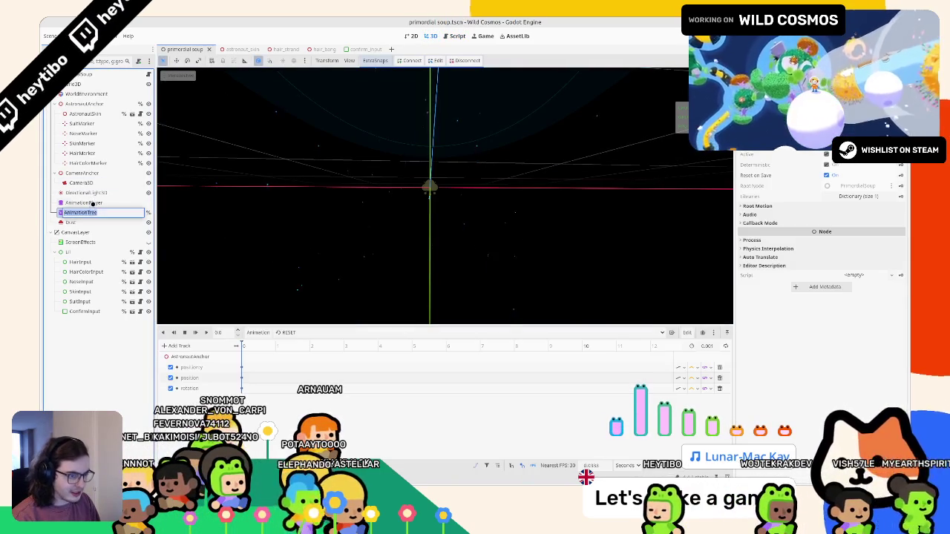
pyautogui.click(275, 332)
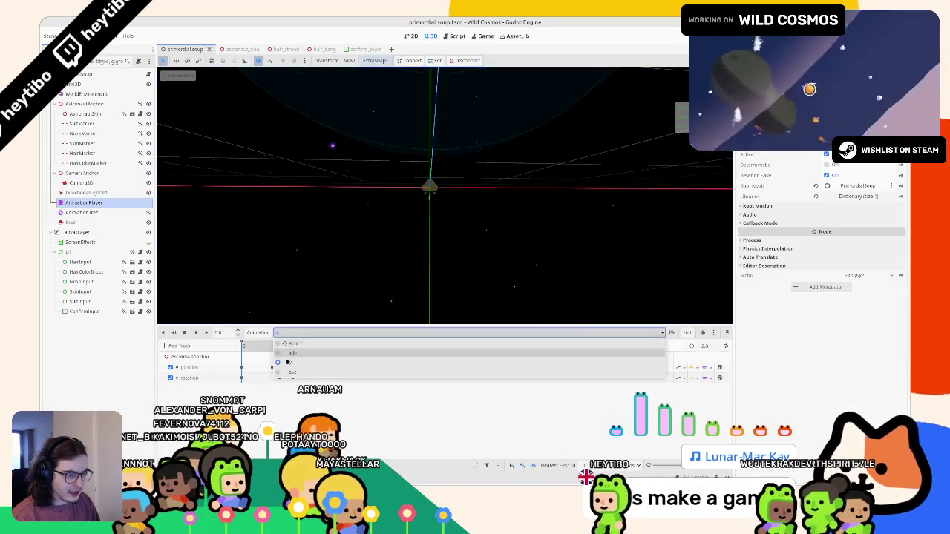
pyautogui.click(277, 349)
pyautogui.rightClick(279, 367)
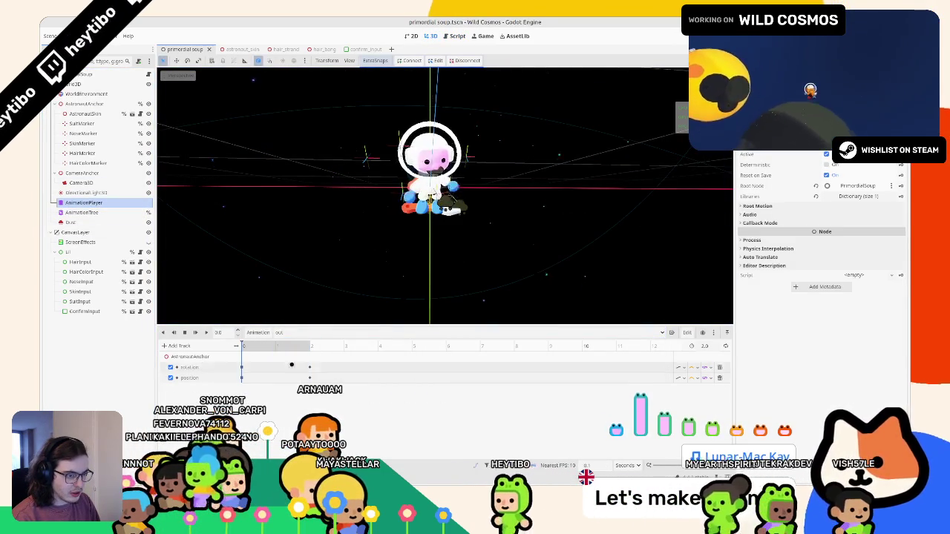
pyautogui.click(291, 374)
pyautogui.click(196, 332)
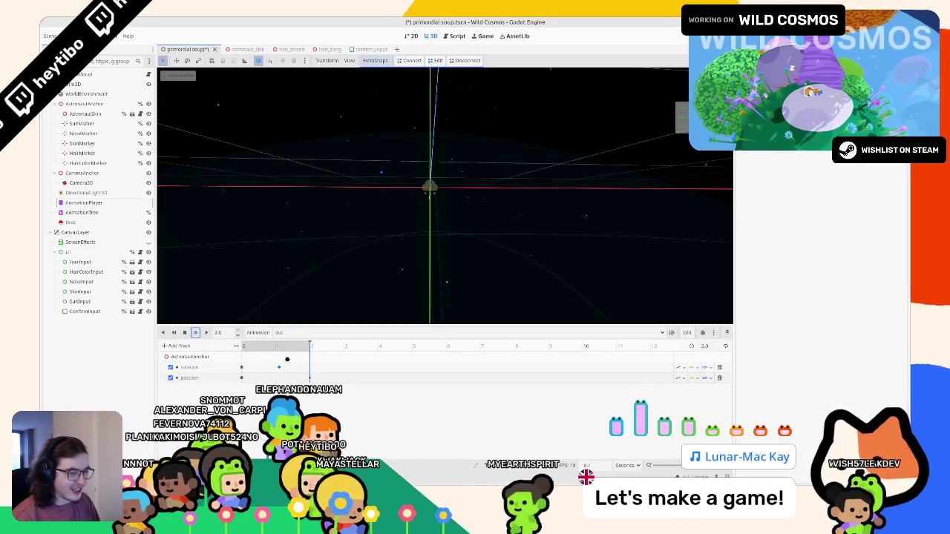
pyautogui.hotkey('ctrl', 'z')
pyautogui.hotkey('ctrl', 'shift', 'z')
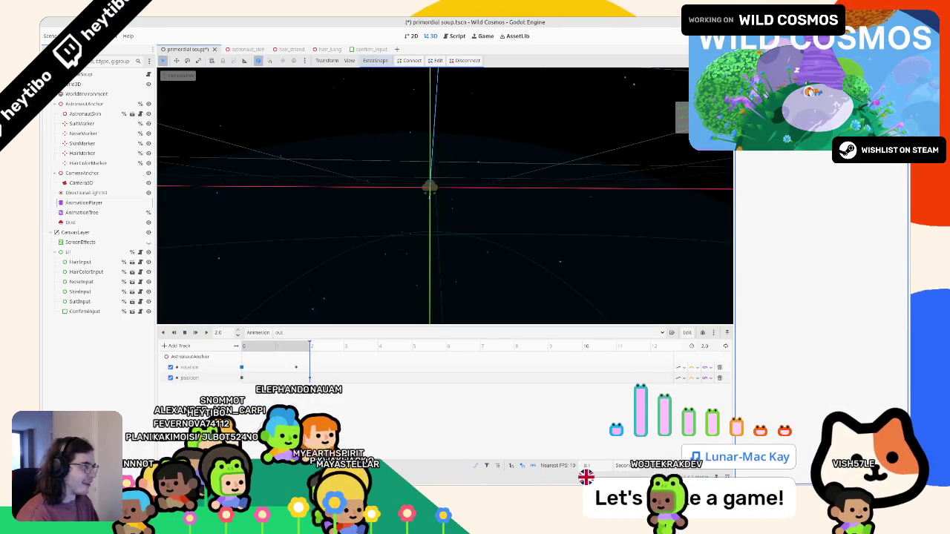
# Shift the rotation keyframes slightly earlier, then save the scene and run the game.
pyautogui.click(195, 332)
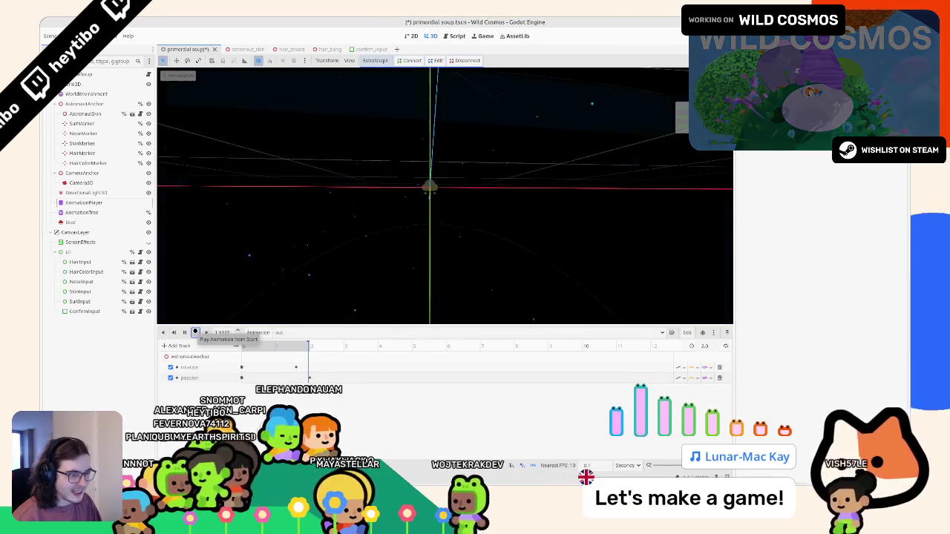
pyautogui.hotkey('shift', 'd')
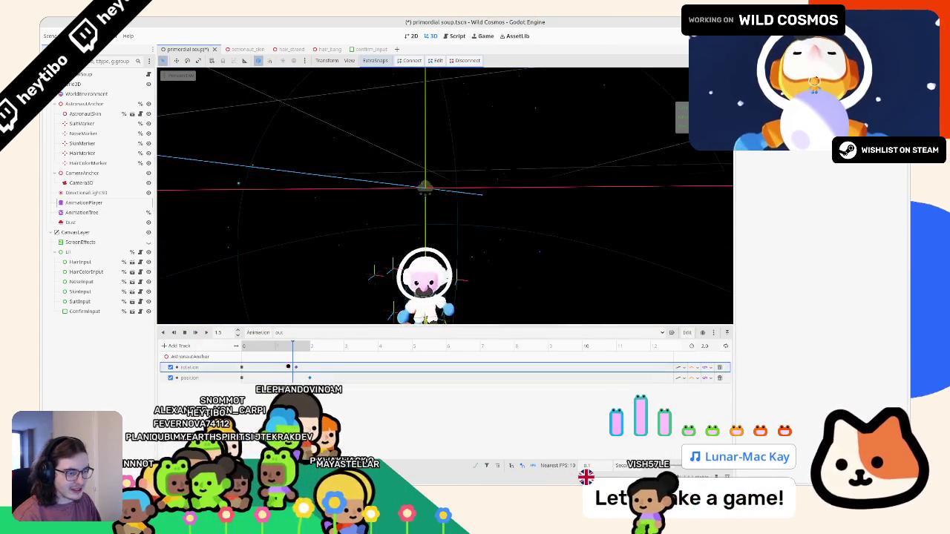
pyautogui.moveTo(314, 373); pyautogui.dragTo(283, 338)
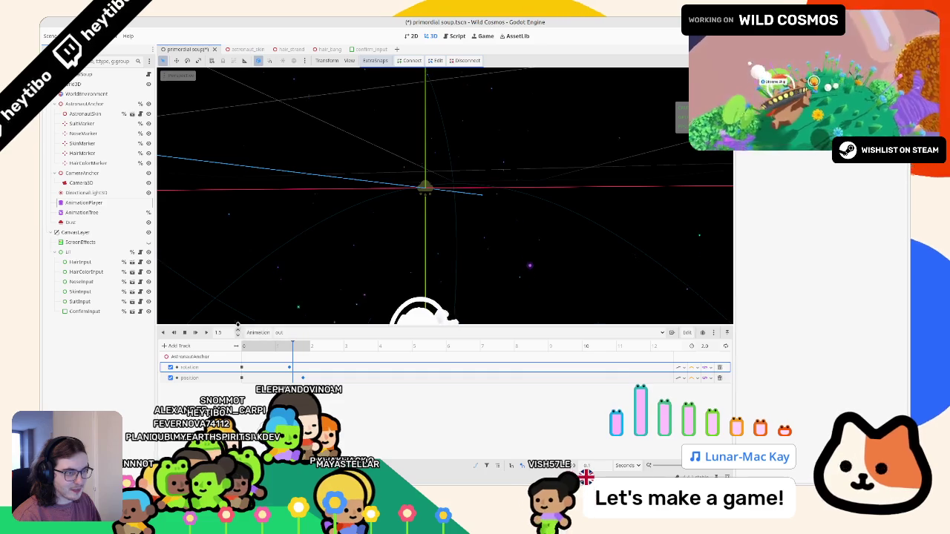
pyautogui.press('F5')
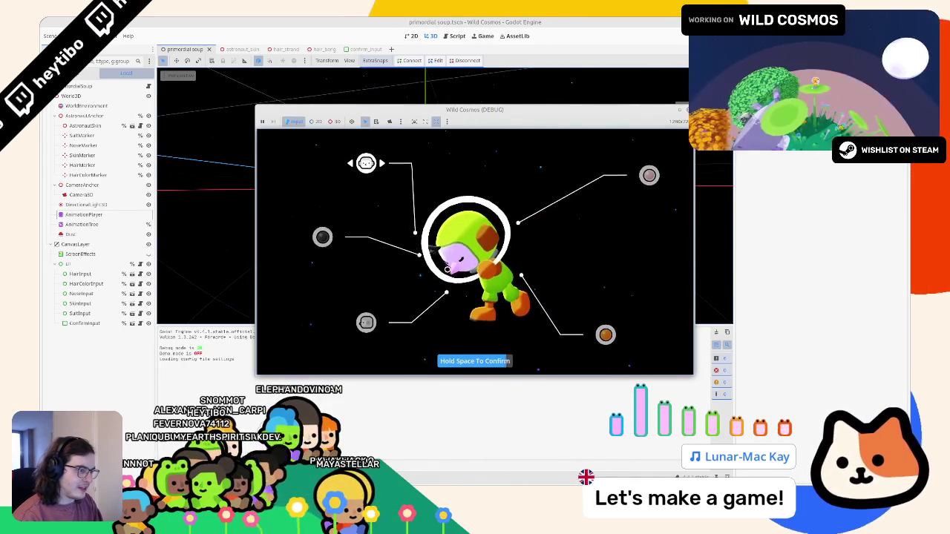
# Confirm the appearance in-game, replay the 'out' animation from the start, and save the scene.
pyautogui.press('space')
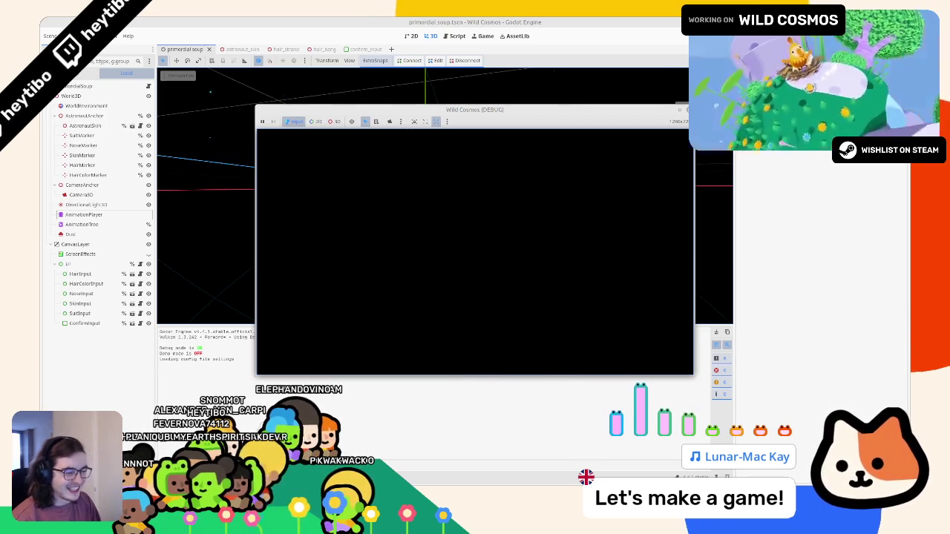
pyautogui.click(192, 332)
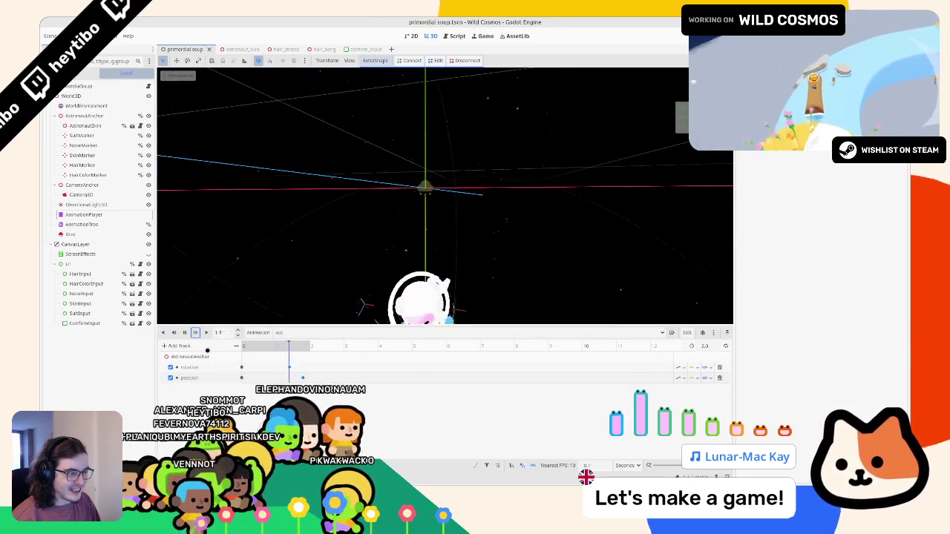
pyautogui.click(235, 345)
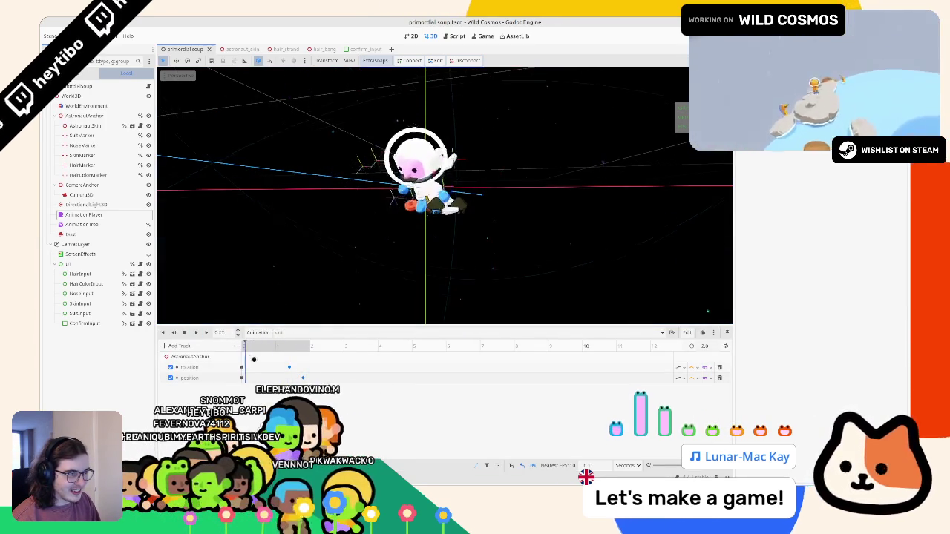
pyautogui.click(235, 346)
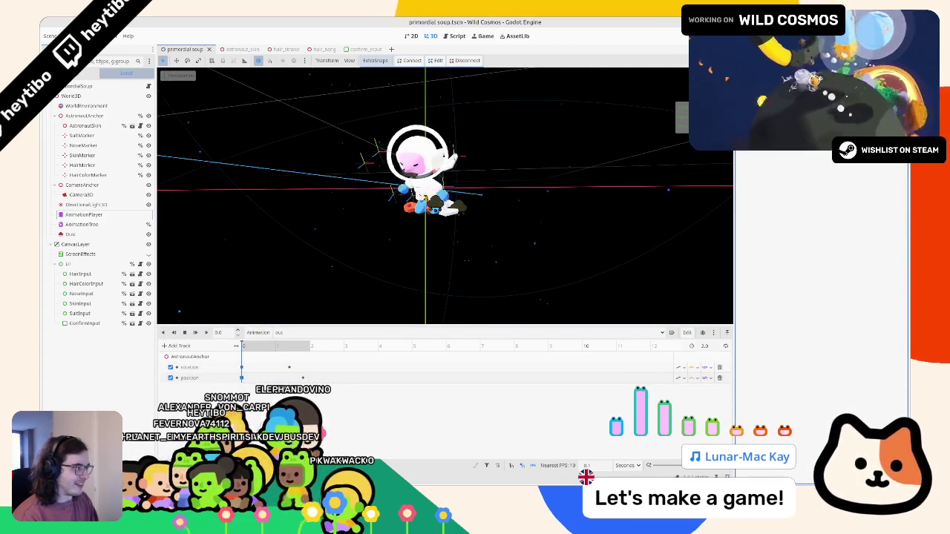
pyautogui.hotkey('shift', 'd')
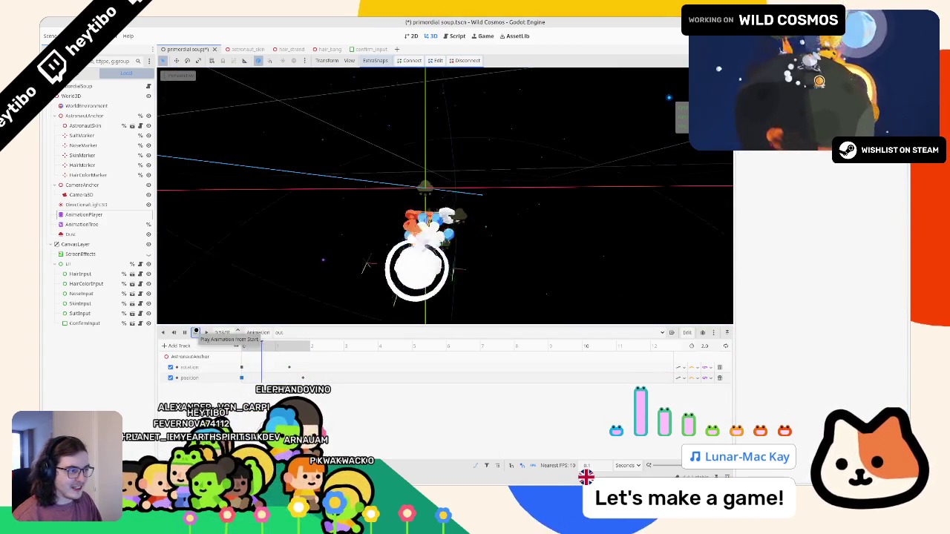
pyautogui.hotkey('ctrl', 's')
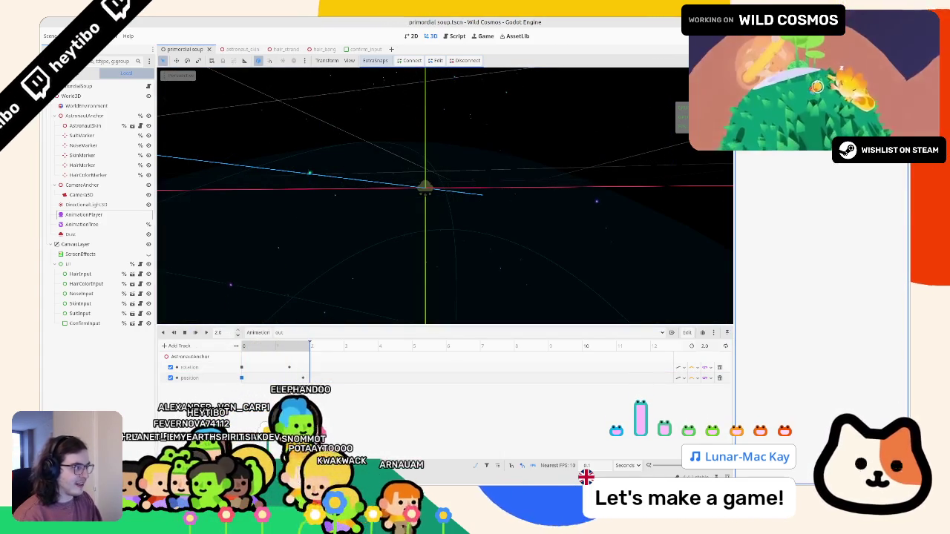
# Run the game again with F6 and hold Space to watch the astronaut fly away.
pyautogui.click(199, 332)
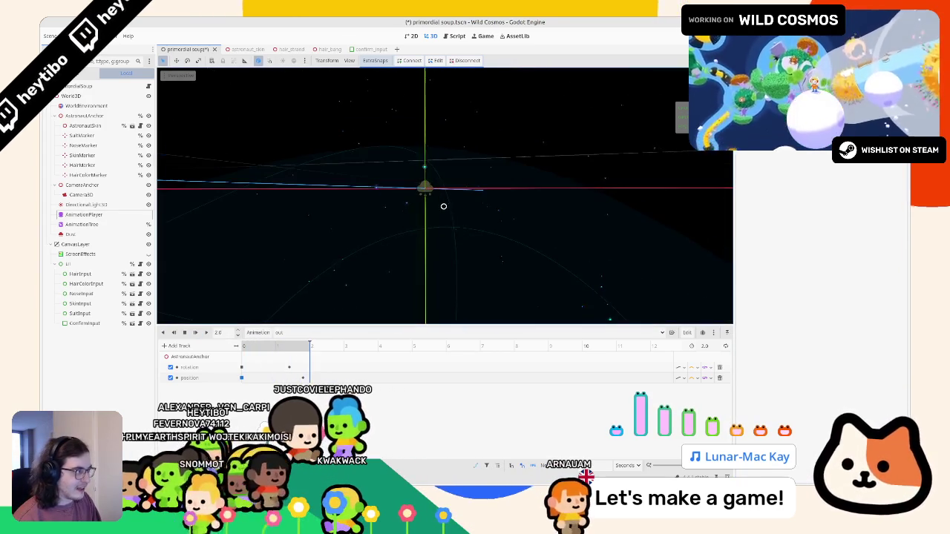
pyautogui.press('F6')
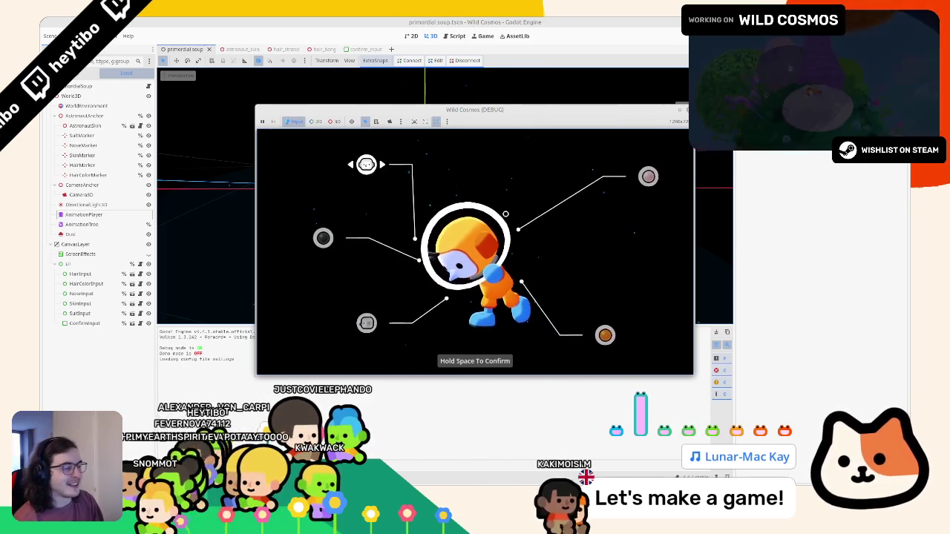
pyautogui.press('space')
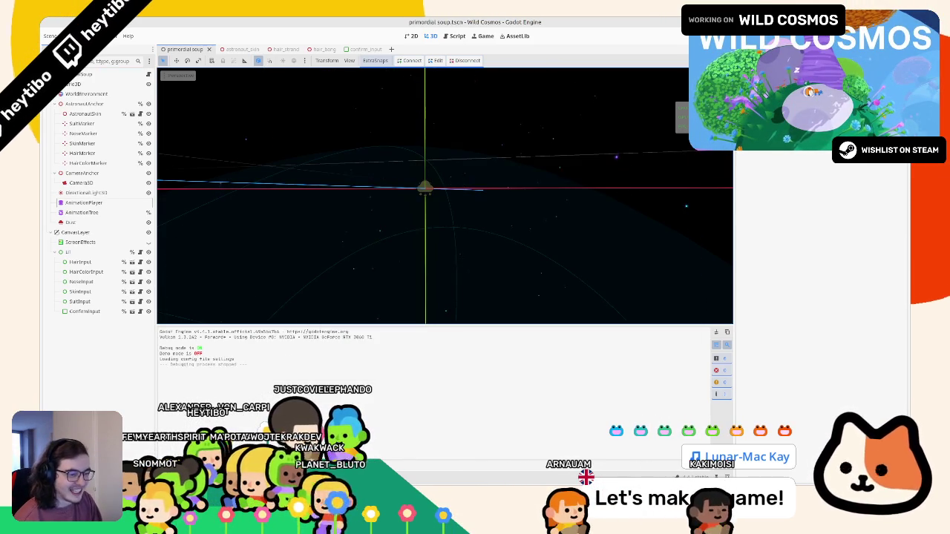
# Nudge the astronaut's first position keyframe slightly later, replay the animation, then save and run.
pyautogui.click(244, 346)
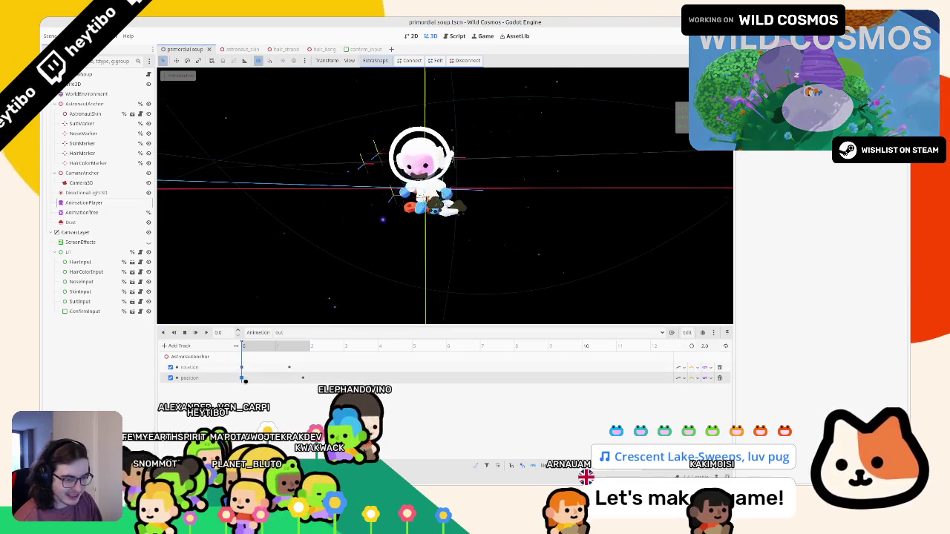
pyautogui.moveTo(242, 378); pyautogui.dragTo(259, 380)
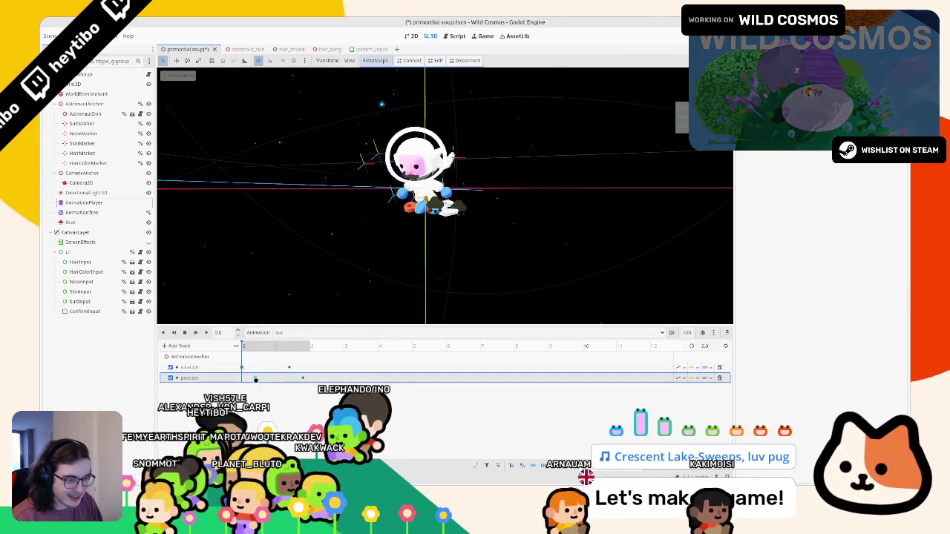
pyautogui.click(254, 378)
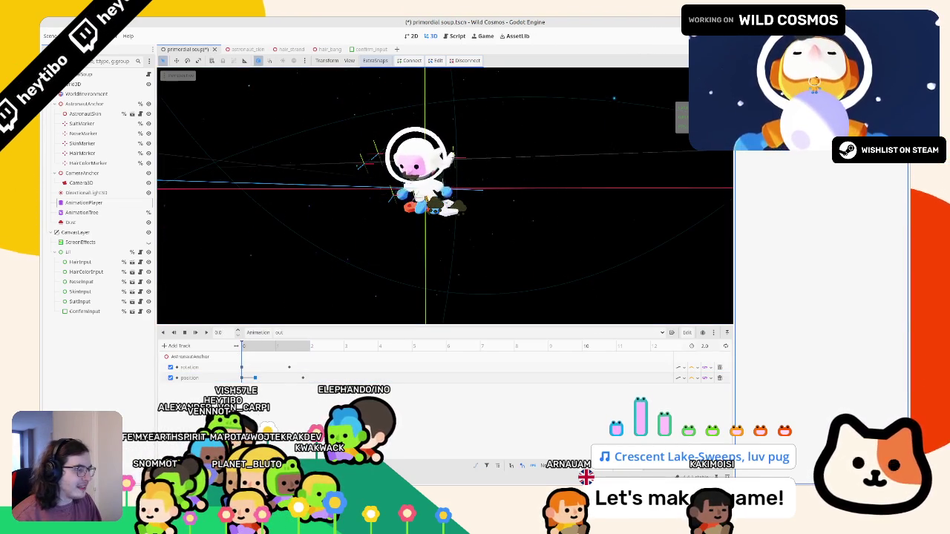
pyautogui.click(304, 378)
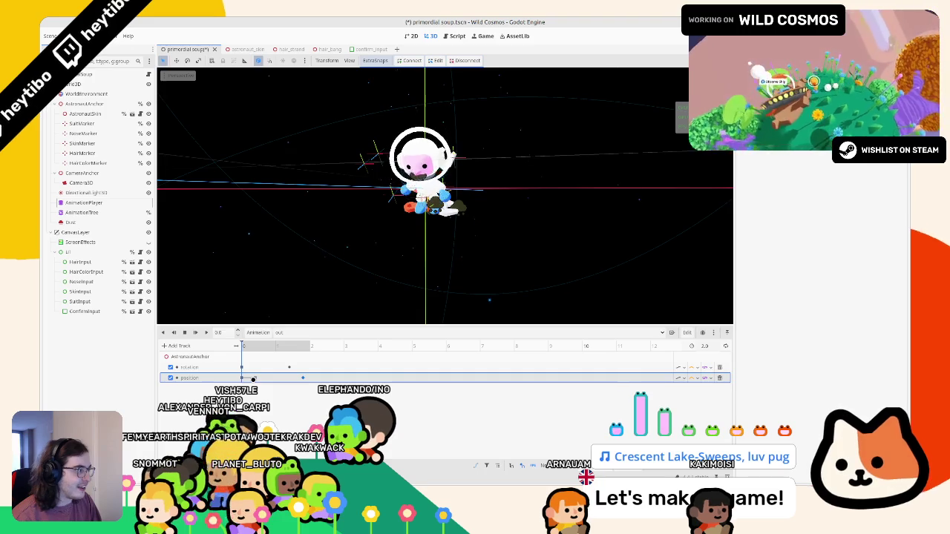
pyautogui.click(253, 378)
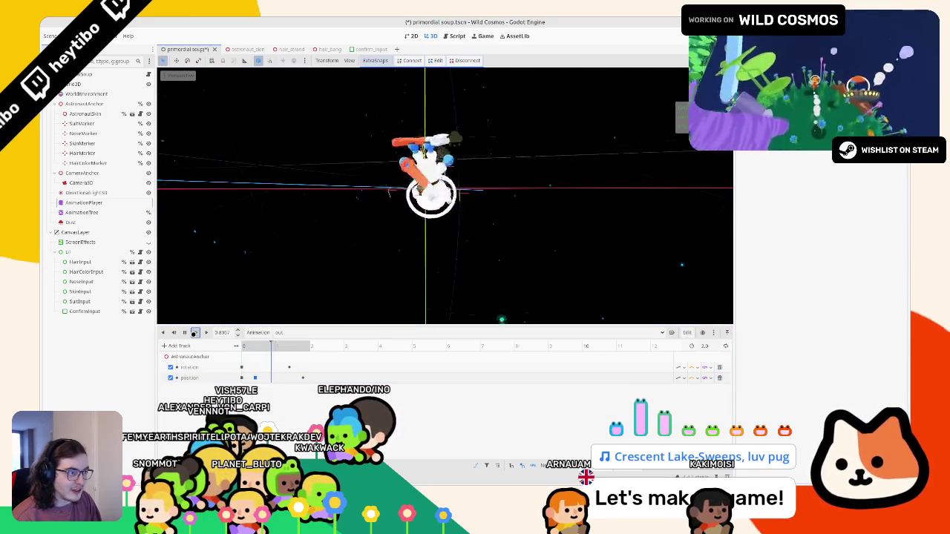
pyautogui.click(248, 377)
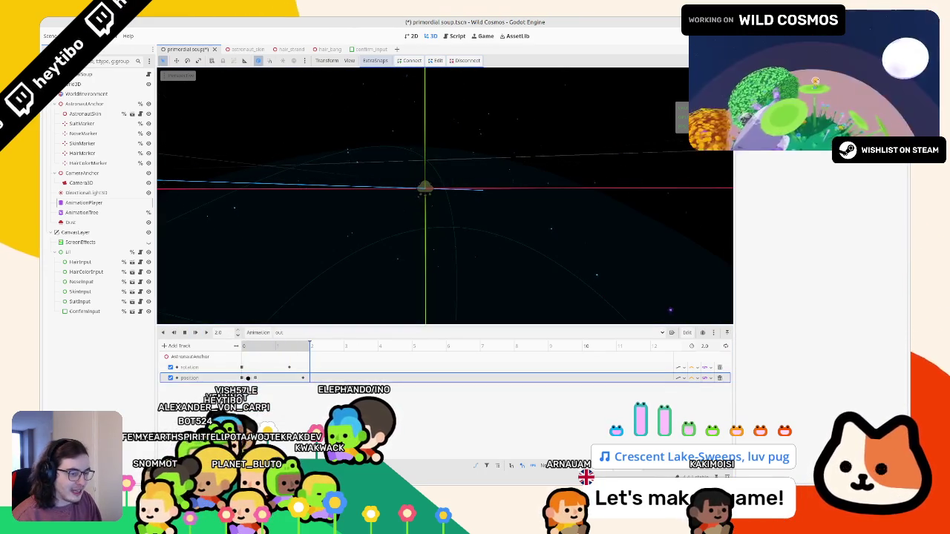
pyautogui.click(241, 378)
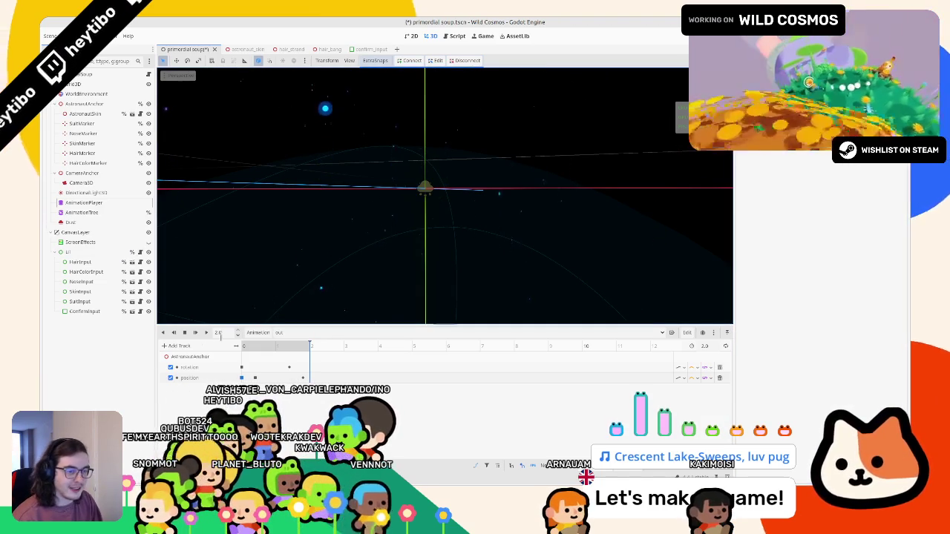
pyautogui.click(196, 332)
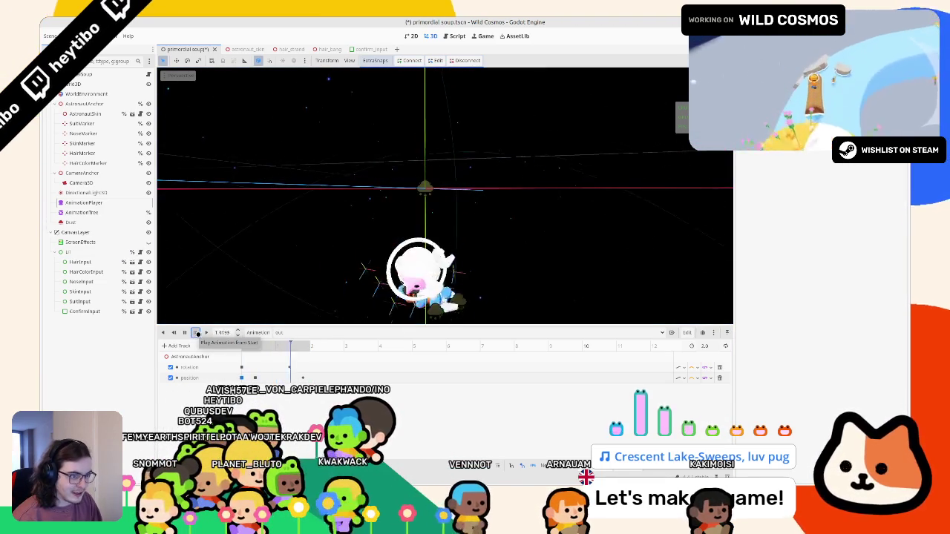
pyautogui.press('F5')
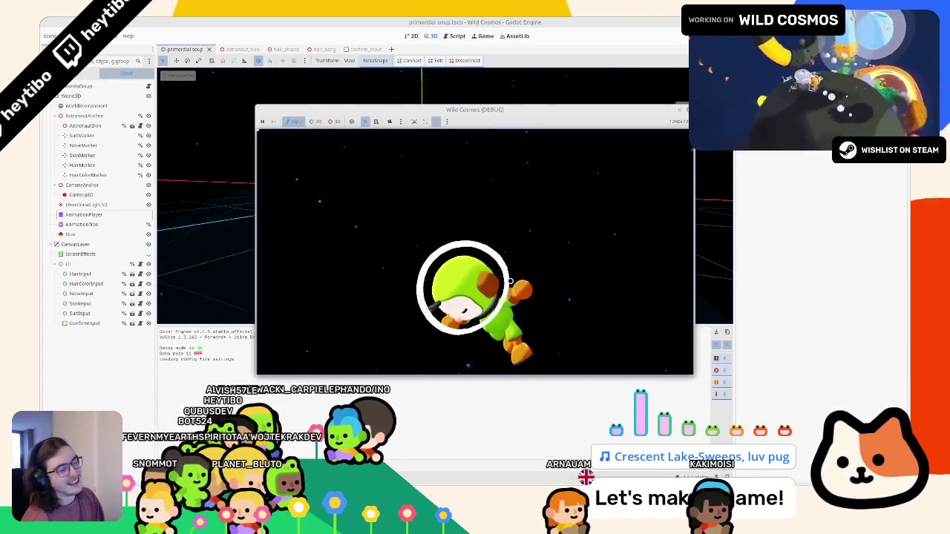
# Confirm the customization in-game, replay the astronaut animation, rerun with F6, then switch to the script.
pyautogui.press('space')
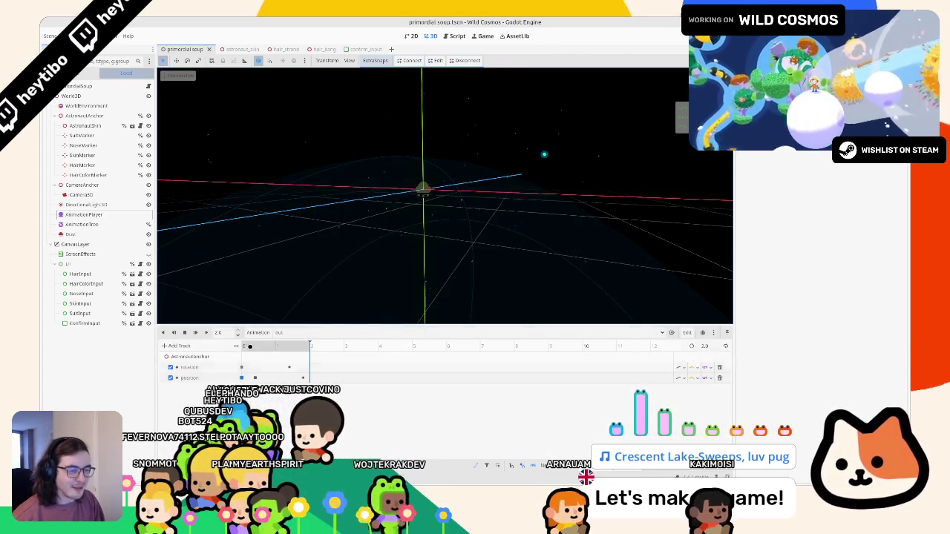
pyautogui.hotkey('shift', 'd')
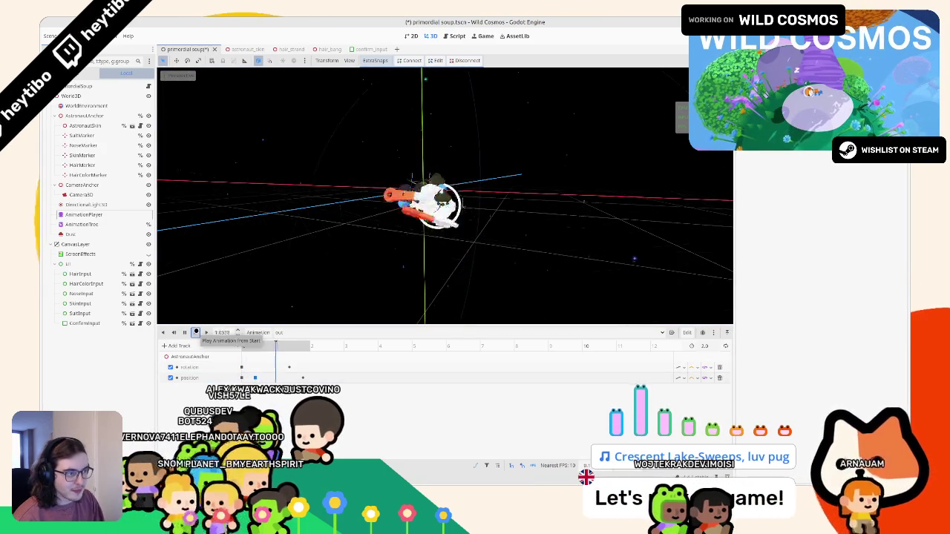
pyautogui.click(195, 333)
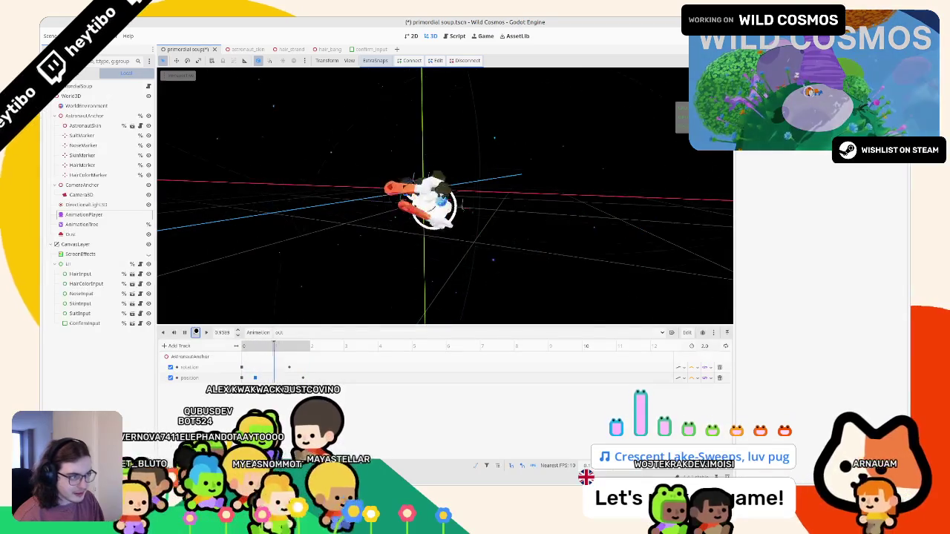
pyautogui.click(195, 333)
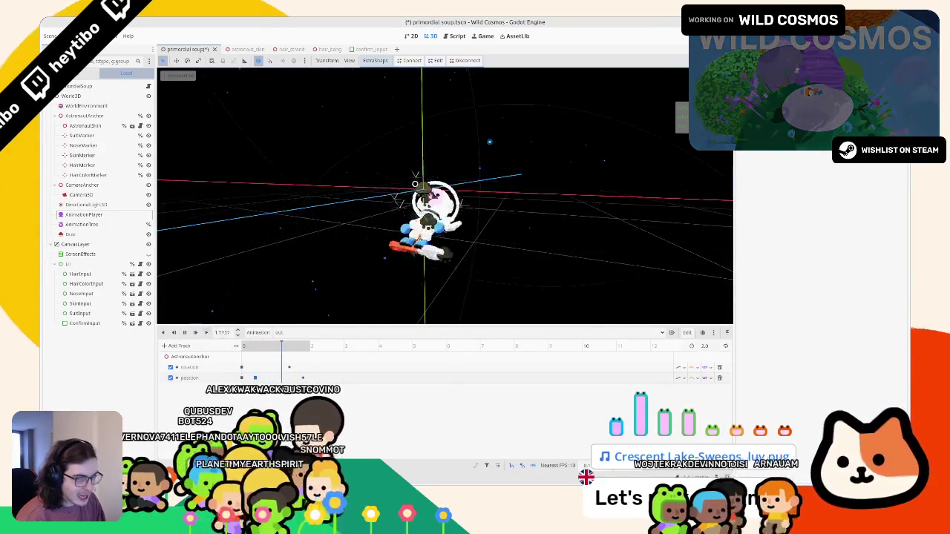
pyautogui.press('F6')
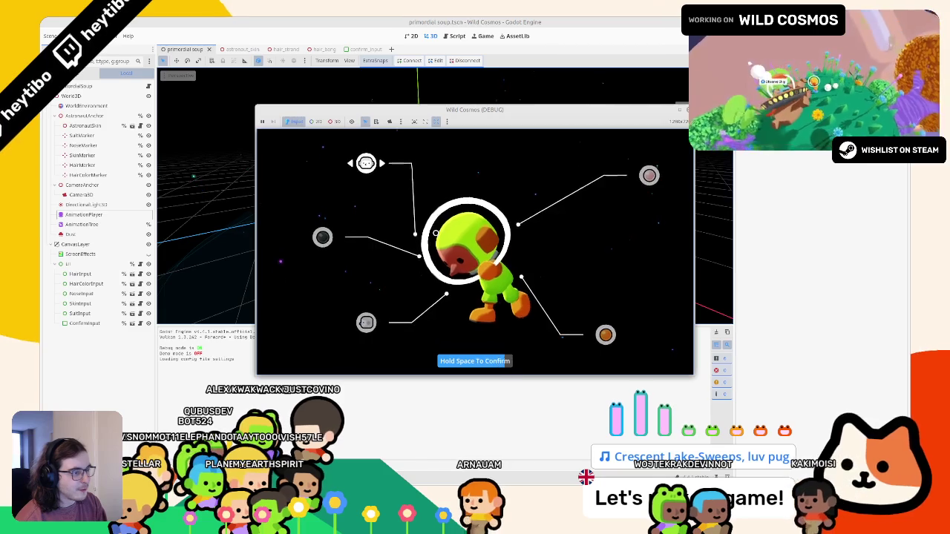
pyautogui.press('space')
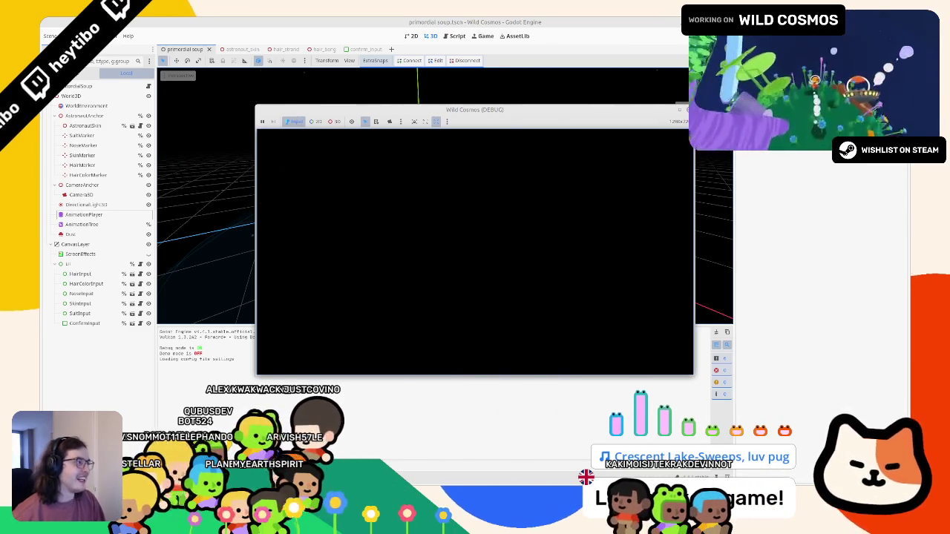
pyautogui.hotkey('ctrl', 'F3')
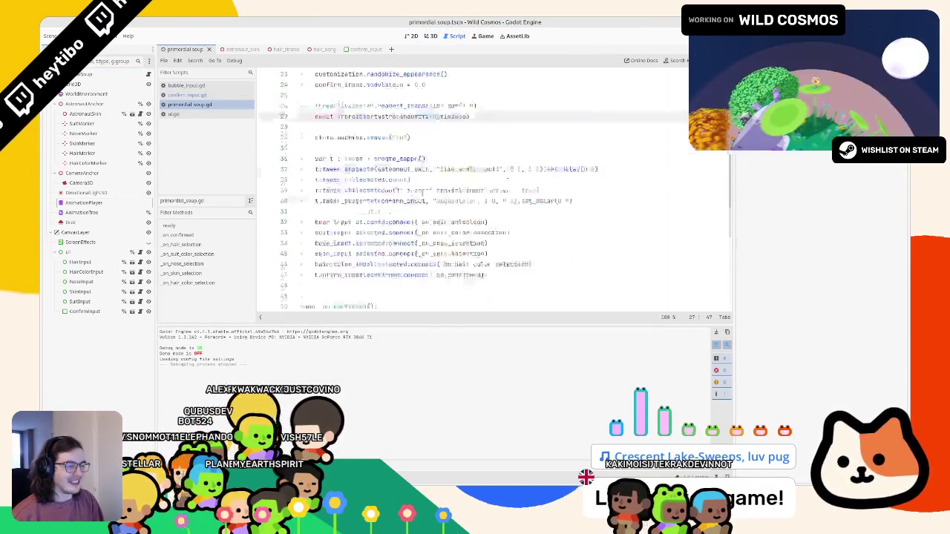
# Select the second 1.0 timing value in request_transition_in on line 52 and run the game.
pyautogui.scroll(-5, 422, 192)
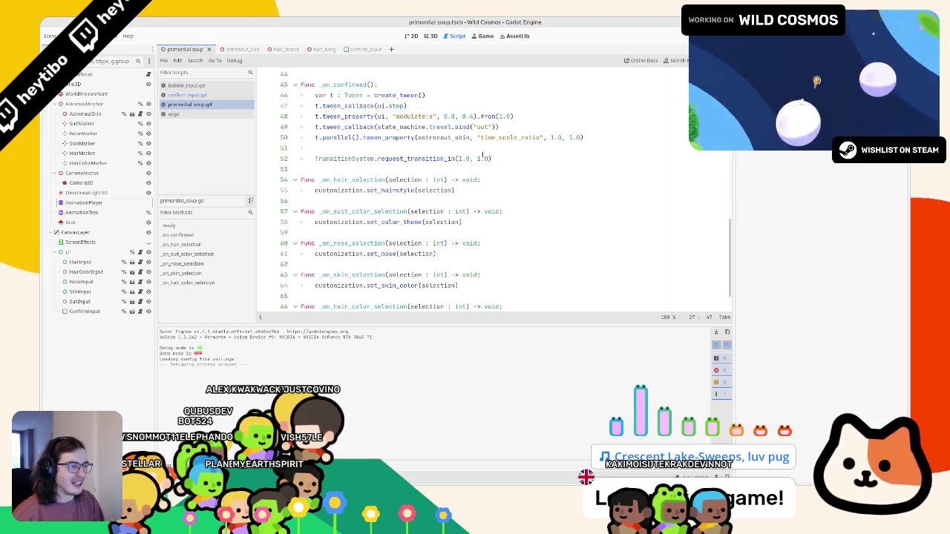
pyautogui.doubleClick(477, 158)
pyautogui.press('F5')
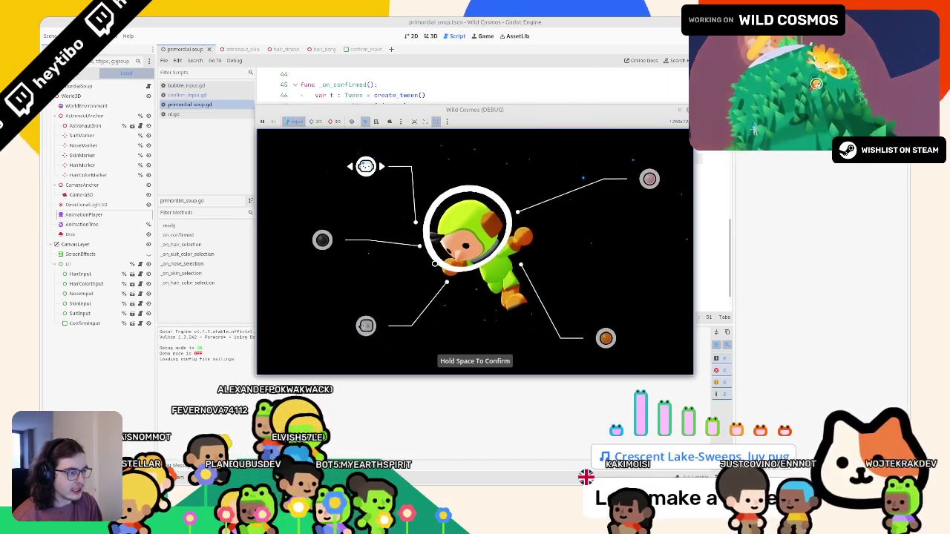
# Hold Space to confirm the customization in the running game, then close the game window.
pyautogui.press('space')
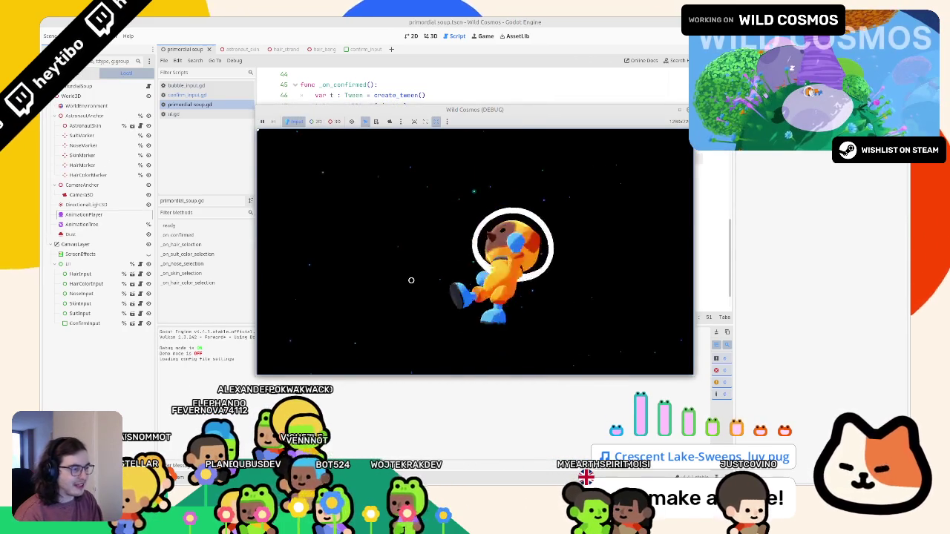
pyautogui.press('space')
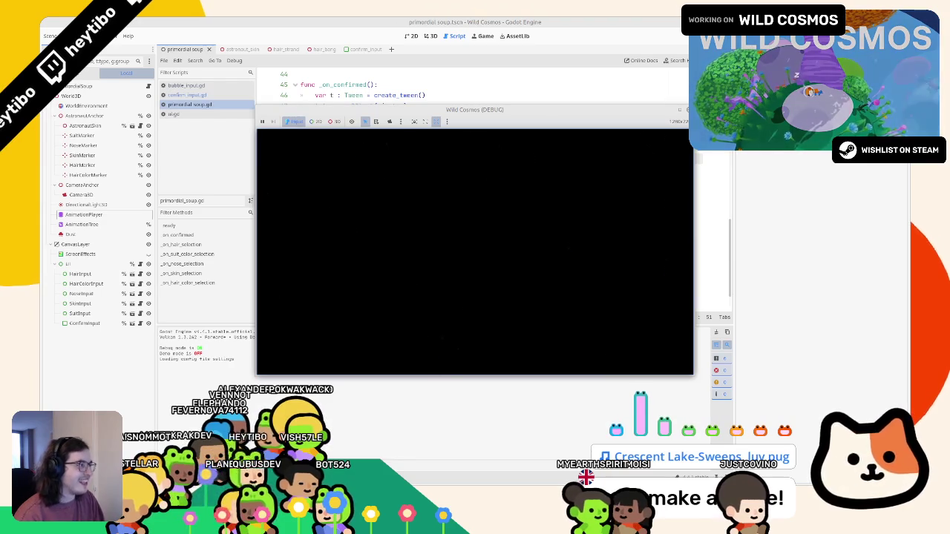
pyautogui.click(423, 36)
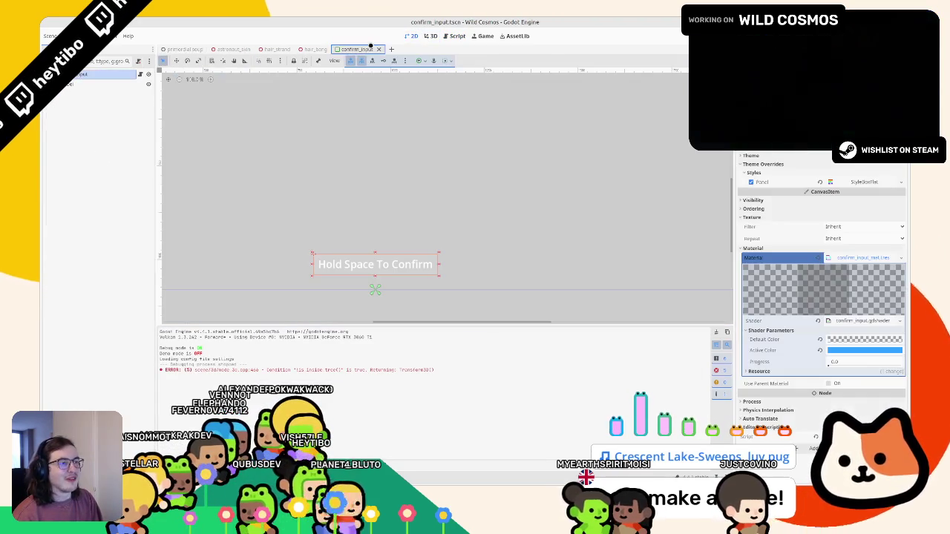
# Set the confirm prompt's Default Color shader parameter to a translucent grey, then run the game with F5.
pyautogui.click(357, 49)
pyautogui.click(853, 341)
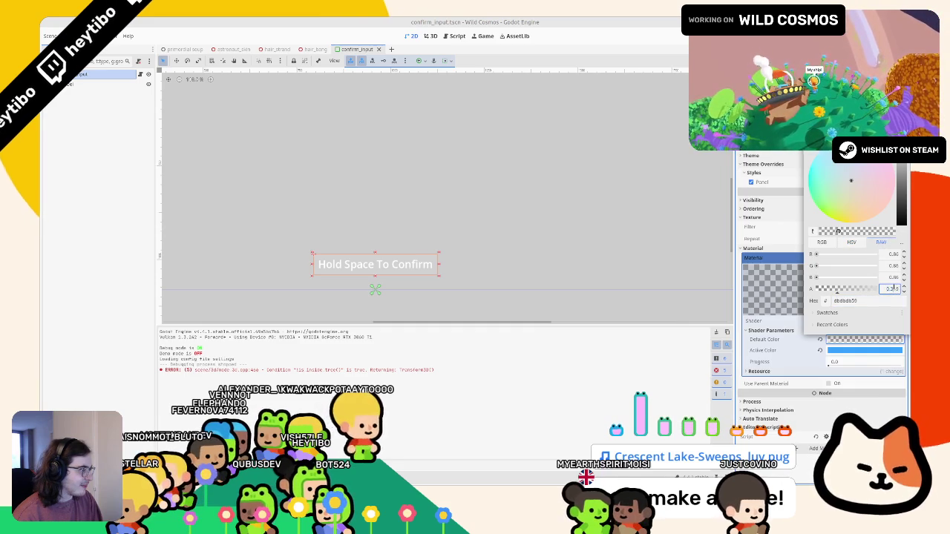
pyautogui.click(640, 198)
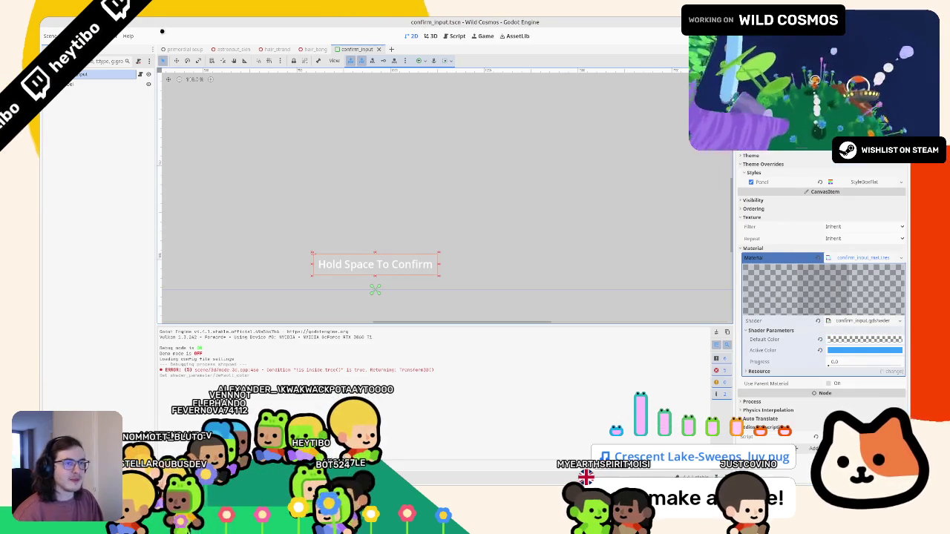
pyautogui.press('F5')
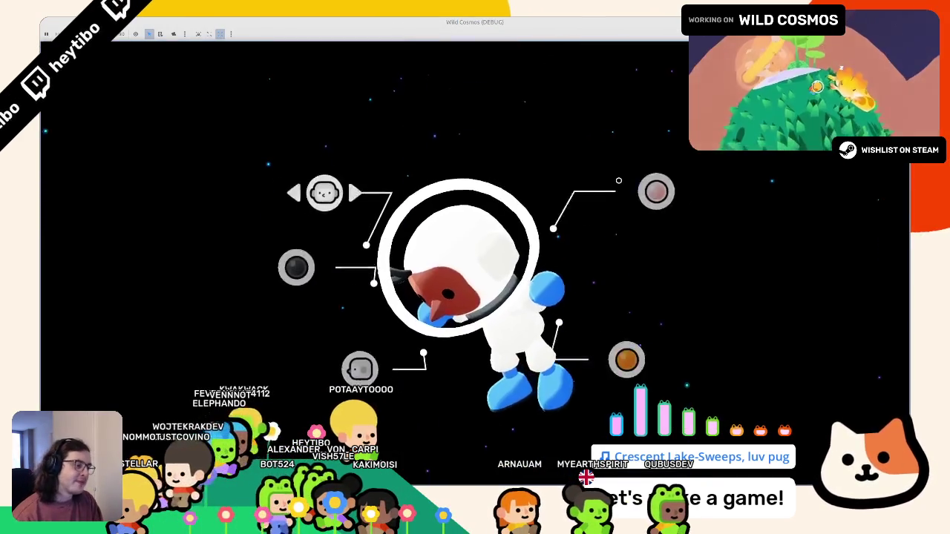
# Move to the hair option and cycle the suit colours, settling on the green-and-orange suit.
pyautogui.press('Down')
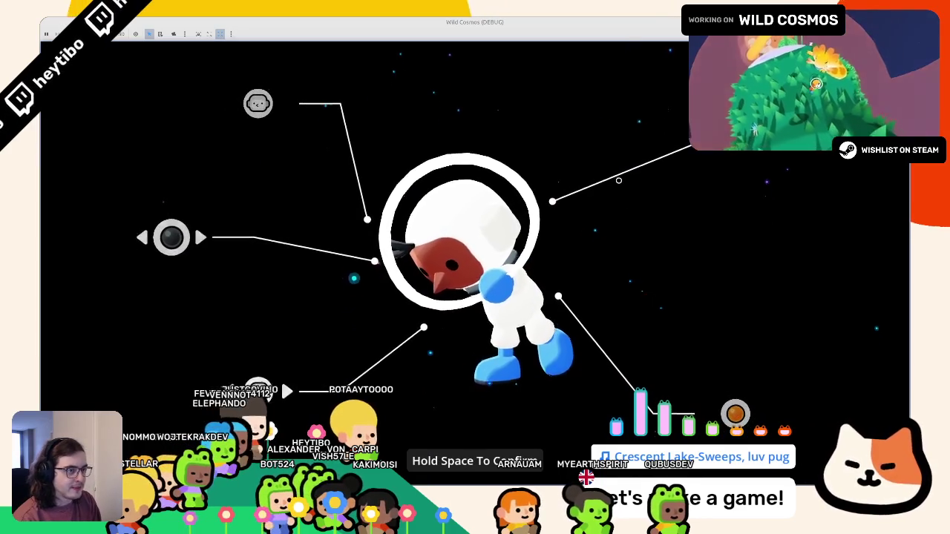
pyautogui.press('Up')
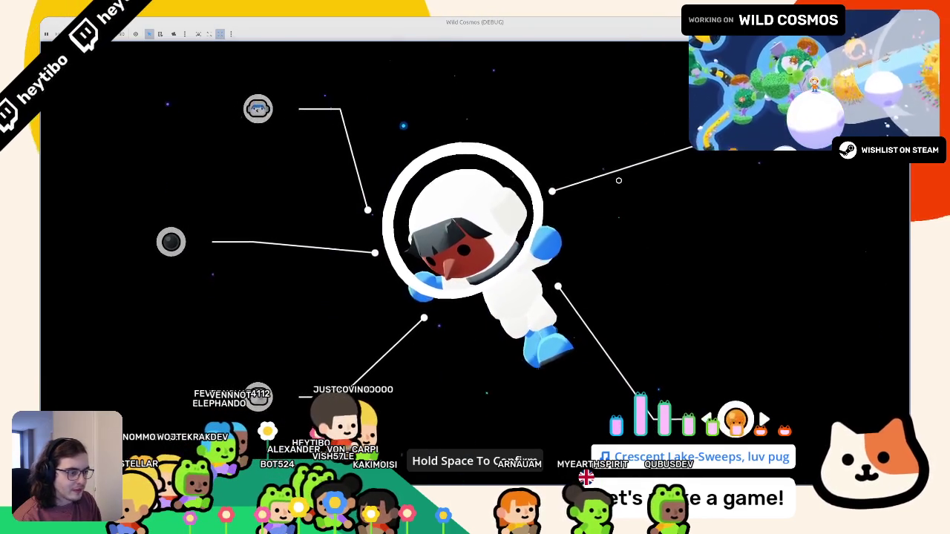
pyautogui.press('Left')
pyautogui.press('Right')
pyautogui.press('Left')
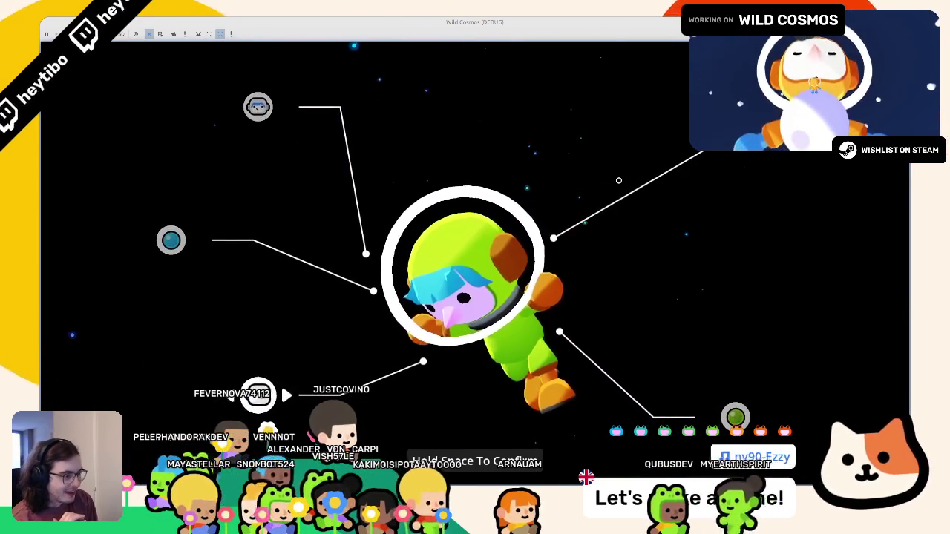
# Confirm the bottom-left option with Space, relaunch the game, then close the game window.
pyautogui.press('space')
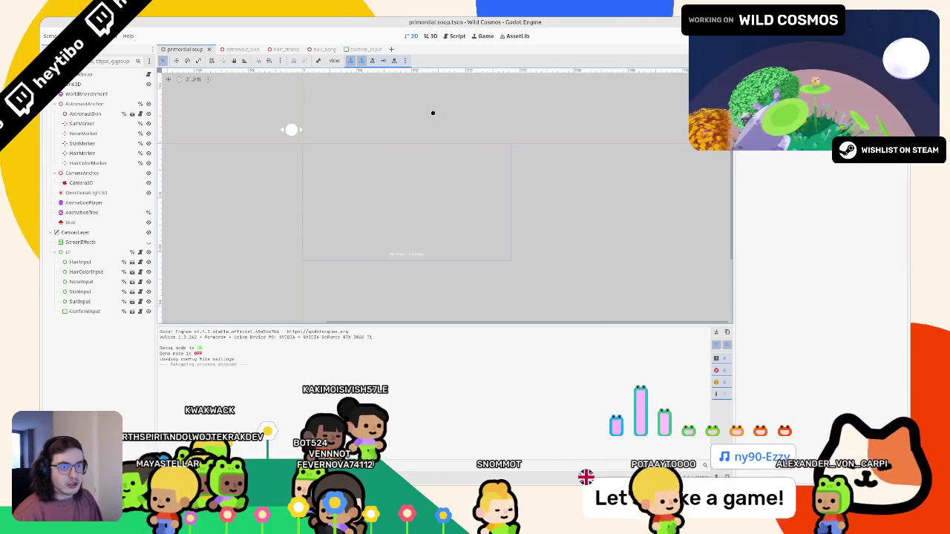
pyautogui.press('F5')
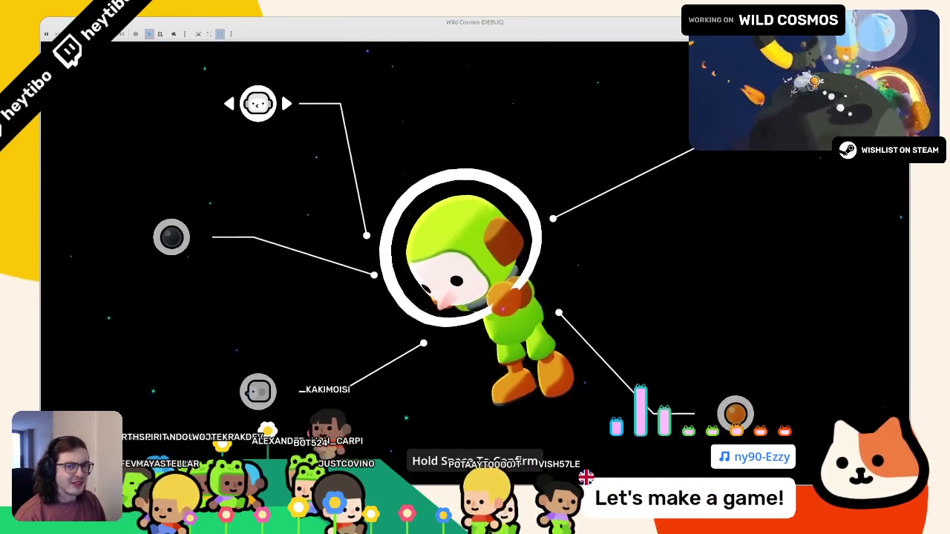
pyautogui.hotkey('alt', 'F4')
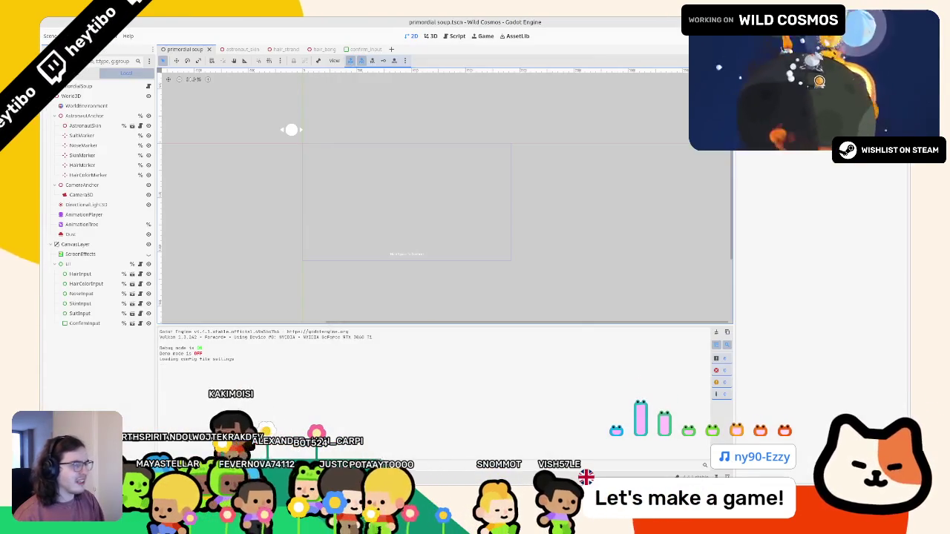
# In primordial soup.gd, inspect hair_input on line 37 and the randomize_appearance call on line 23.
pyautogui.hotkey('ctrl', 'F3')
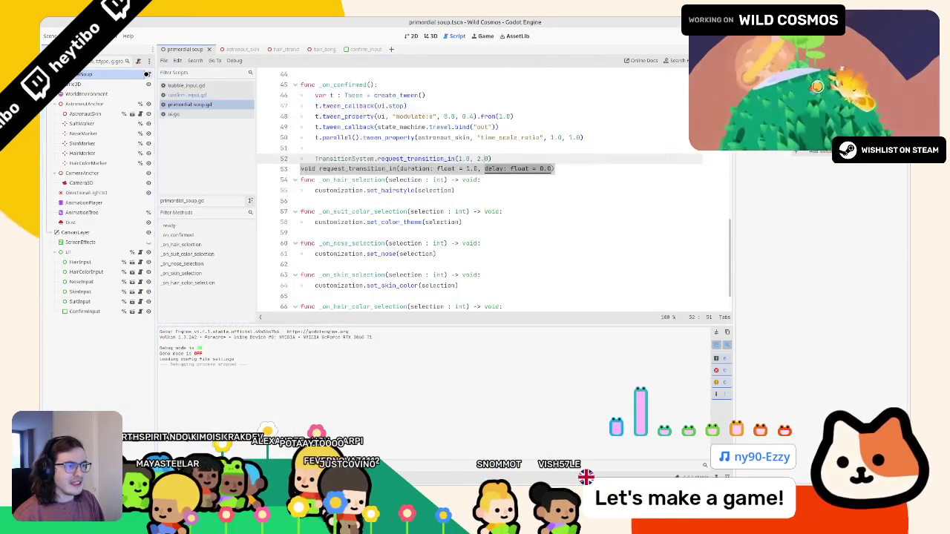
pyautogui.scroll(6, 406, 174)
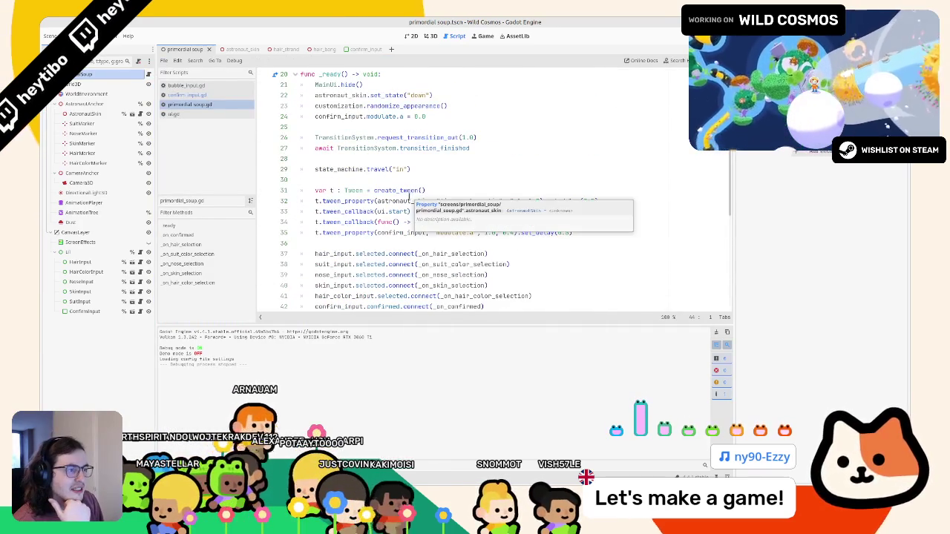
pyautogui.doubleClick(333, 254)
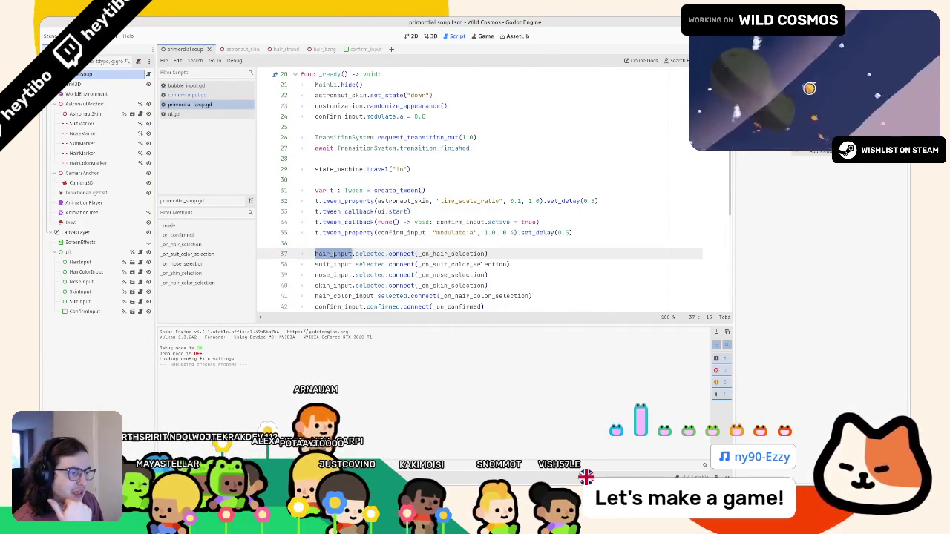
pyautogui.scroll(-2, 334, 254)
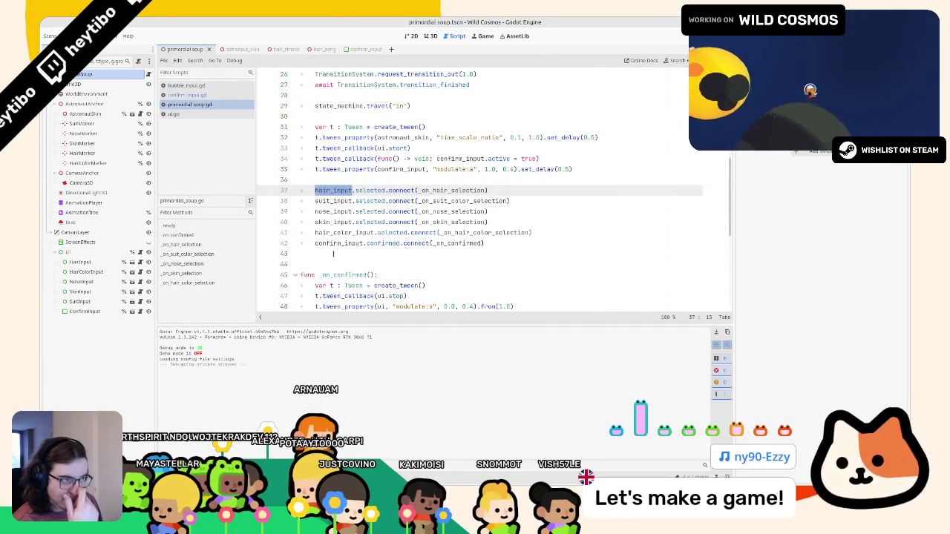
pyautogui.scroll(2, 333, 254)
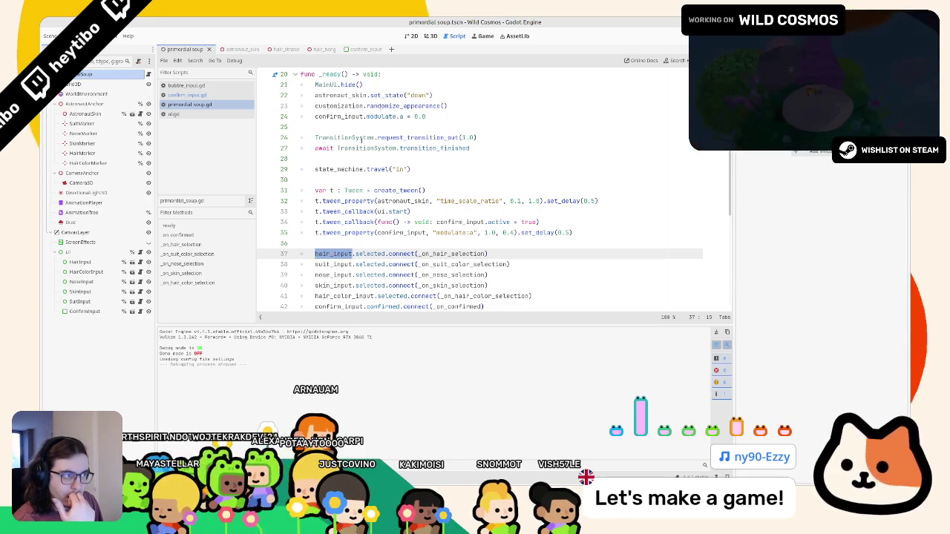
pyautogui.click(384, 105)
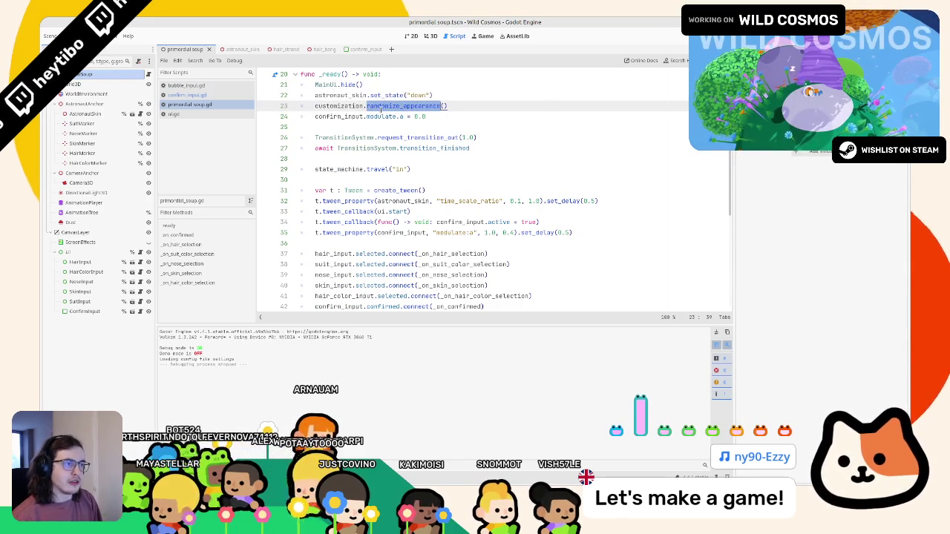
# Browse the other open scripts, return to primordial soup.gd, and close an unused scene tab.
pyautogui.keyDown('ctrl'); pyautogui.click(346, 109); pyautogui.keyUp('ctrl')
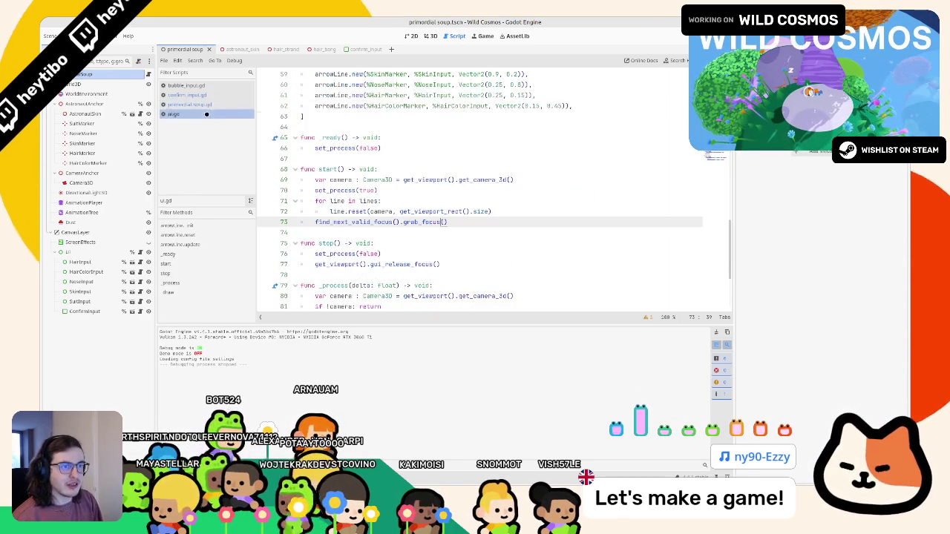
pyautogui.click(193, 95)
pyautogui.click(210, 105)
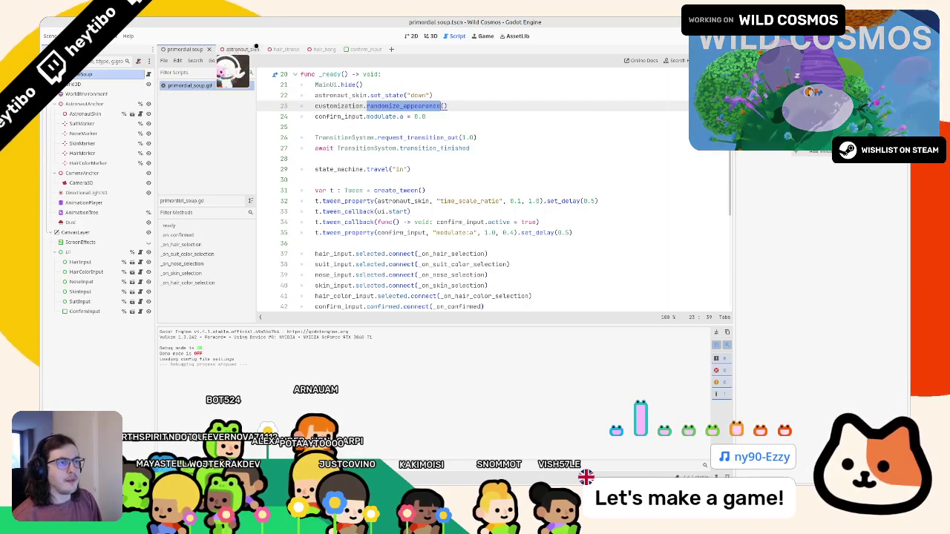
pyautogui.middleClick(288, 49)
# Open customization.gd from the astronaut_skin scene and clear the Output log.
pyautogui.click(236, 49)
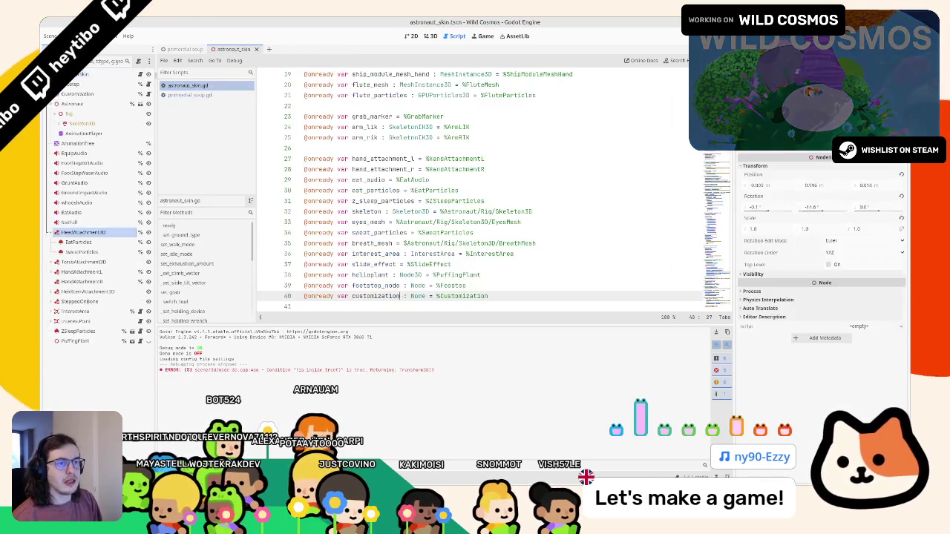
pyautogui.click(144, 93)
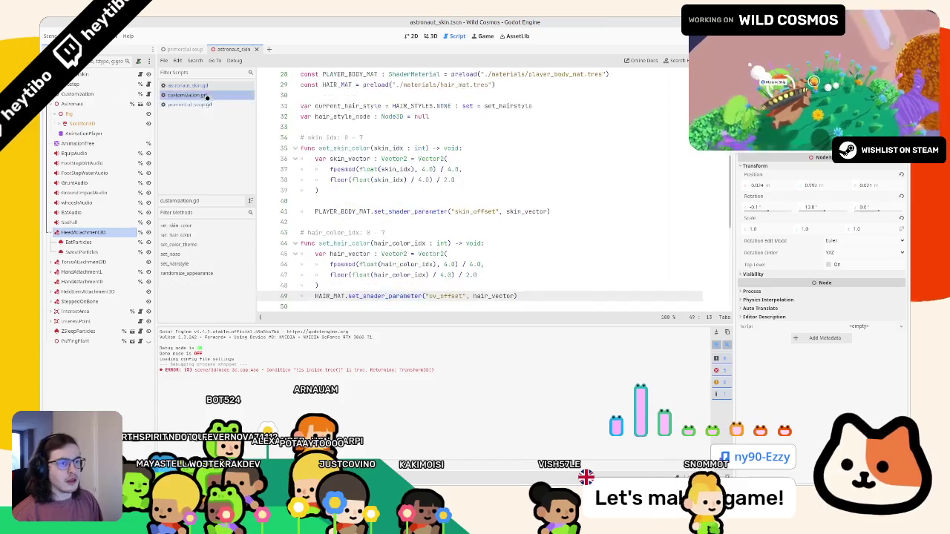
pyautogui.scroll(-8, 354, 137)
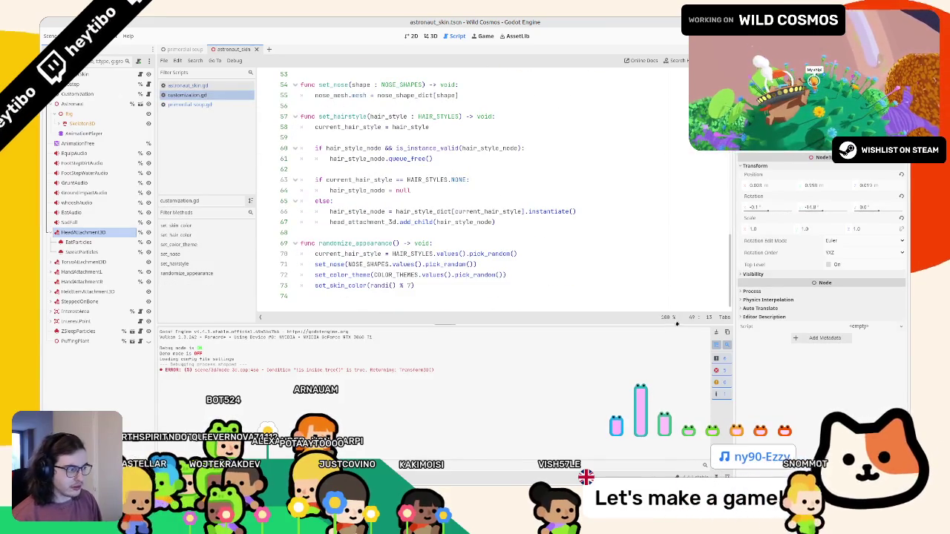
pyautogui.click(716, 332)
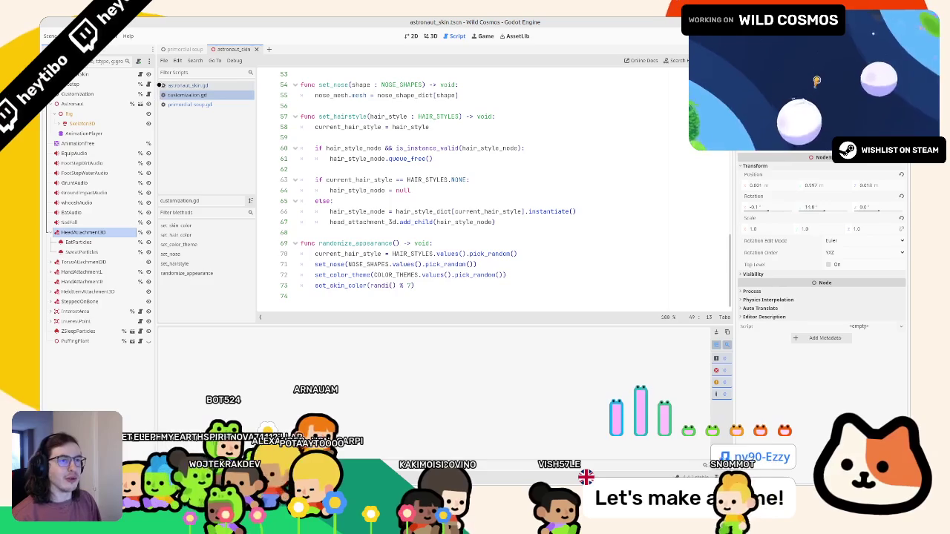
# Review randomize_appearance's random expressions and begin a print line after its header.
pyautogui.doubleClick(331, 274)
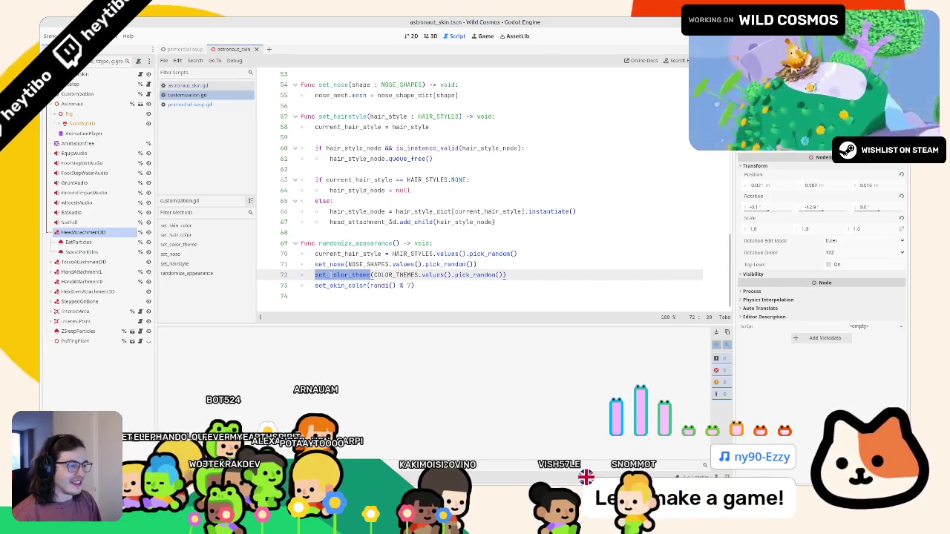
pyautogui.moveTo(374, 274); pyautogui.dragTo(503, 274)
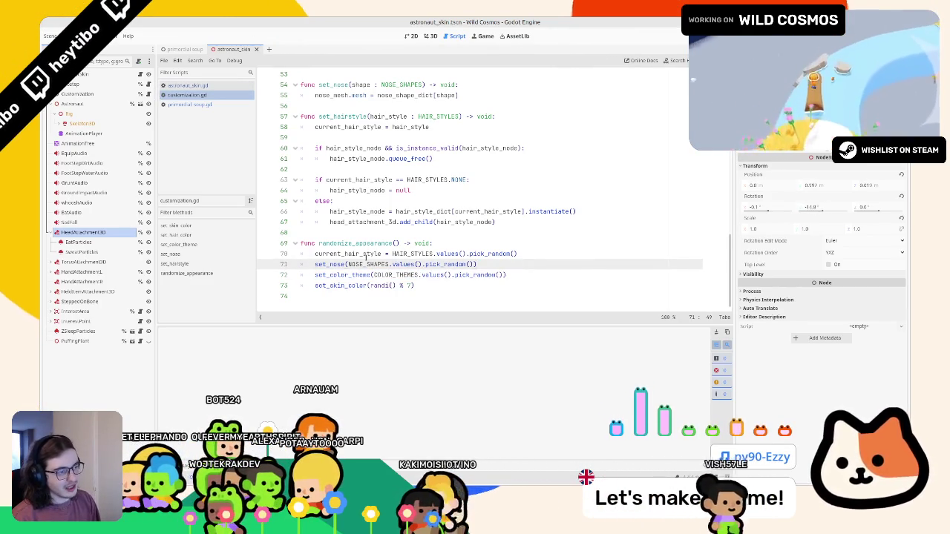
pyautogui.doubleClick(348, 254)
pyautogui.moveTo(348, 265); pyautogui.dragTo(465, 264)
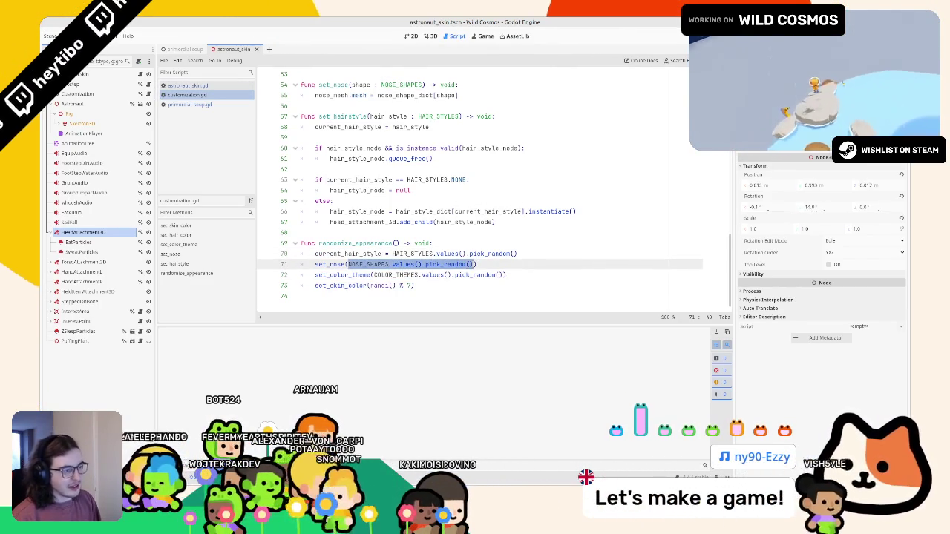
pyautogui.click(476, 242)
pyautogui.press('Return')
pyautogui.write('print(')
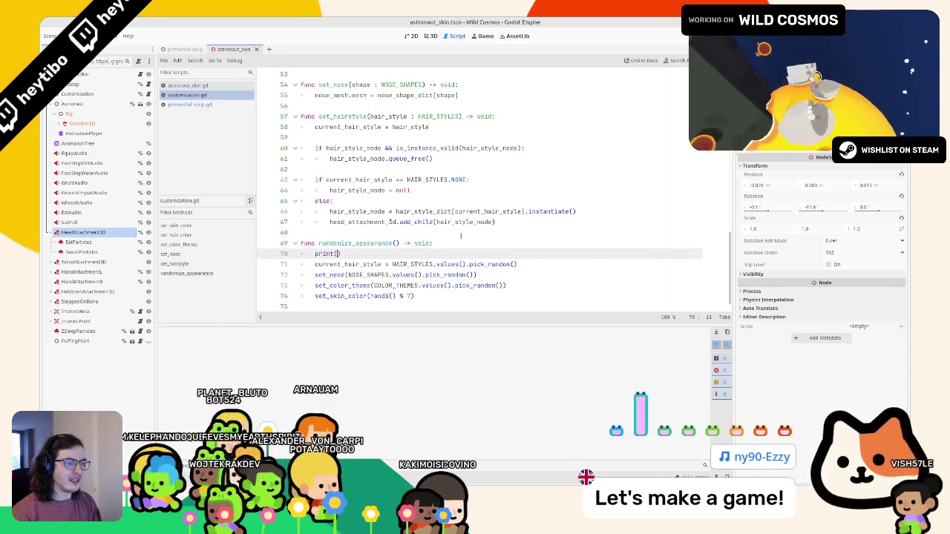
pyautogui.click(184, 49)
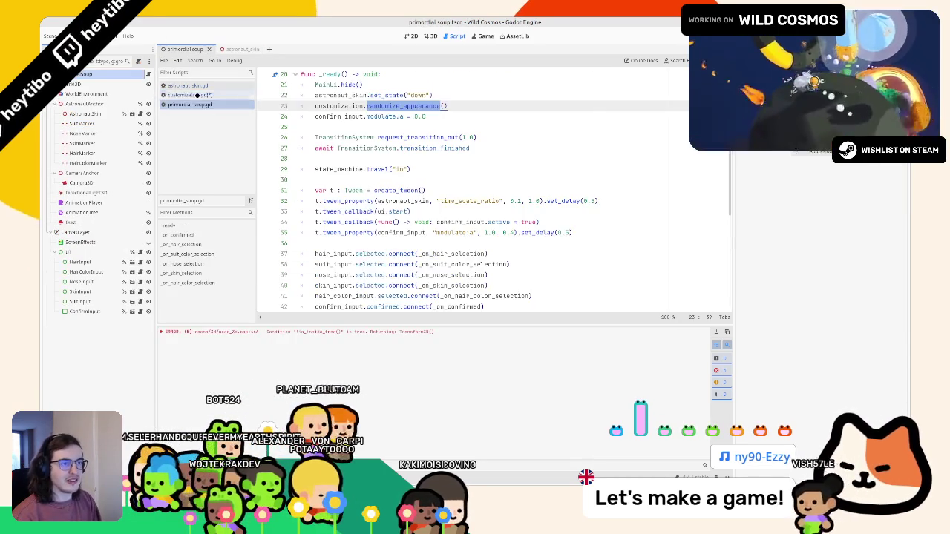
# Run the game to test the print, then remove the temporary print line and leftover blank line.
pyautogui.press('F5')
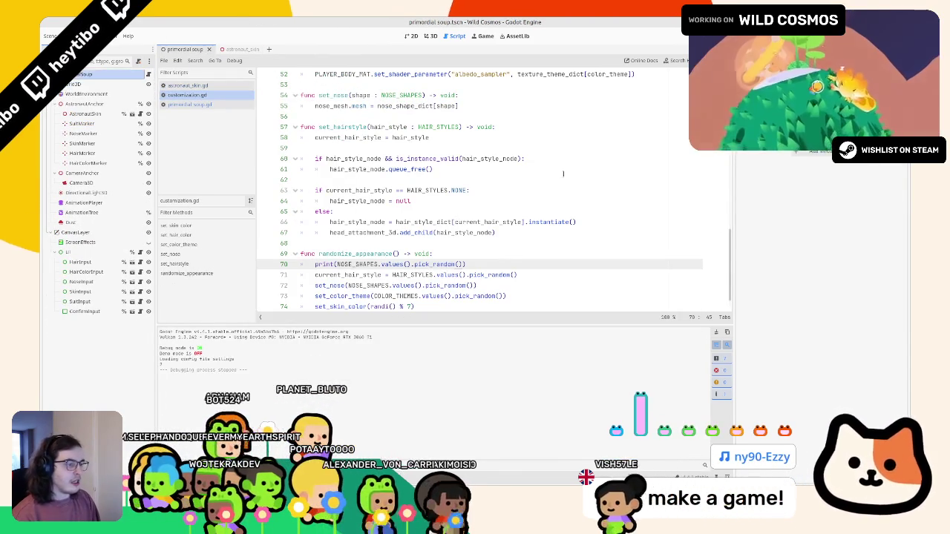
pyautogui.click(504, 198)
pyautogui.hotkey('ctrl', 'z')
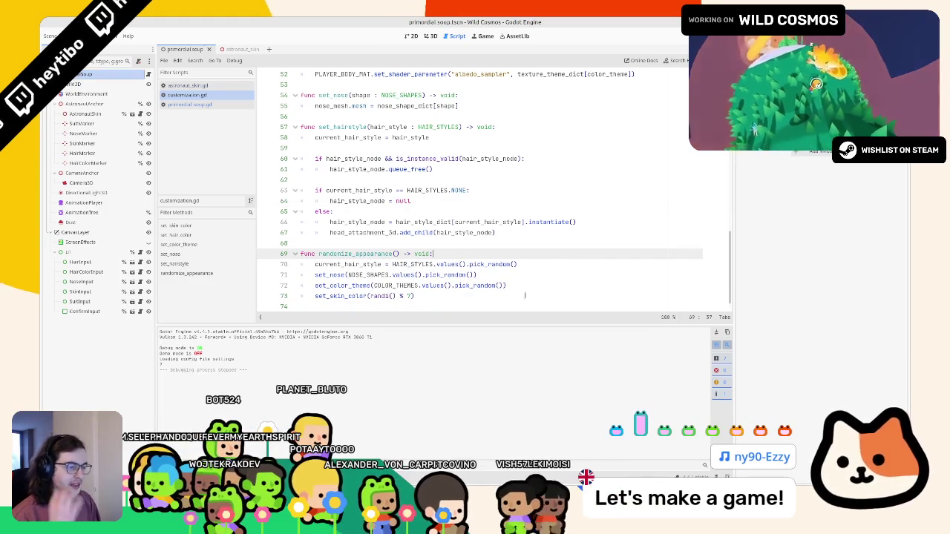
pyautogui.press('BackSpace')
pyautogui.press('BackSpace')
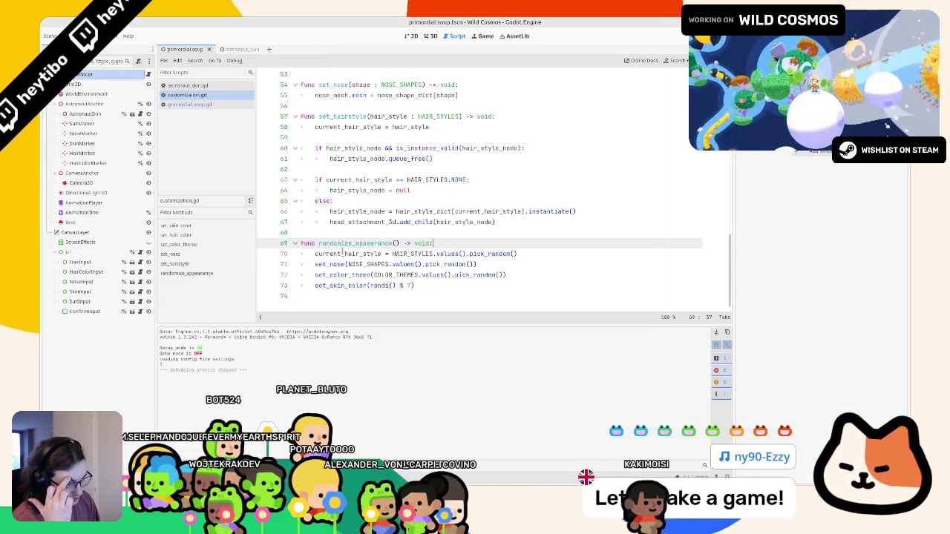
# Add a return { } block at the end of randomize_appearance, then delete it again.
pyautogui.doubleClick(343, 253)
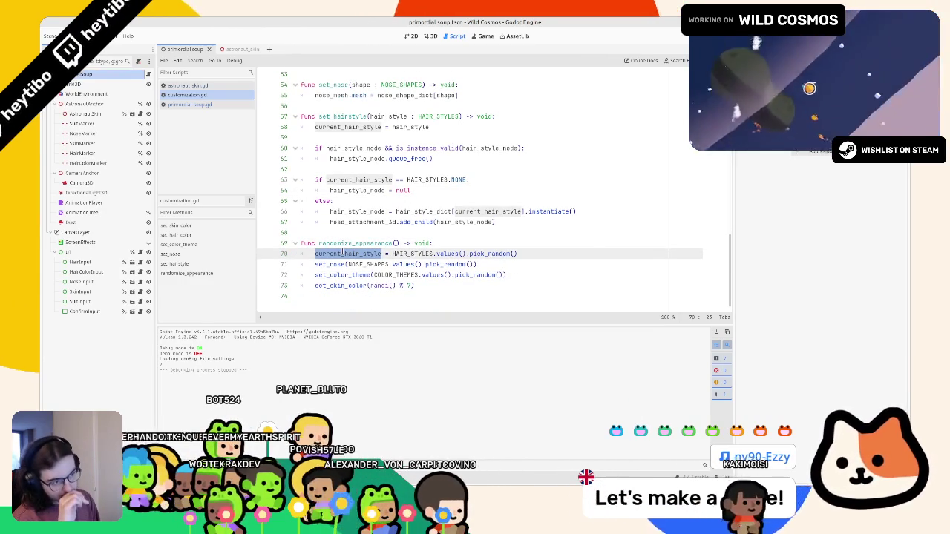
pyautogui.click(464, 300)
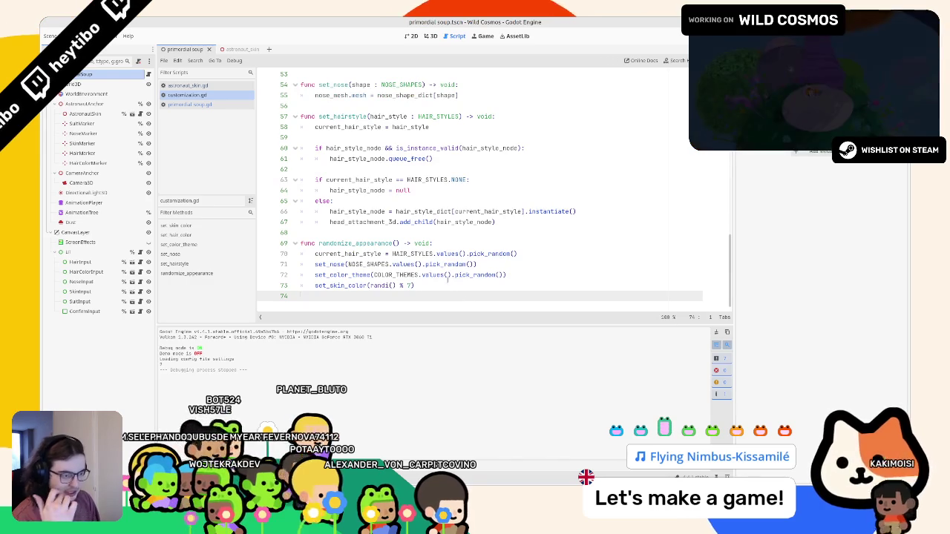
pyautogui.press('Return')
pyautogui.press('Tab')
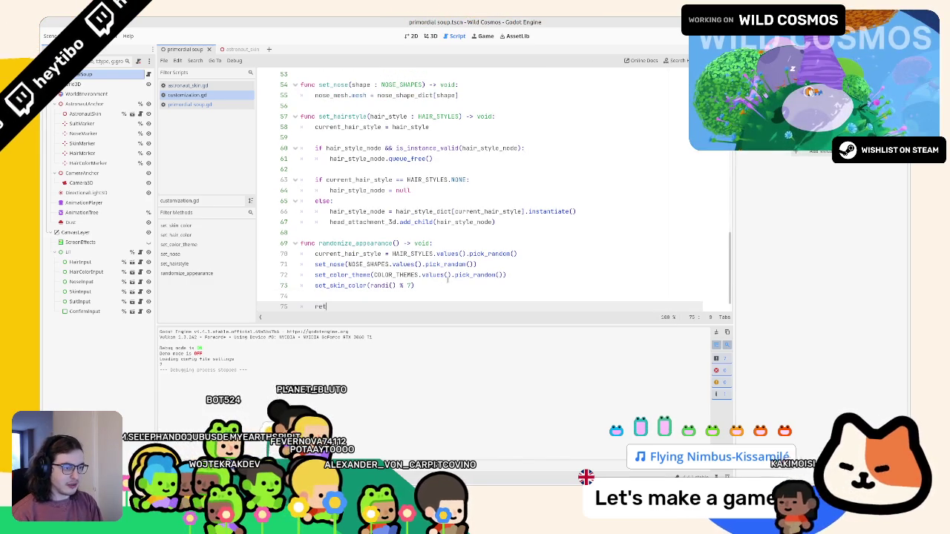
pyautogui.write('urn {')
pyautogui.press('Return')
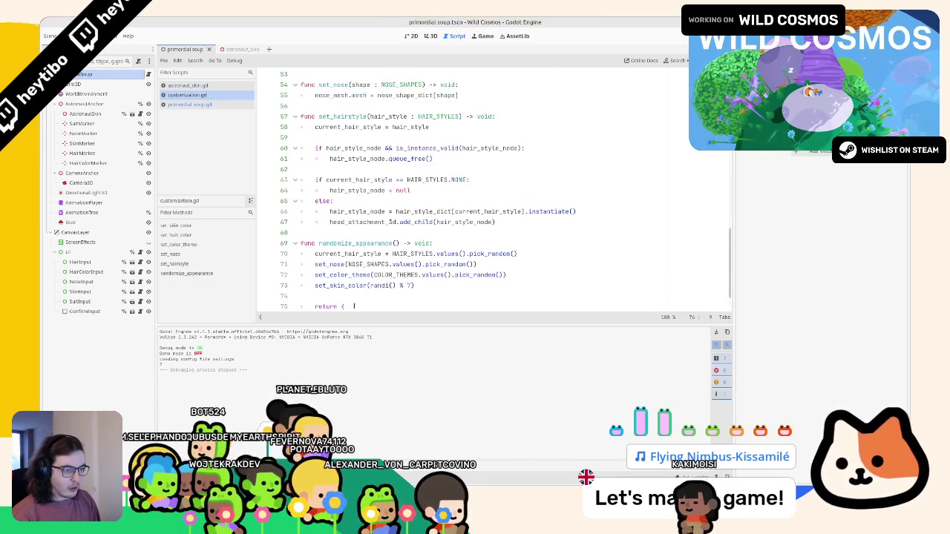
pyautogui.press('Down')
pyautogui.press('Down')
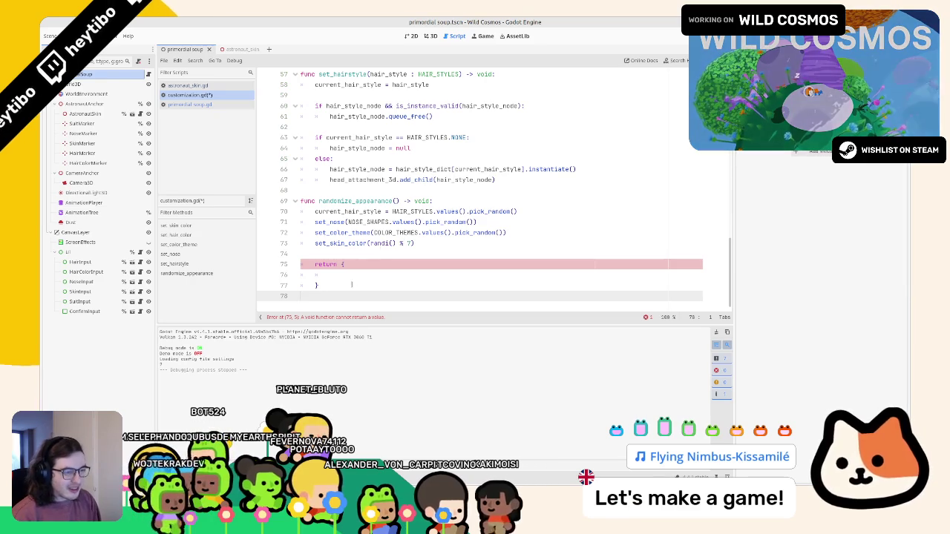
pyautogui.press('BackSpace')
pyautogui.press('BackSpace')
pyautogui.press('BackSpace')
# Declare a picked_values Dictionary at the top of randomize_appearance with a hair_style key.
pyautogui.click(488, 201)
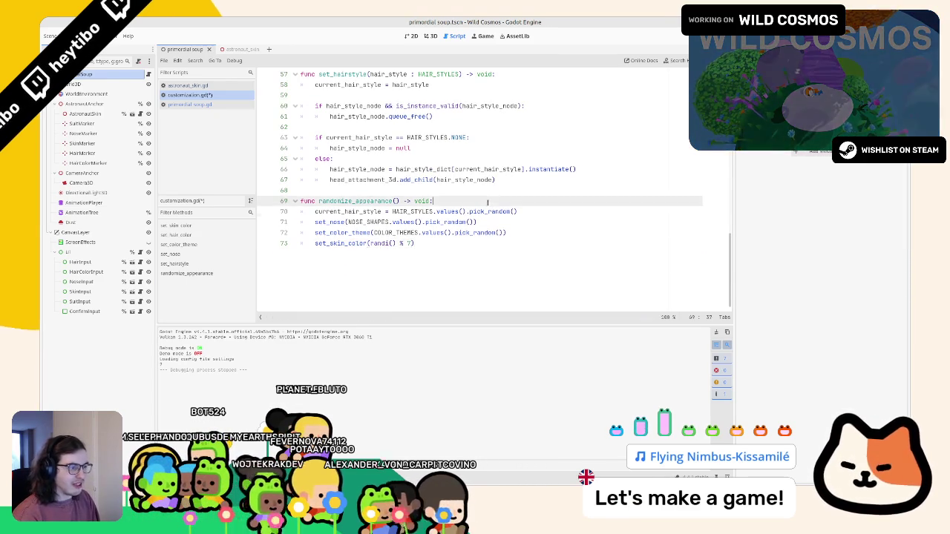
pyautogui.press('Return')
pyautogui.write('var pick')
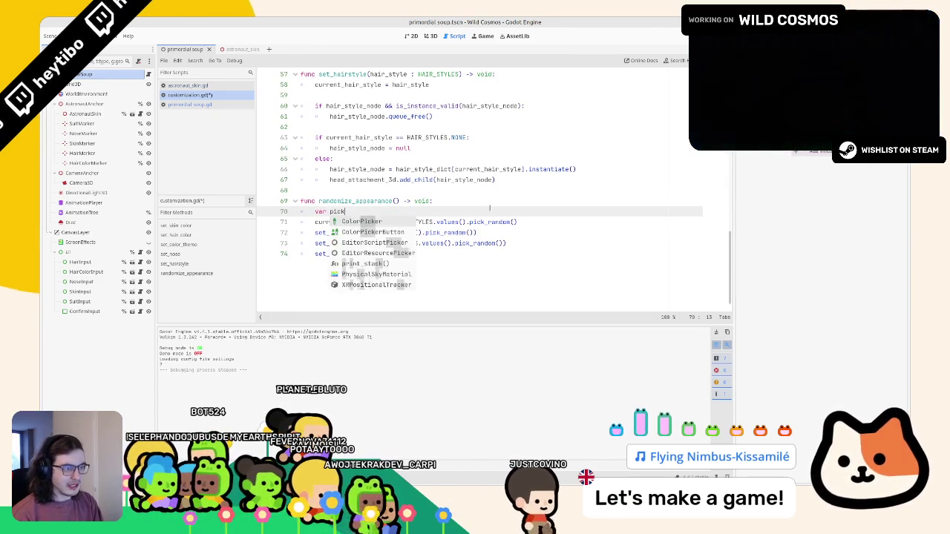
pyautogui.write('ed_values = find')
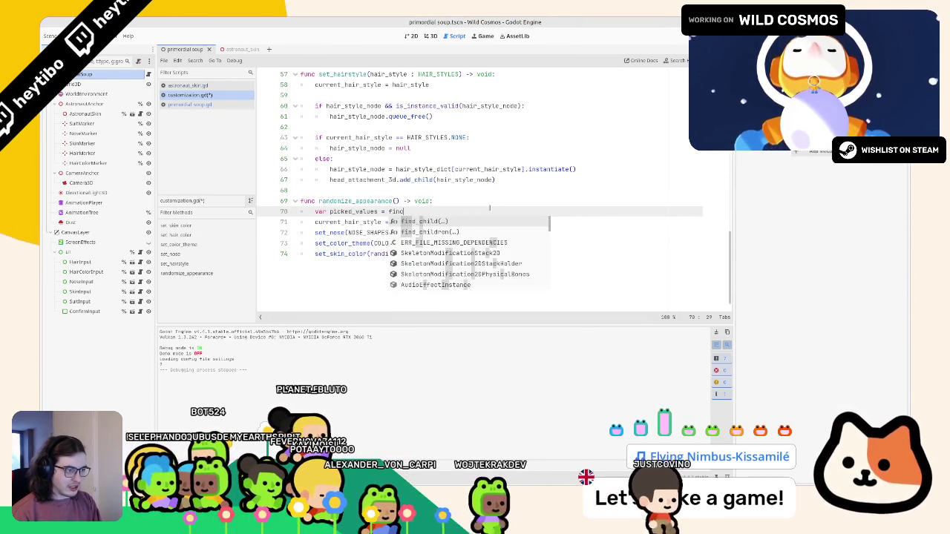
pyautogui.press('BackSpace')
pyautogui.write('dictio')
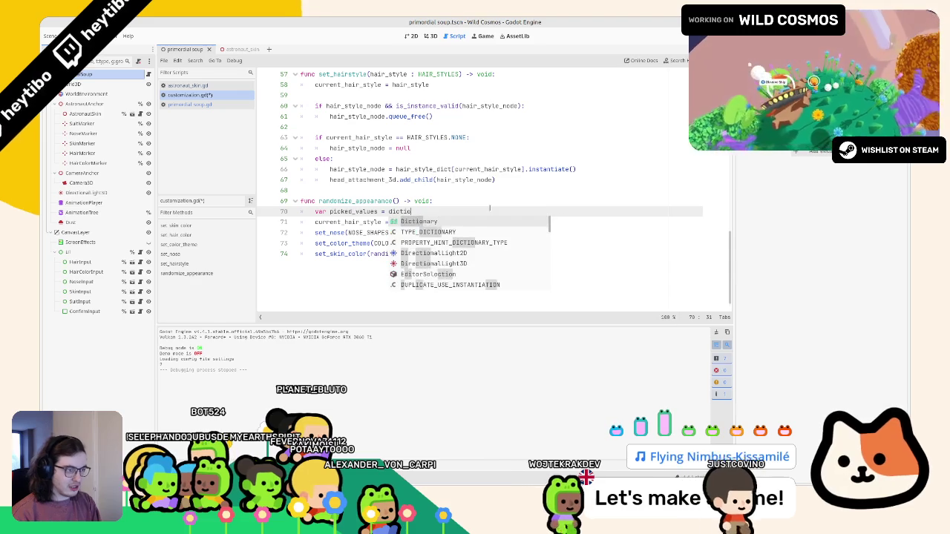
pyautogui.press('Return')
pyautogui.write('[St')
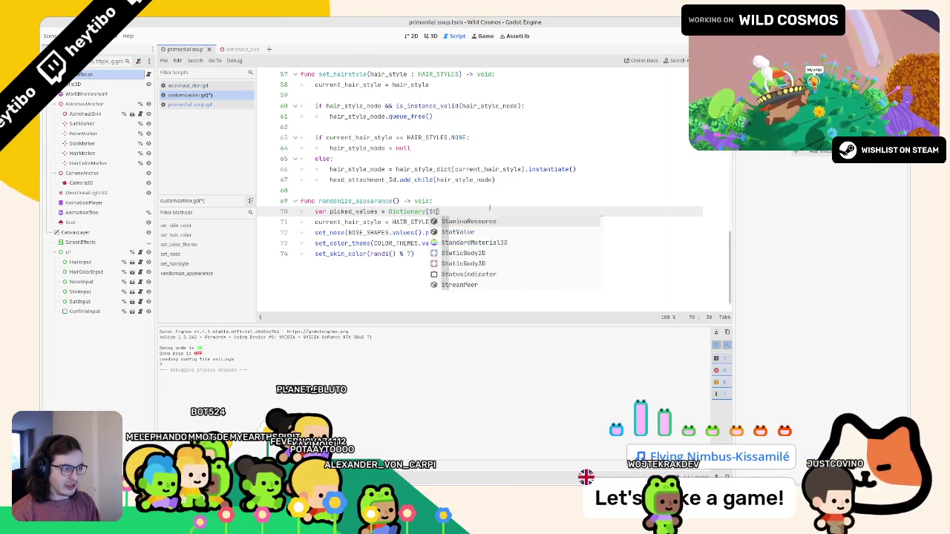
pyautogui.write('ring]')
pyautogui.write(', "')
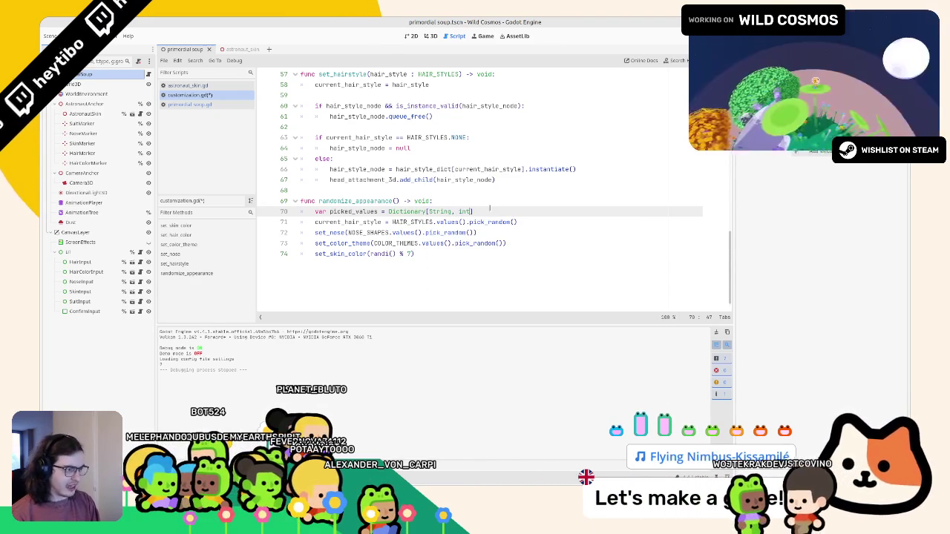
pyautogui.write('{')
pyautogui.press('Return')
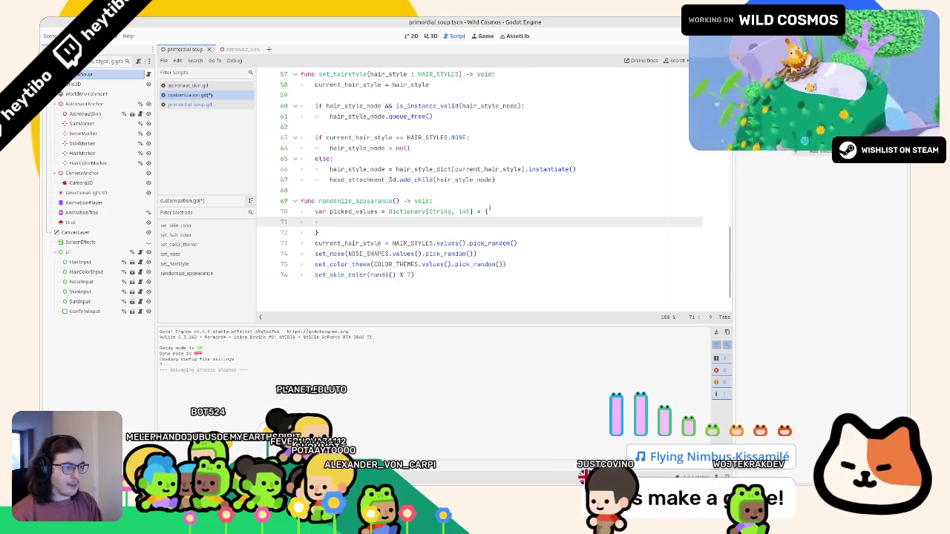
pyautogui.write('hair_s')
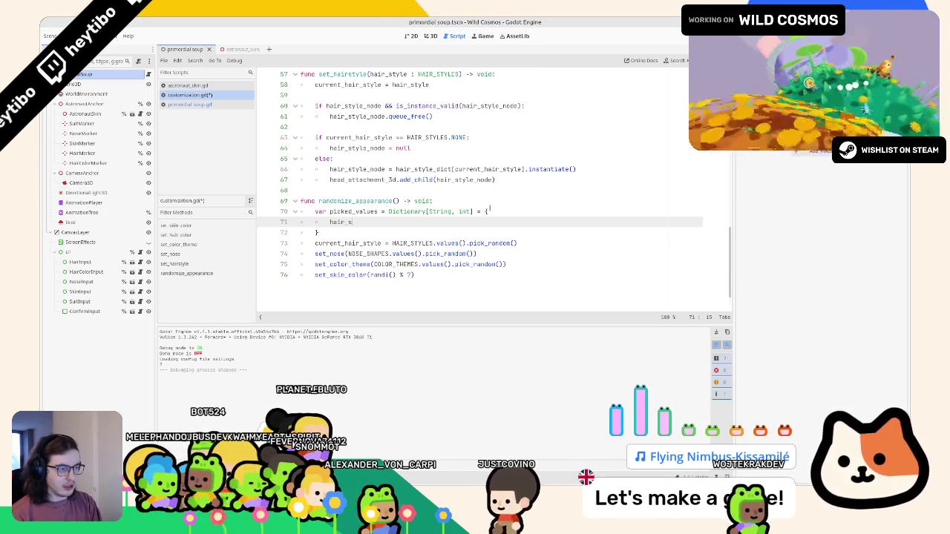
pyautogui.write('tyle:')
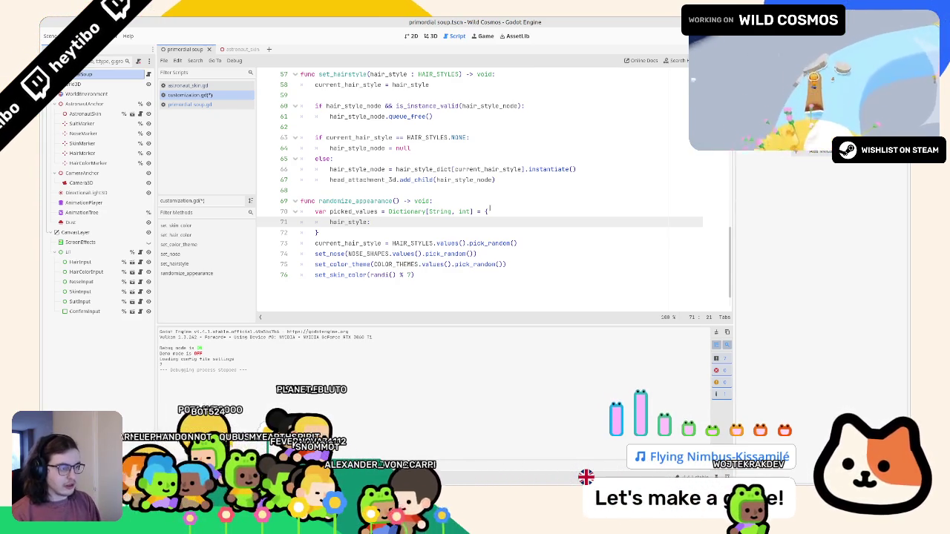
# Give the quoted hair_style key the random hair style expression as its value.
pyautogui.moveTo(519, 242); pyautogui.dragTo(392, 242)
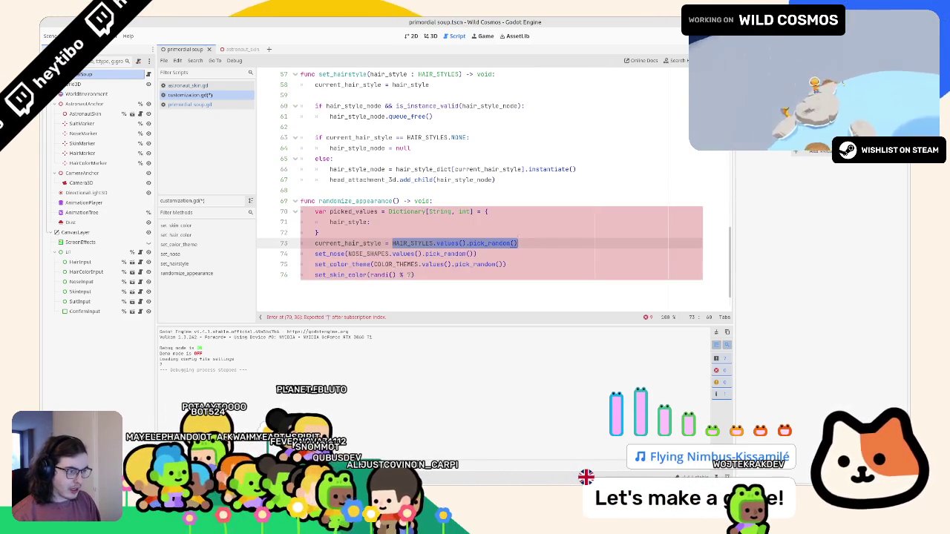
pyautogui.click(503, 213)
pyautogui.press('Down')
pyautogui.write('HAIR_STYLES.values().pick_random()')
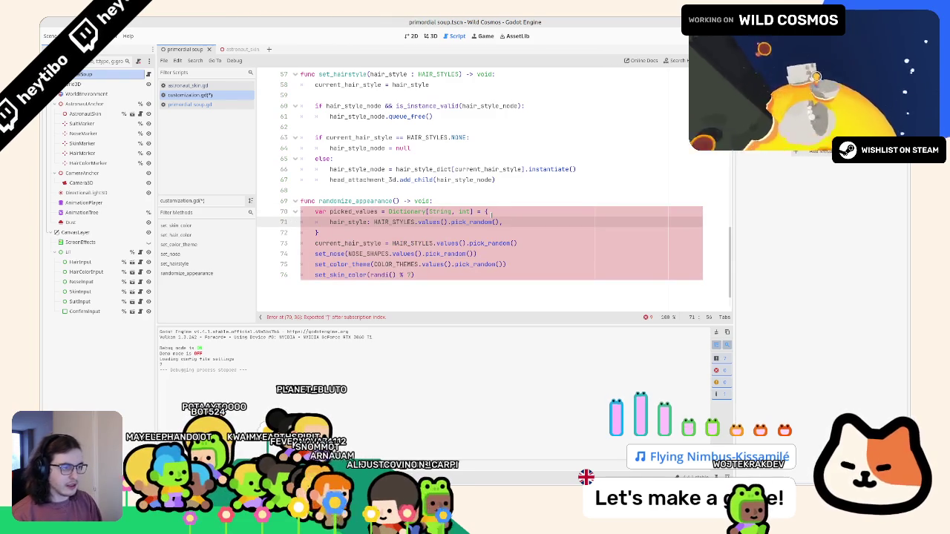
pyautogui.doubleClick(349, 222)
pyautogui.write('"')
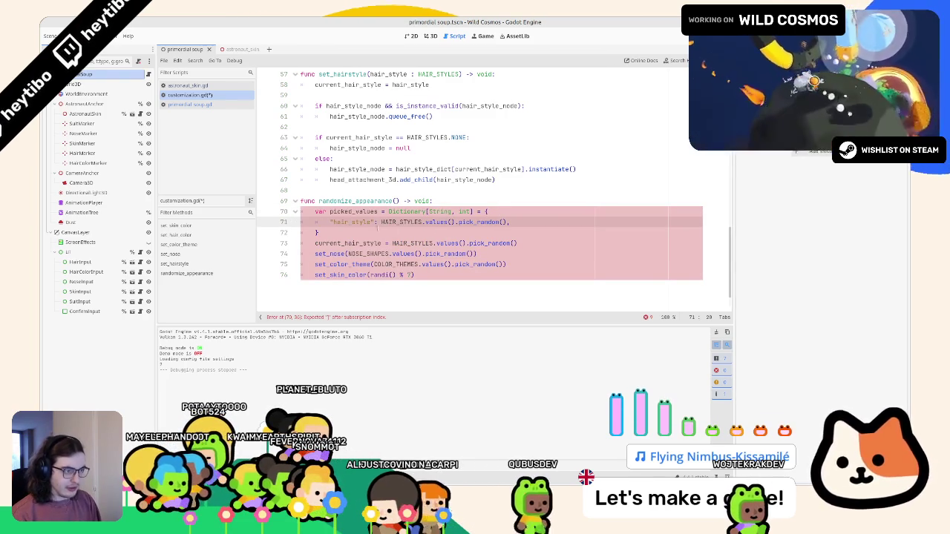
pyautogui.click(556, 213)
pyautogui.press('Down')
pyautogui.press('Down')
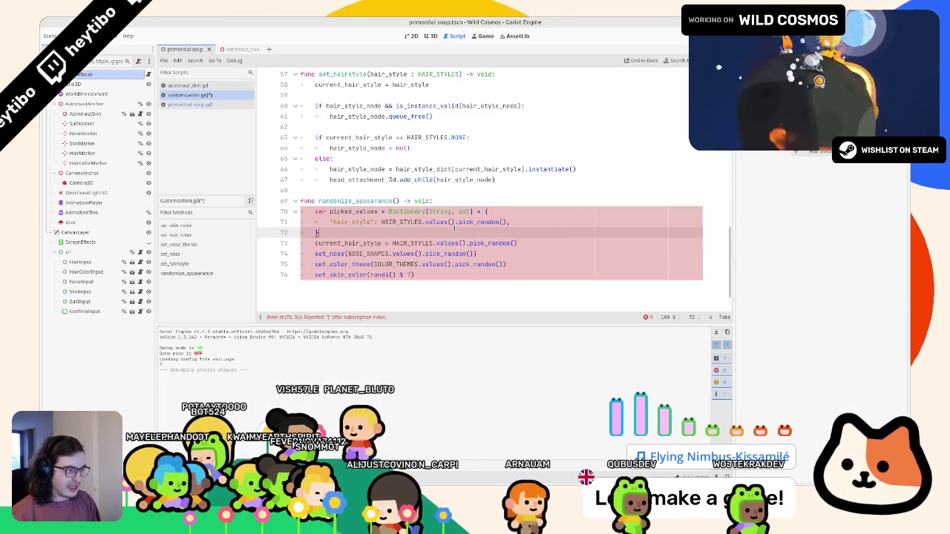
# Fix the dictionary's [String, int] type declaration and delete the stray colon before Dictionary.
pyautogui.click(460, 211)
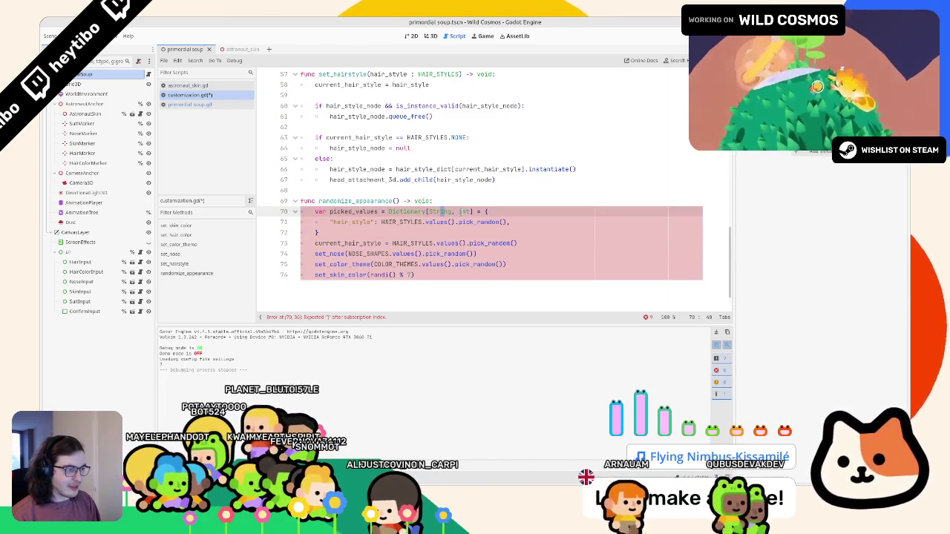
pyautogui.moveTo(471, 212); pyautogui.dragTo(429, 212)
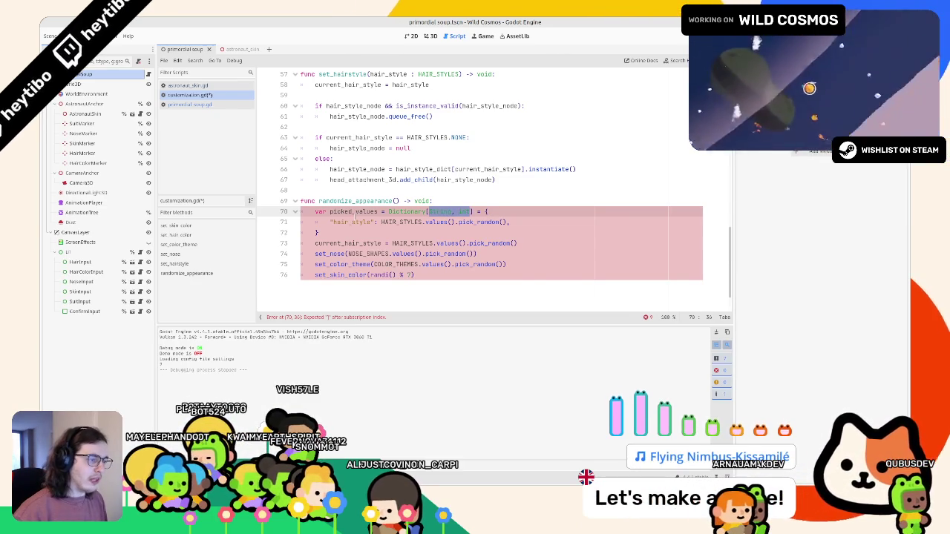
pyautogui.scroll(3, 366, 190)
pyautogui.scroll(-2, 364, 190)
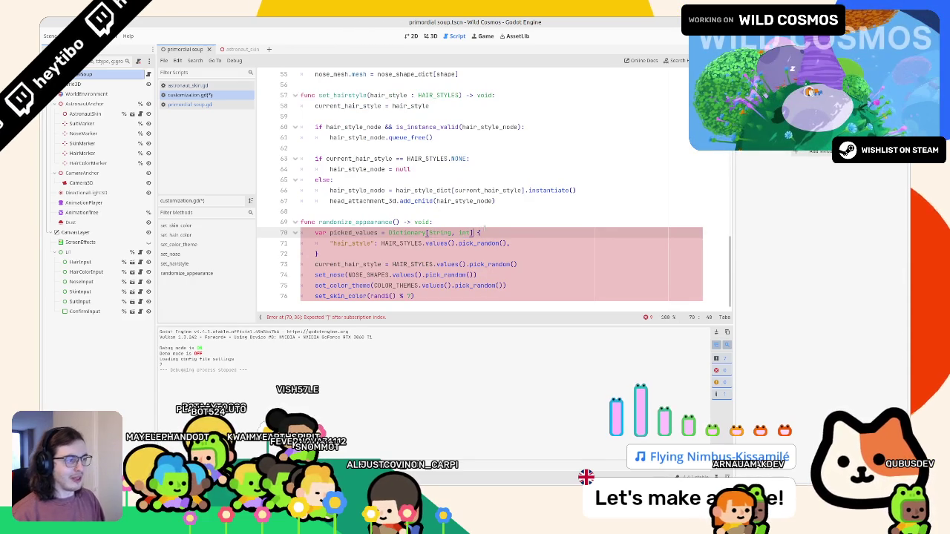
pyautogui.click(383, 232)
pyautogui.press('BackSpace')
pyautogui.press('BackSpace')
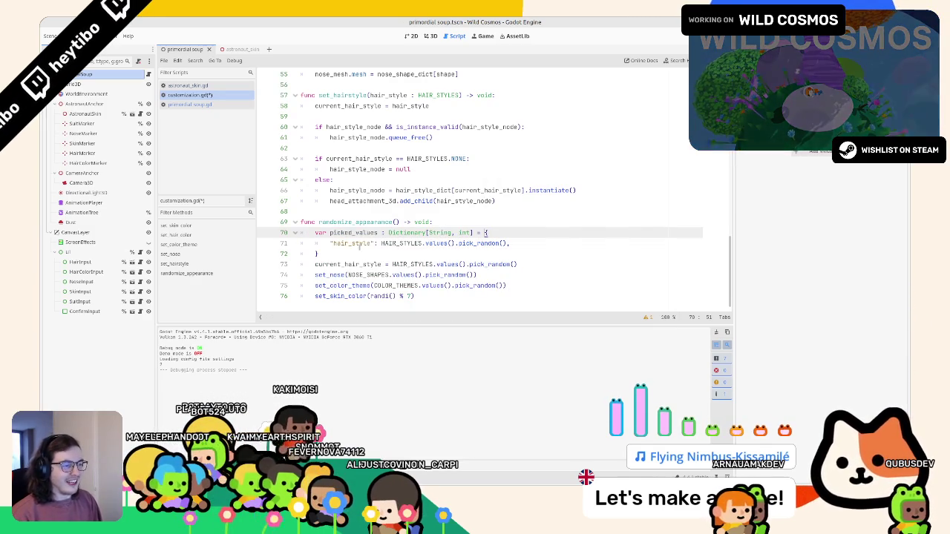
# Duplicate the entry as nose_shape and give it the random nose-shape expression.
pyautogui.click(556, 242)
pyautogui.hotkey('ctrl', 'shift', 'd')
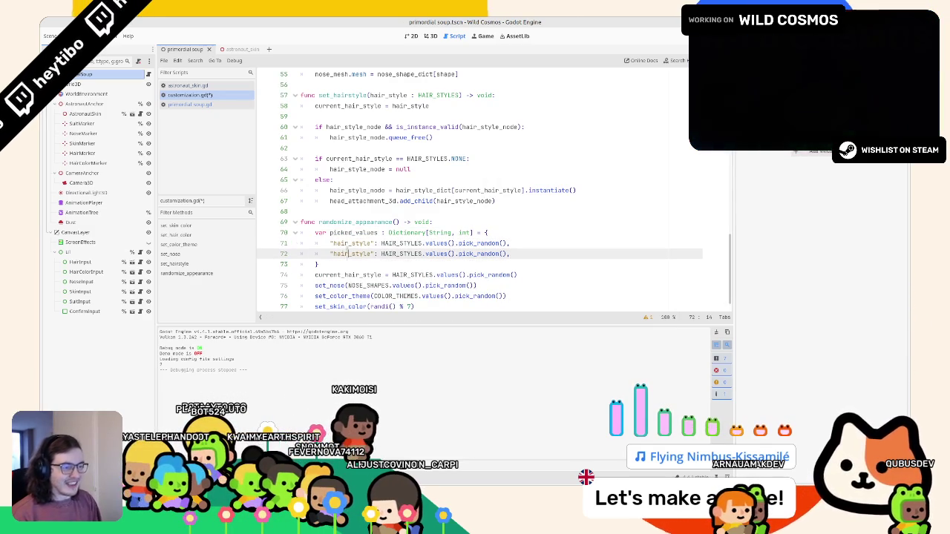
pyautogui.doubleClick(346, 253)
pyautogui.write('nose')
pyautogui.write('_shape')
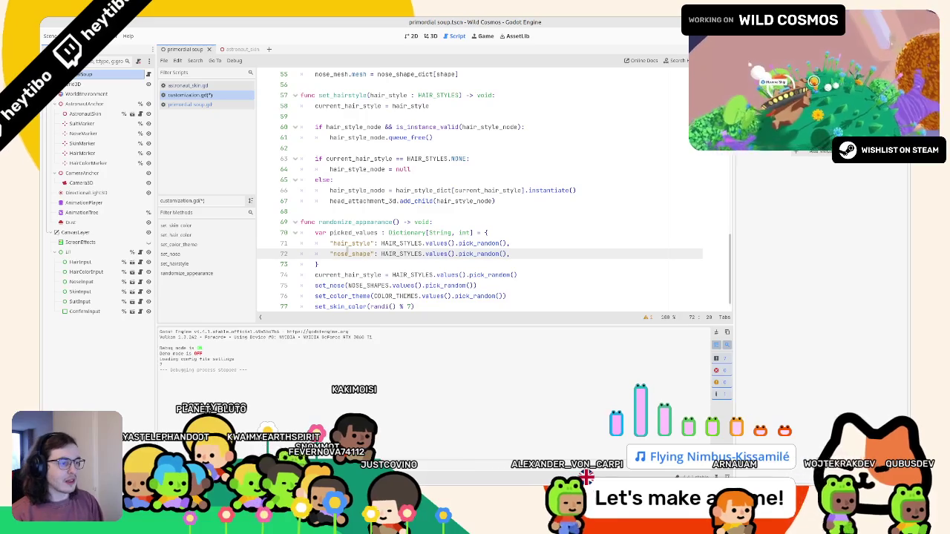
pyautogui.scroll(-1, 346, 251)
pyautogui.doubleClick(368, 274)
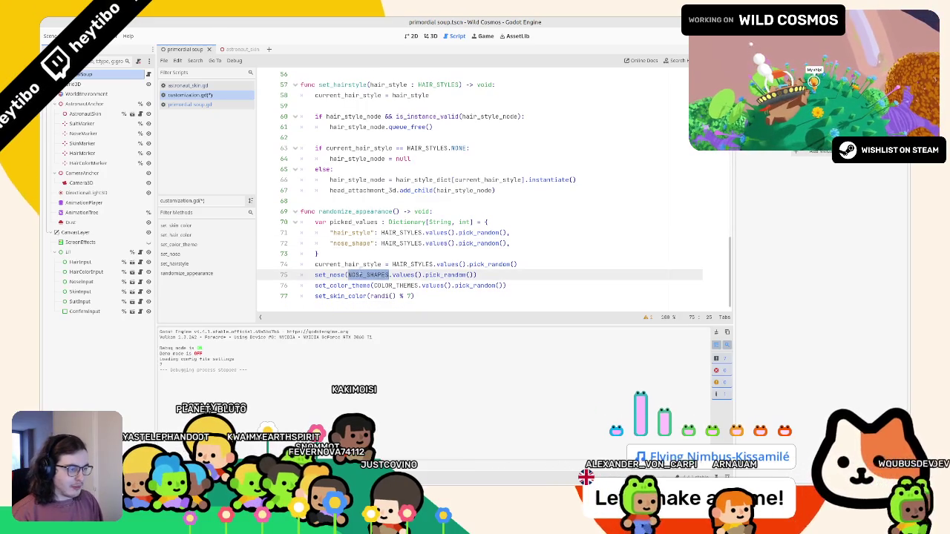
pyautogui.click(473, 275)
pyautogui.rightClick(473, 275)
pyautogui.press('Escape')
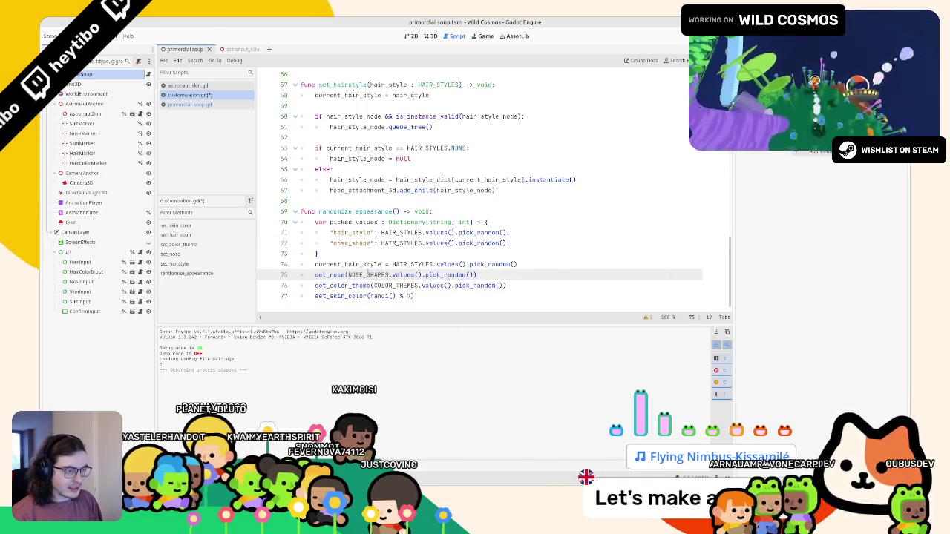
pyautogui.moveTo(348, 275); pyautogui.dragTo(475, 275)
pyautogui.hotkey('ctrl', 'c')
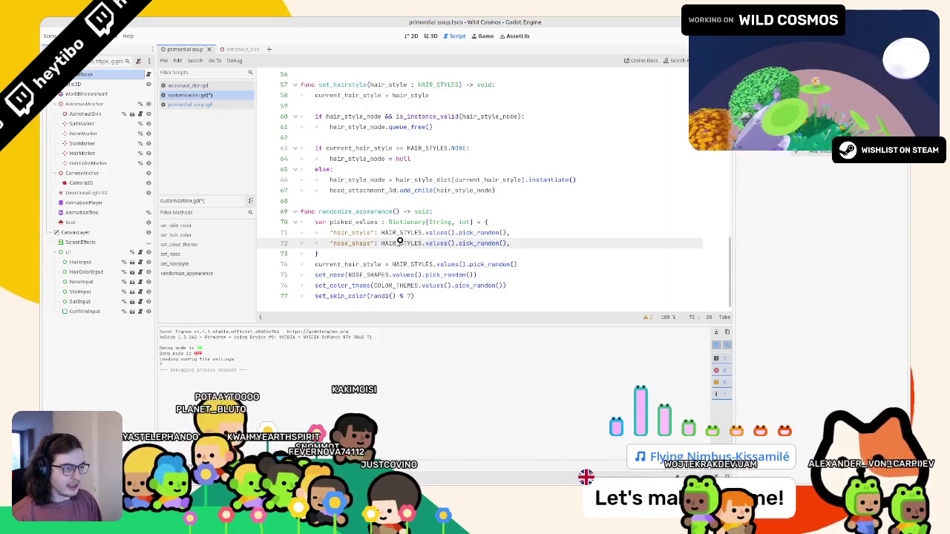
pyautogui.moveTo(381, 243); pyautogui.dragTo(508, 242)
pyautogui.hotkey('ctrl', 'v')
pyautogui.click(543, 243)
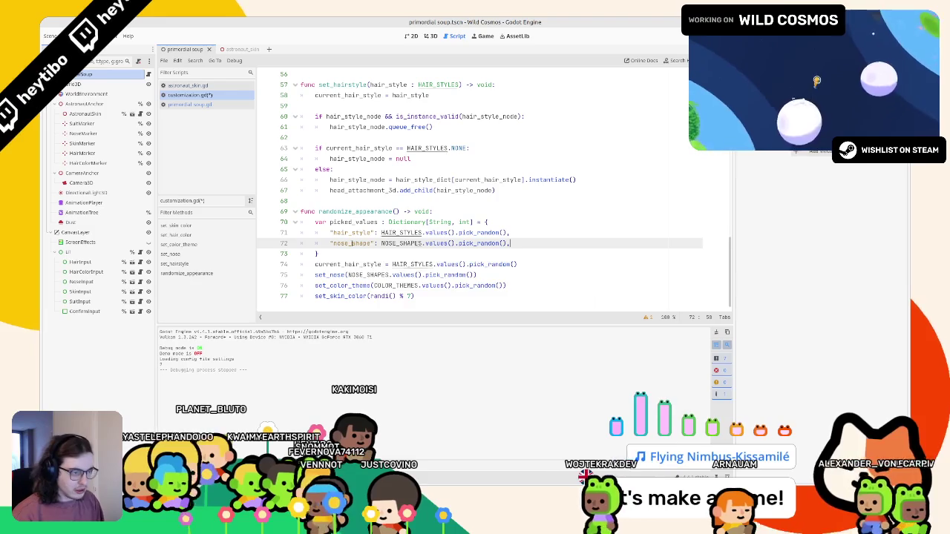
pyautogui.doubleClick(356, 212)
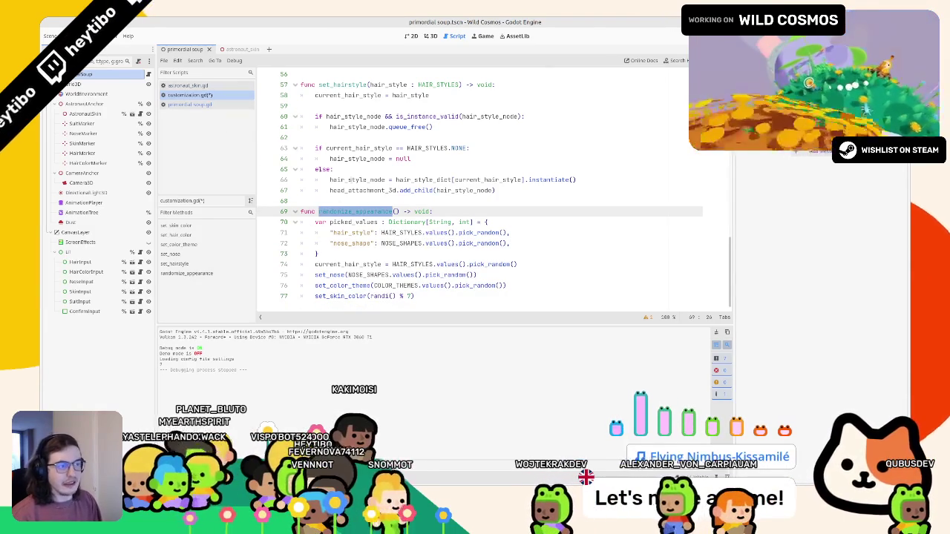
pyautogui.click(520, 243)
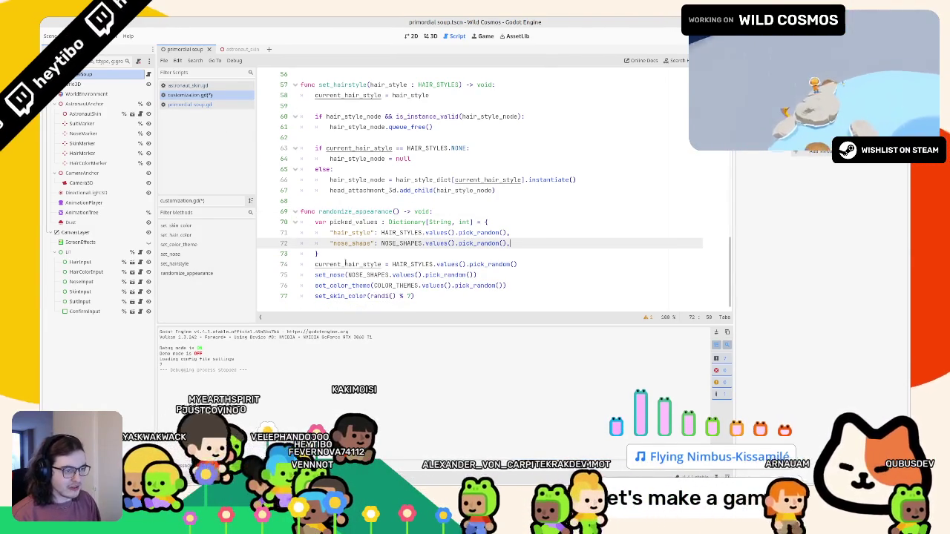
# Add a suit_color entry holding the random colour-theme expression.
pyautogui.hotkey('ctrl', 'shift', 'd')
pyautogui.doubleClick(352, 244)
pyautogui.doubleClick(344, 254)
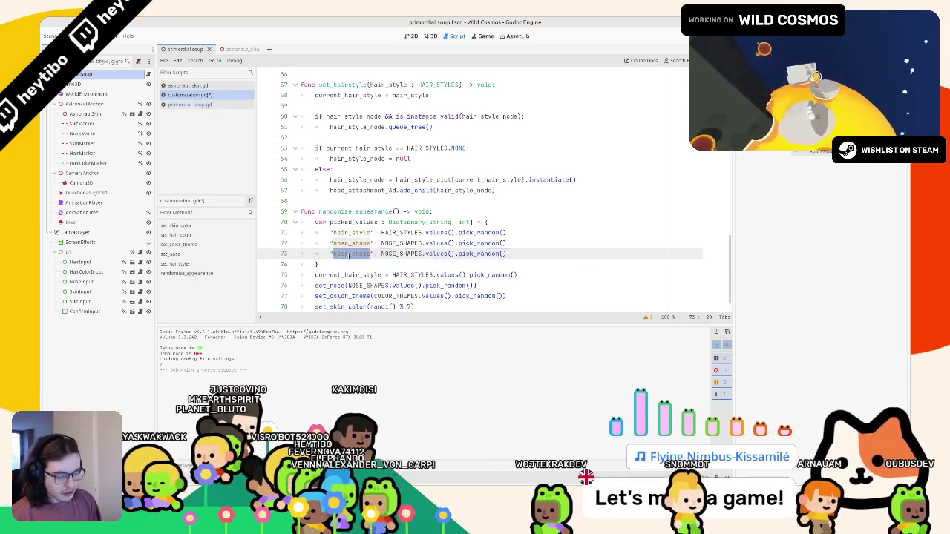
pyautogui.write('suit_color')
pyautogui.scroll(-1, 349, 254)
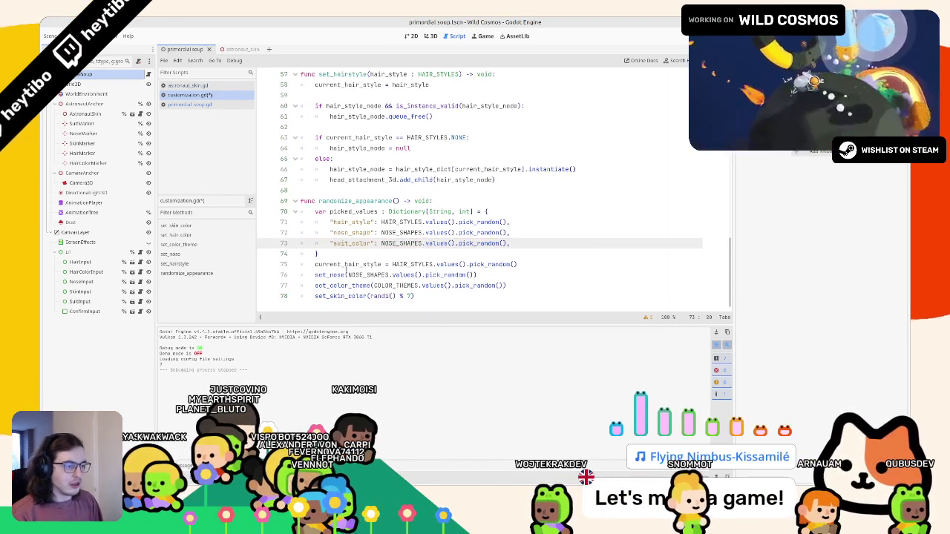
pyautogui.moveTo(374, 285); pyautogui.dragTo(508, 285)
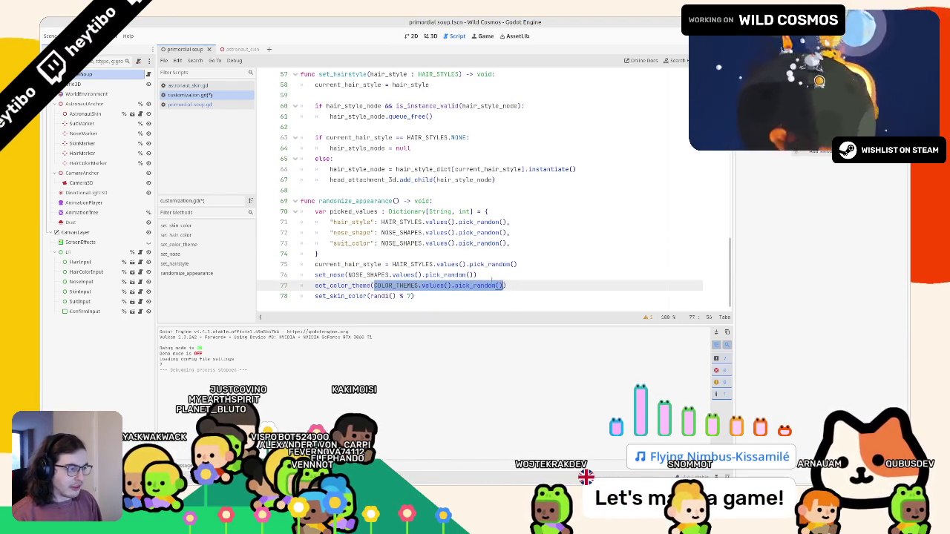
pyautogui.hotkey('ctrl', 'c')
pyautogui.moveTo(381, 243); pyautogui.dragTo(508, 244)
pyautogui.hotkey('ctrl', 'v')
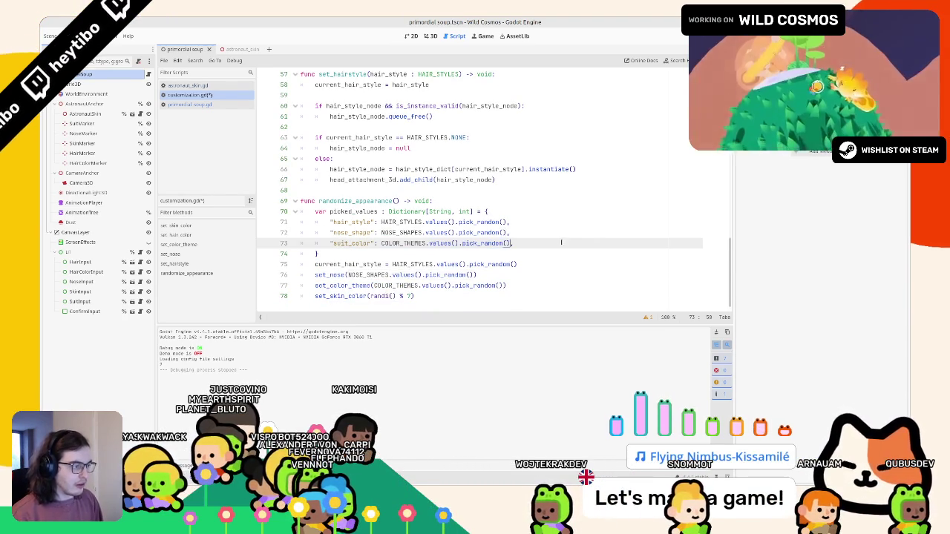
# Add a skin_color entry with the value randi() % 7.
pyautogui.hotkey('ctrl', 'shift', 'd')
pyautogui.doubleClick(360, 254)
pyautogui.write('skin_color')
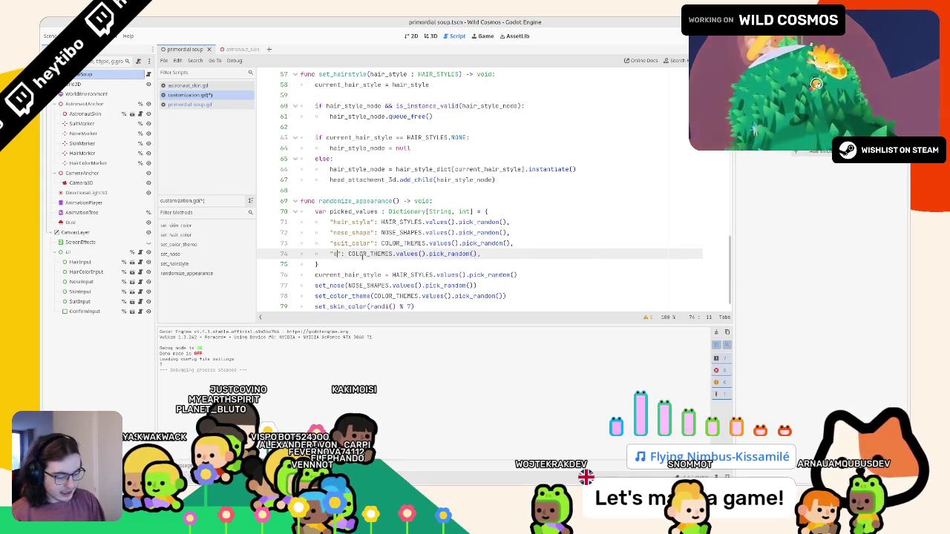
pyautogui.scroll(-1, 346, 251)
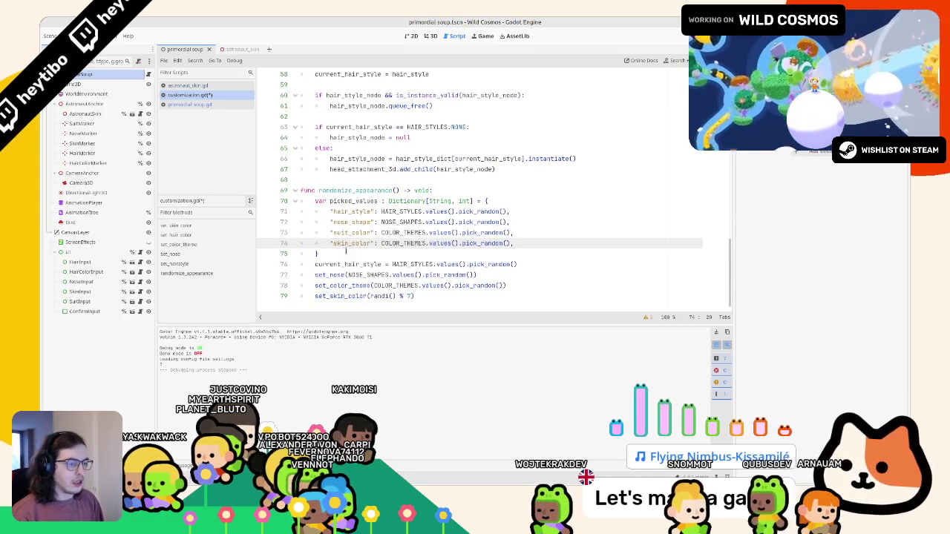
pyautogui.moveTo(377, 295); pyautogui.dragTo(404, 305)
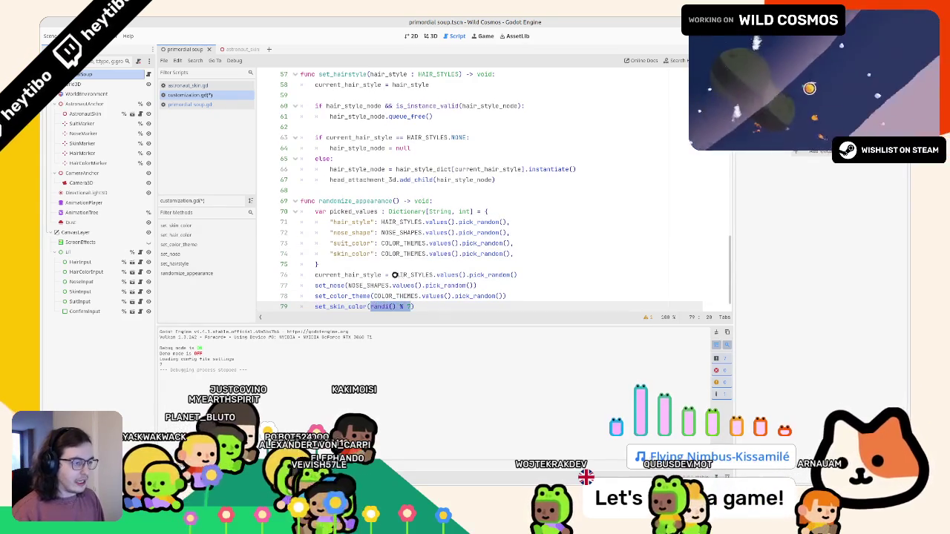
pyautogui.moveTo(426, 254); pyautogui.dragTo(548, 248)
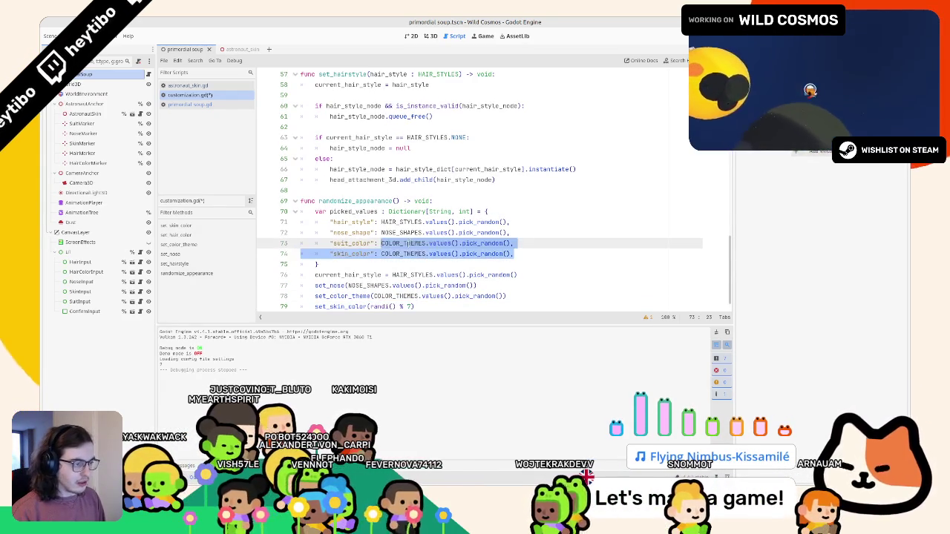
pyautogui.moveTo(381, 254); pyautogui.dragTo(513, 254)
pyautogui.hotkey('ctrl', 'v')
pyautogui.doubleClick(353, 212)
pyautogui.scroll(-1, 448, 300)
# End randomize_appearance with 'return picked_values' and change its return type from void to Dictionary[String, int].
pyautogui.click(449, 301)
pyautogui.press('Return')
pyautogui.press('Return')
pyautogui.write('r')
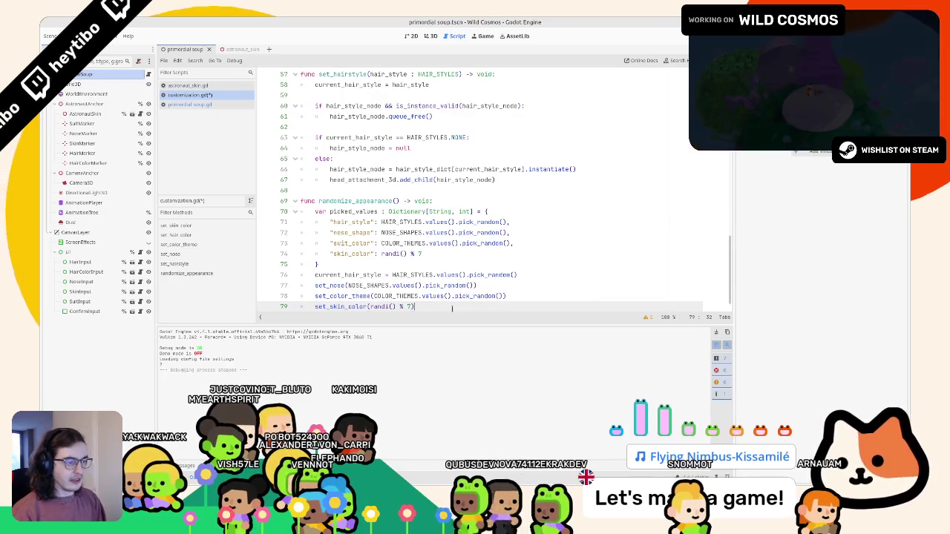
pyautogui.write('eturn picked_values')
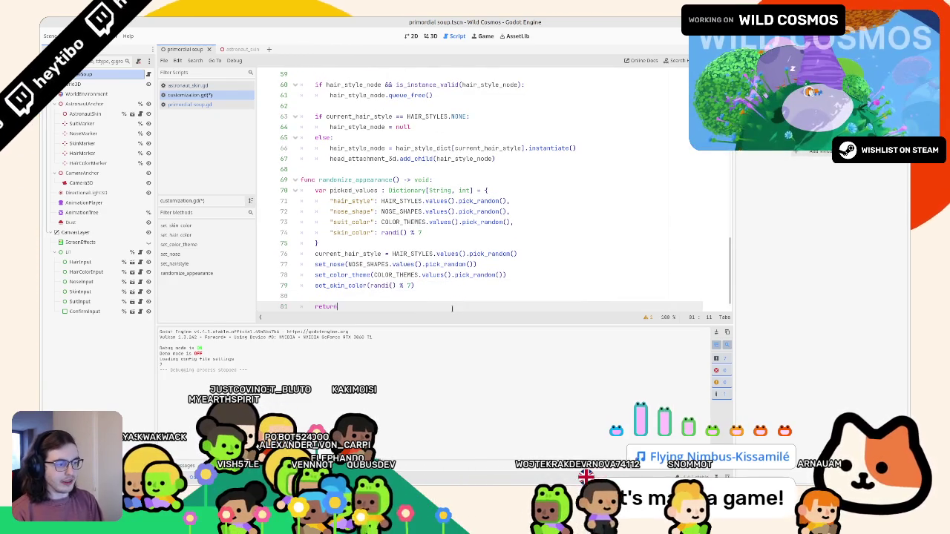
pyautogui.doubleClick(407, 190)
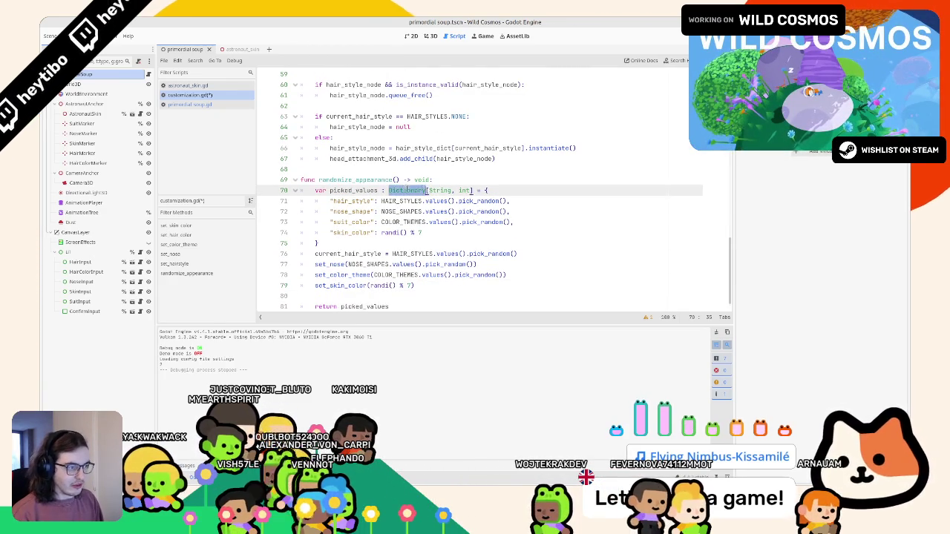
pyautogui.moveTo(389, 190); pyautogui.dragTo(472, 190)
pyautogui.hotkey('ctrl', 'c')
pyautogui.doubleClick(423, 180)
pyautogui.hotkey('ctrl', 'v')
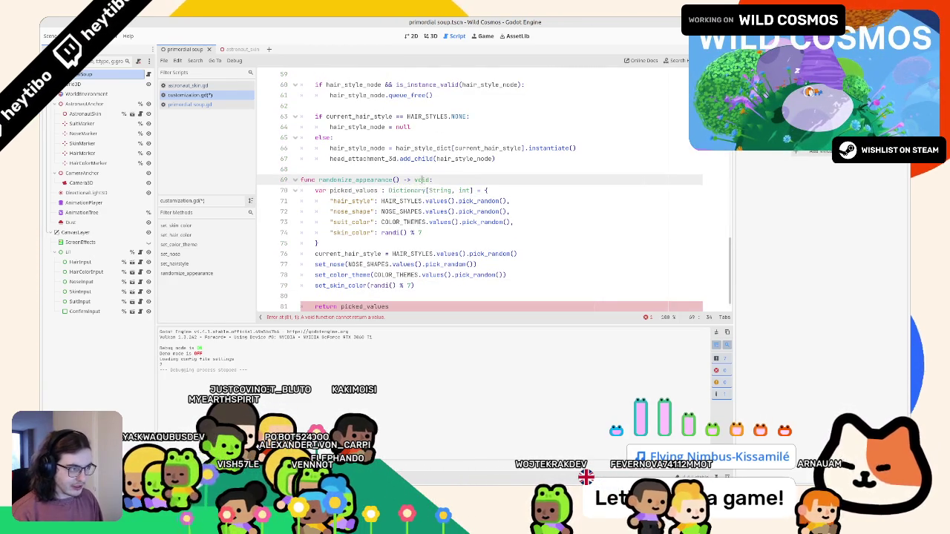
# Try swapping line 76's hair-style expression for a picked_values.get lookup, then undo it.
pyautogui.click(355, 180)
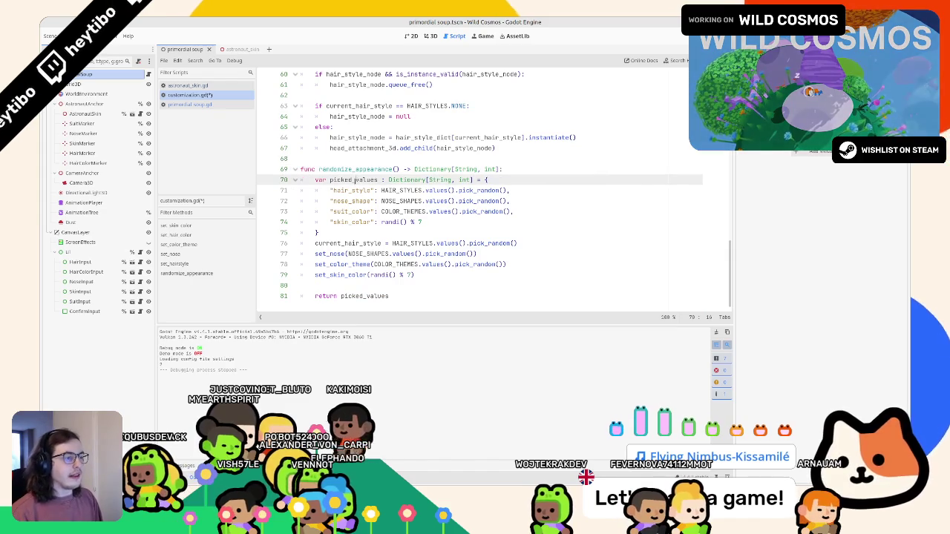
pyautogui.doubleClick(354, 180)
pyautogui.hotkey('ctrl', 'c')
pyautogui.moveTo(392, 243); pyautogui.dragTo(518, 243)
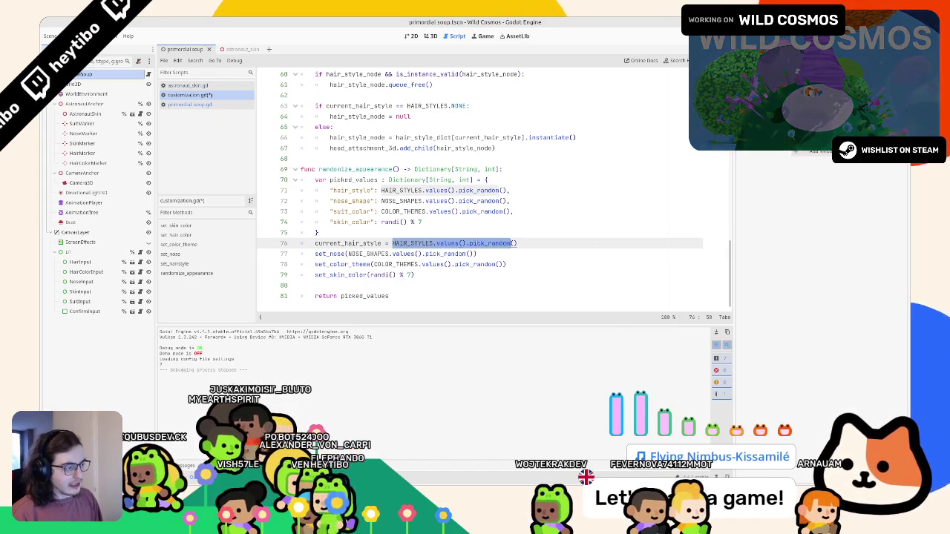
pyautogui.hotkey('ctrl', 'v')
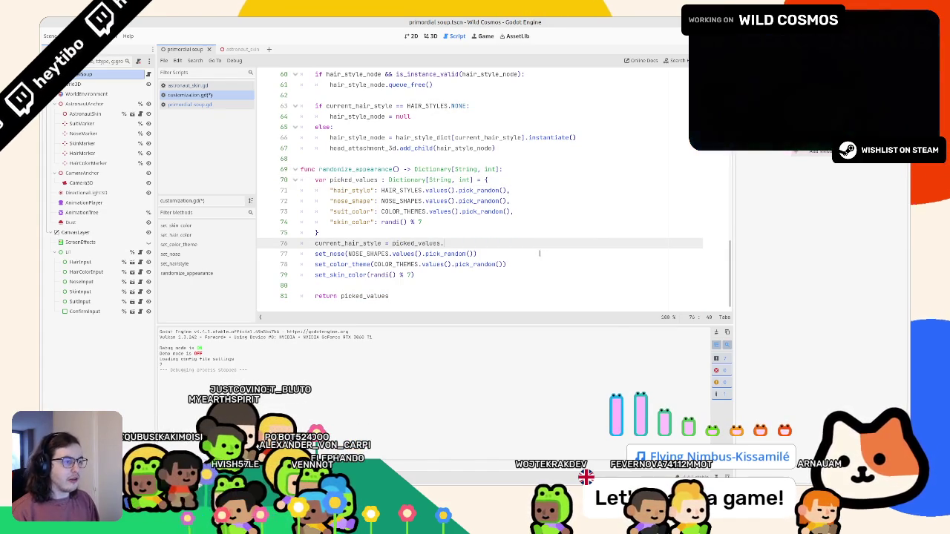
pyautogui.write('.get')
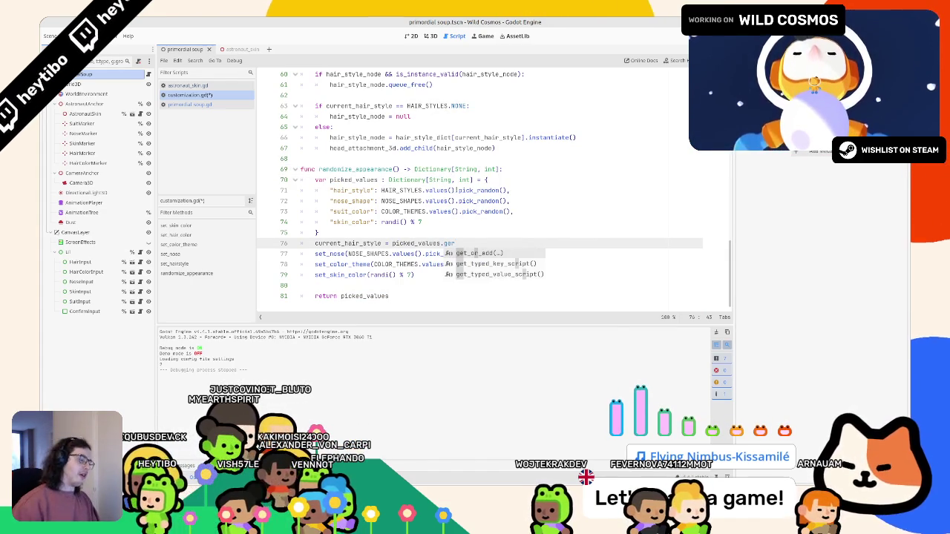
pyautogui.hotkey('ctrl', 'z')
pyautogui.hotkey('ctrl', 'z')
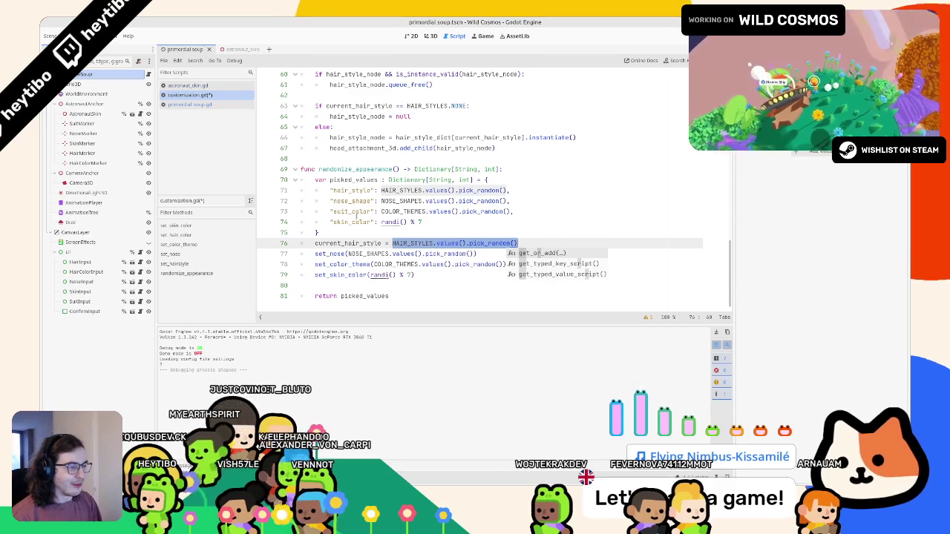
pyautogui.click(349, 221)
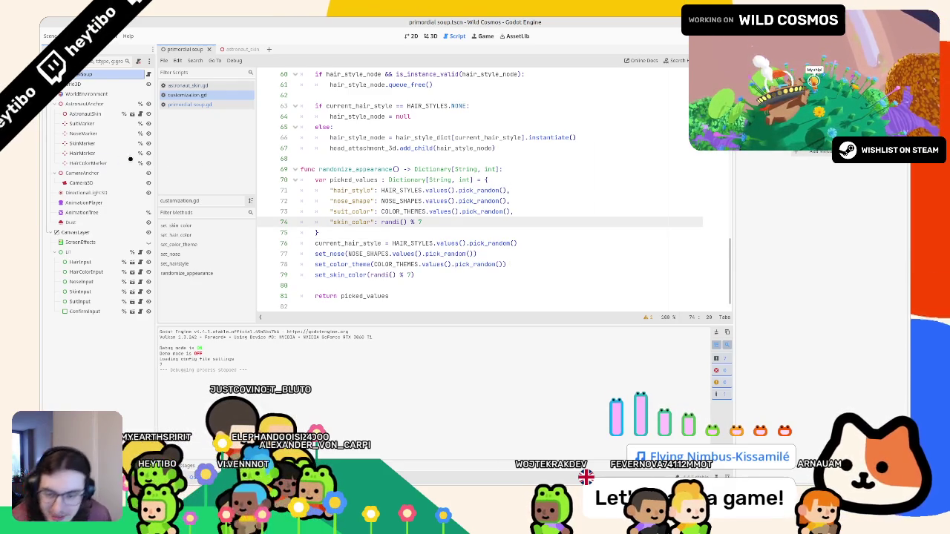
pyautogui.moveTo(301, 232); pyautogui.dragTo(318, 232)
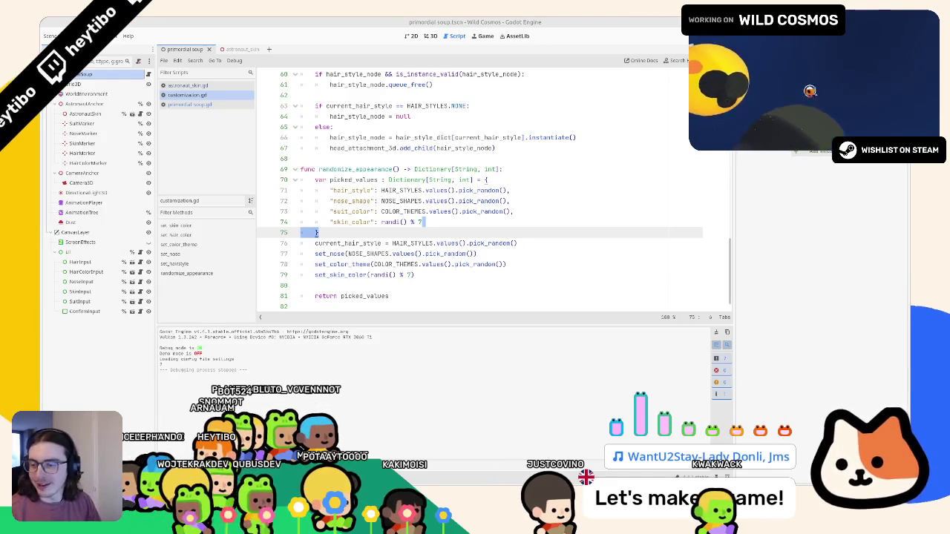
# Insert a blank line after the picked_values dictionary and locate the picked_values name.
pyautogui.click(353, 233)
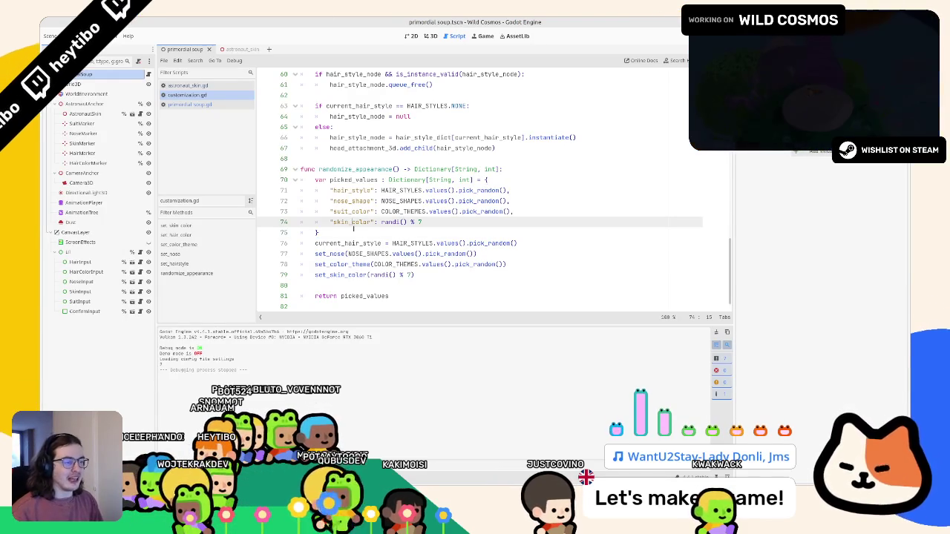
pyautogui.press('Return')
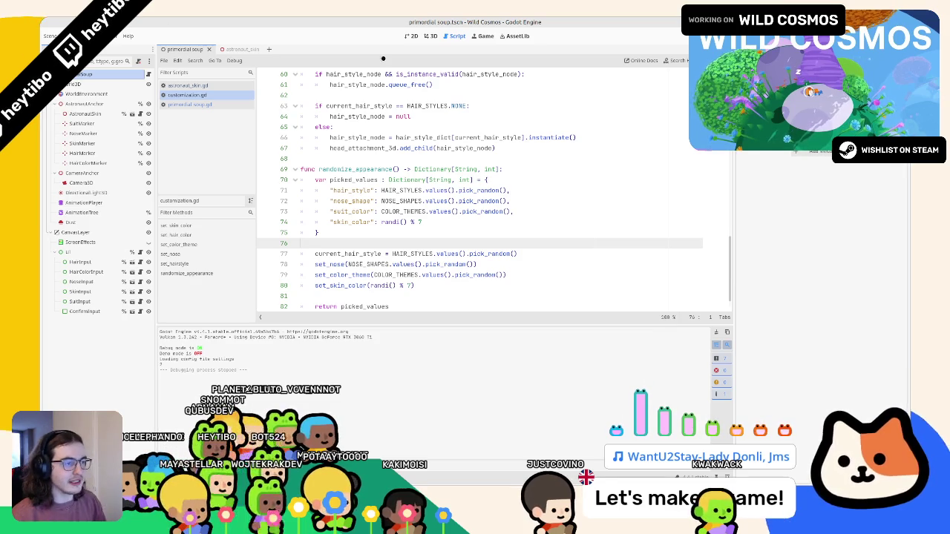
pyautogui.doubleClick(377, 179)
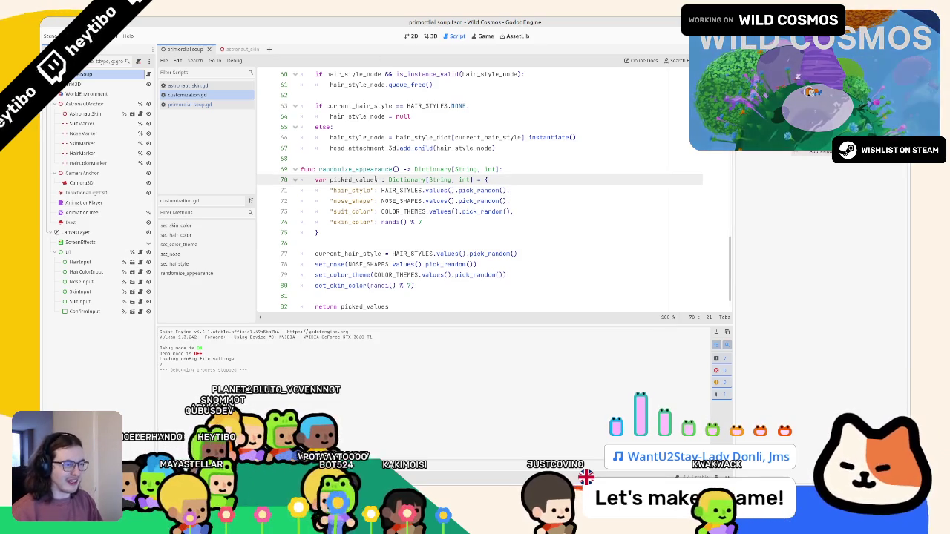
pyautogui.scroll(-1, 374, 203)
pyautogui.doubleClick(374, 286)
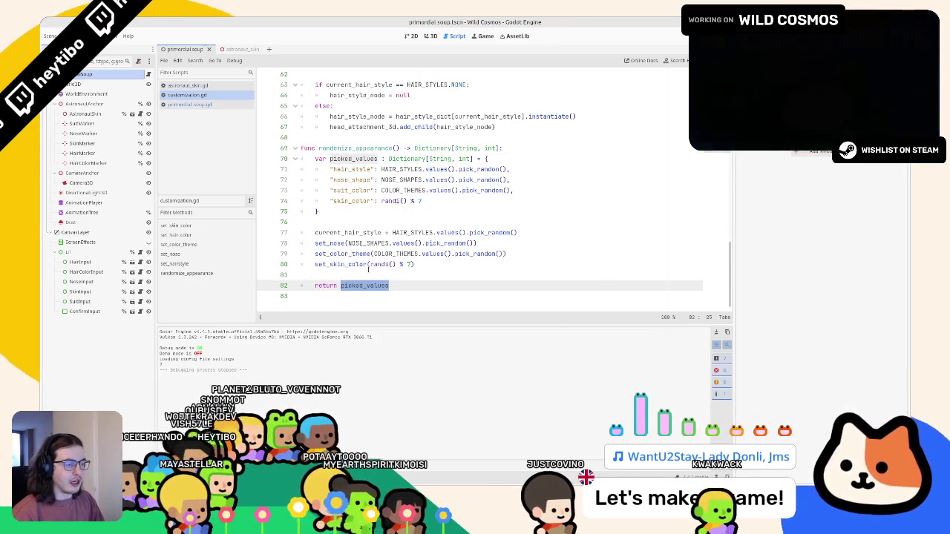
pyautogui.doubleClick(333, 158)
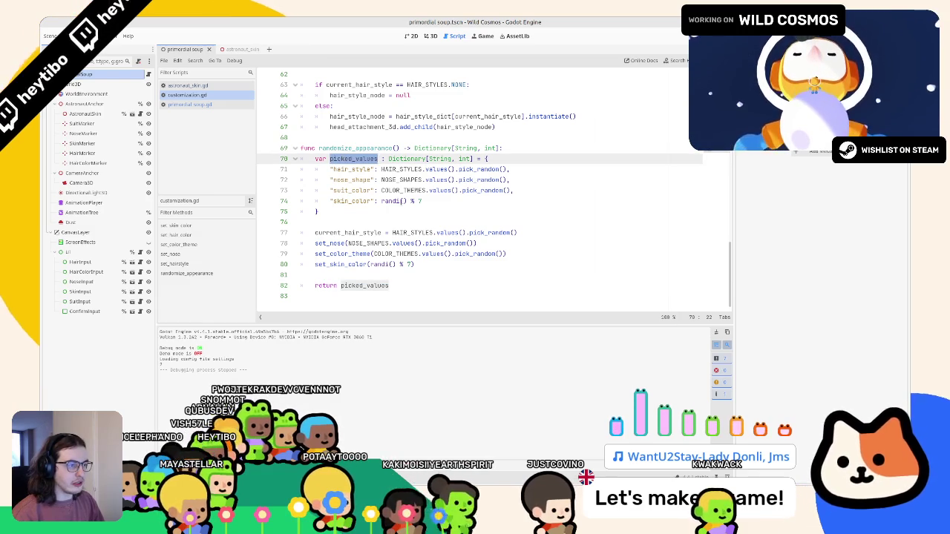
# Replace the random hair style pick on line 77 with picked_values.get("hair_style", 0).
pyautogui.moveTo(392, 232); pyautogui.dragTo(552, 232)
pyautogui.write('picked_values')
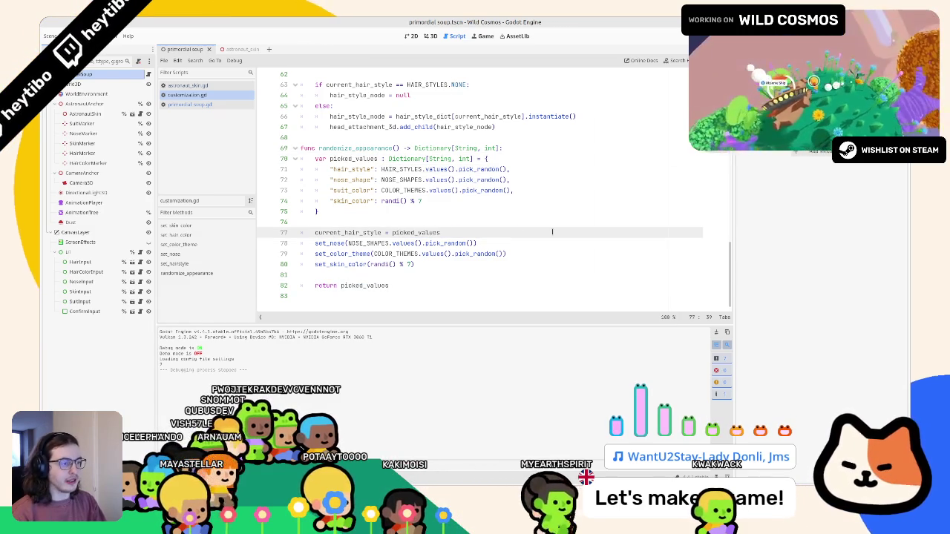
pyautogui.write('.get("h')
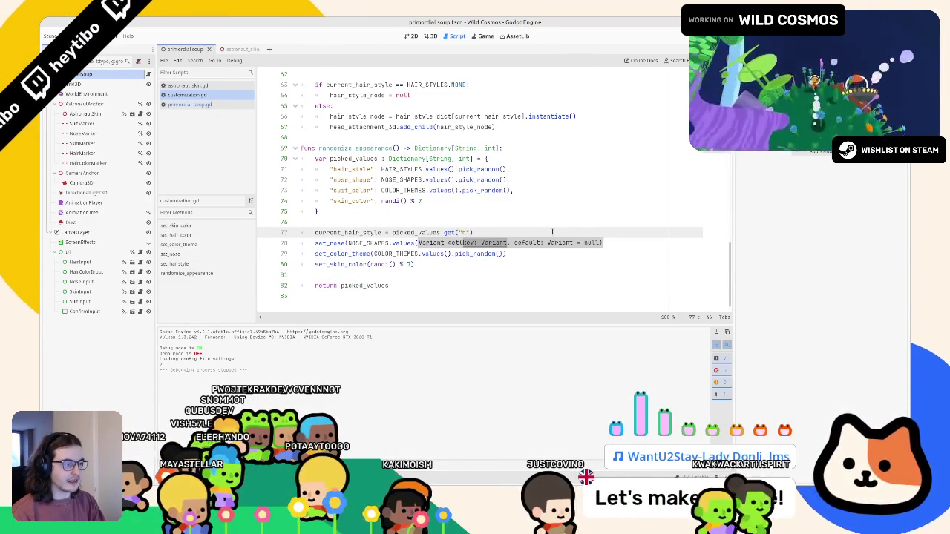
pyautogui.write('_style"')
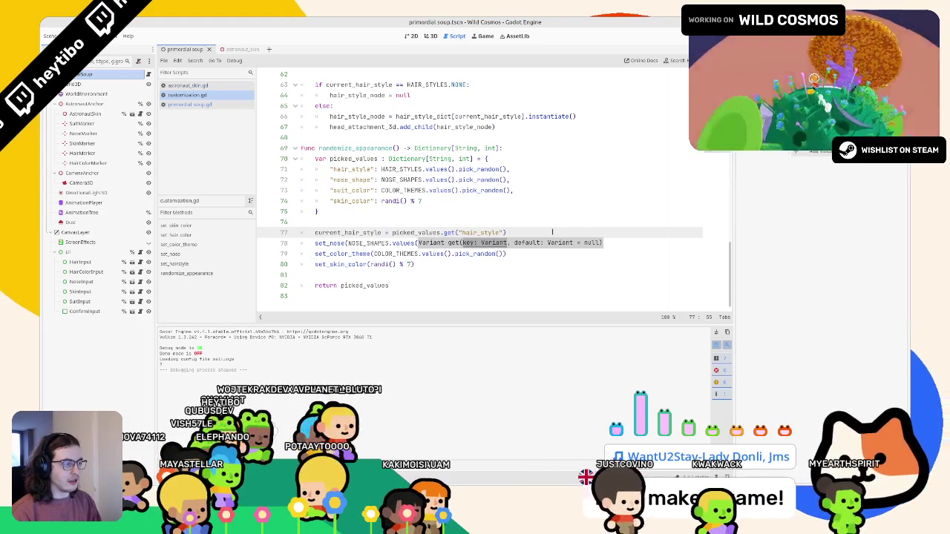
pyautogui.write(', 0')
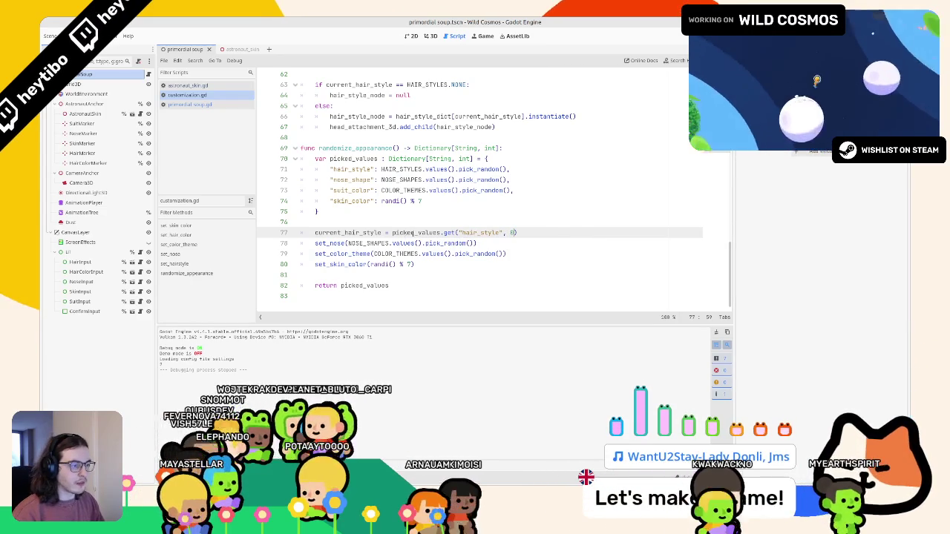
pyautogui.moveTo(392, 233); pyautogui.dragTo(518, 232)
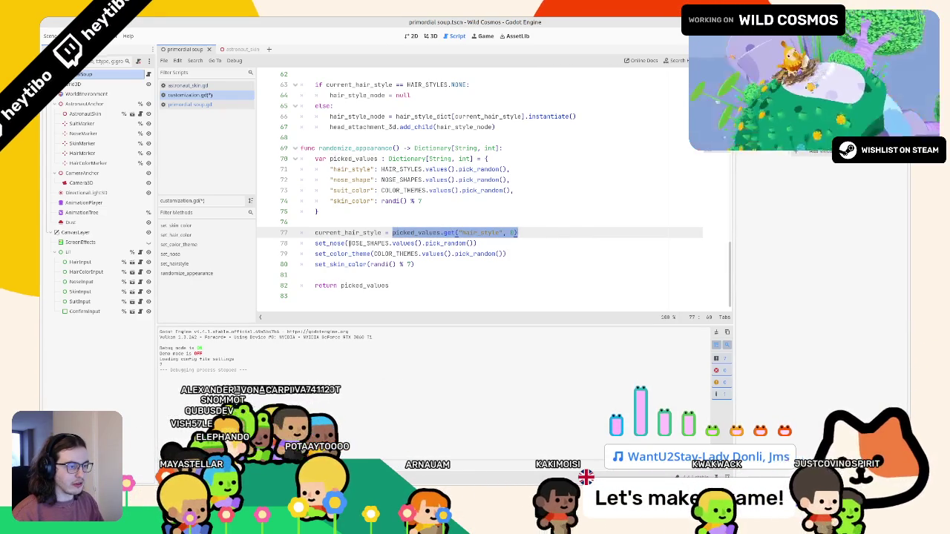
pyautogui.doubleClick(346, 243)
pyautogui.moveTo(392, 233); pyautogui.dragTo(518, 232)
pyautogui.click(340, 232)
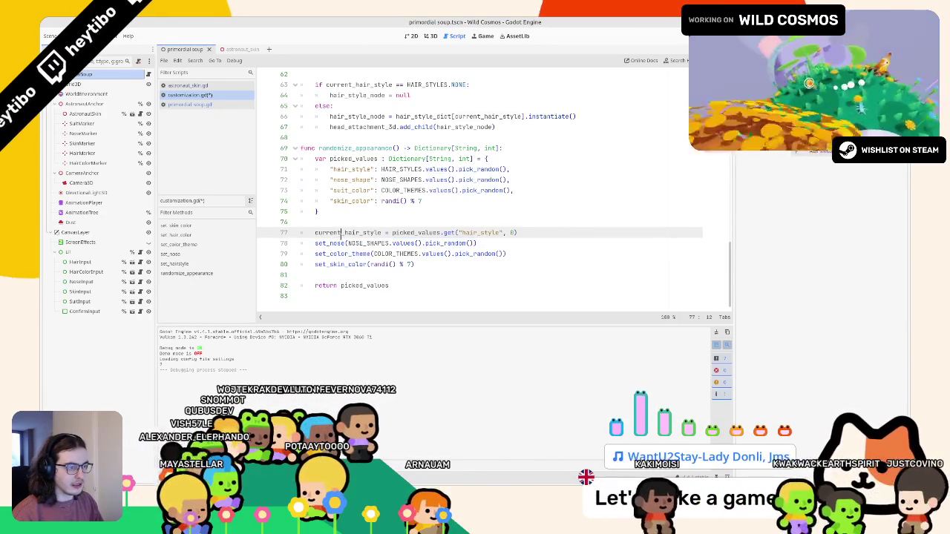
pyautogui.scroll(7, 340, 232)
# Turn the hair style assignment on line 77 into a set_hairstyle(...) call.
pyautogui.click(339, 253)
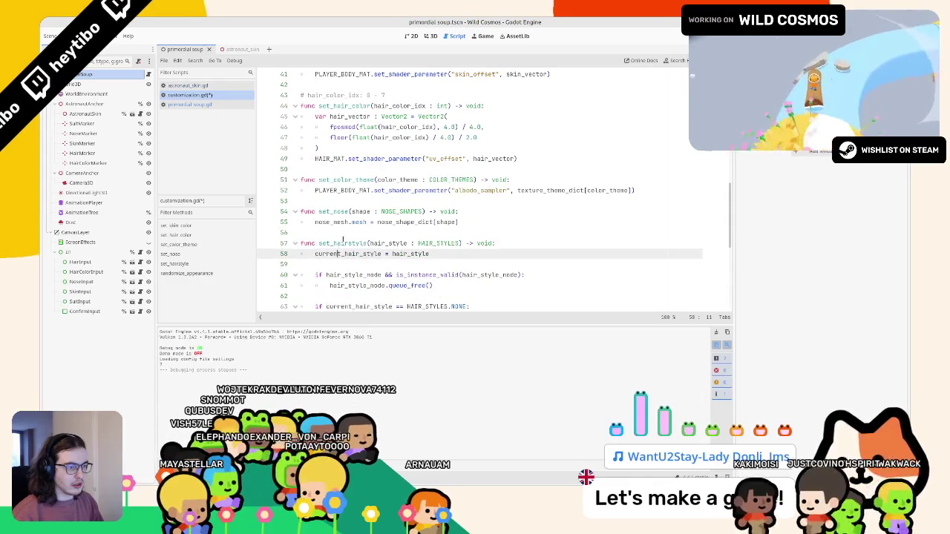
pyautogui.click(343, 235)
pyautogui.click(343, 242)
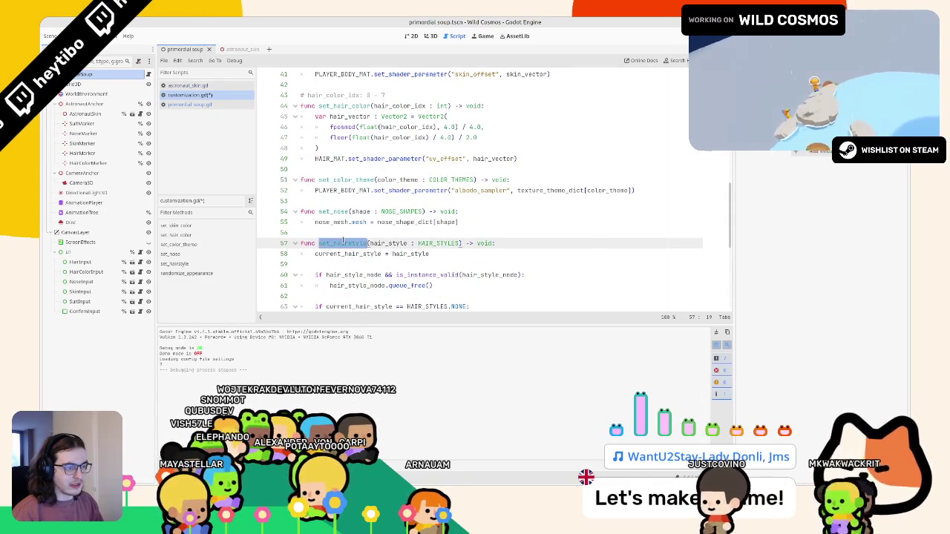
pyautogui.scroll(-7, 345, 240)
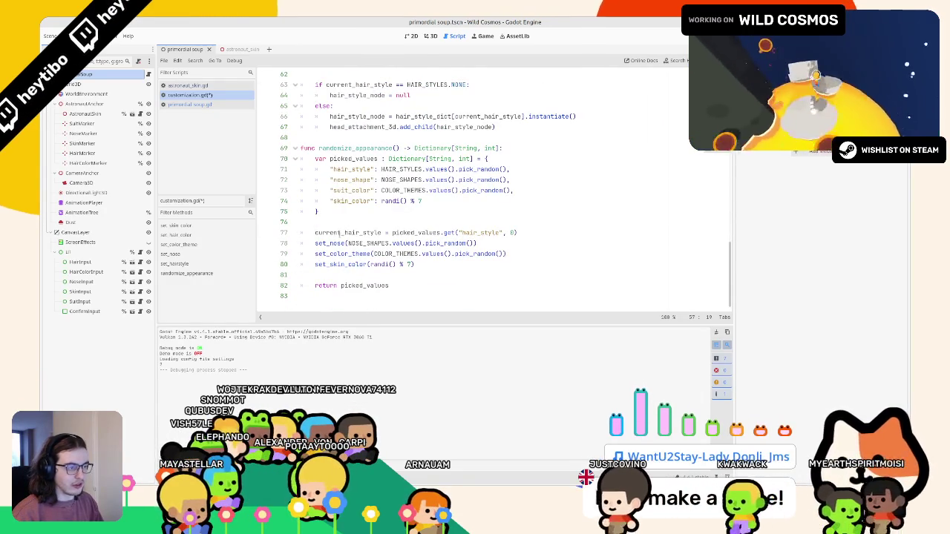
pyautogui.doubleClick(375, 233)
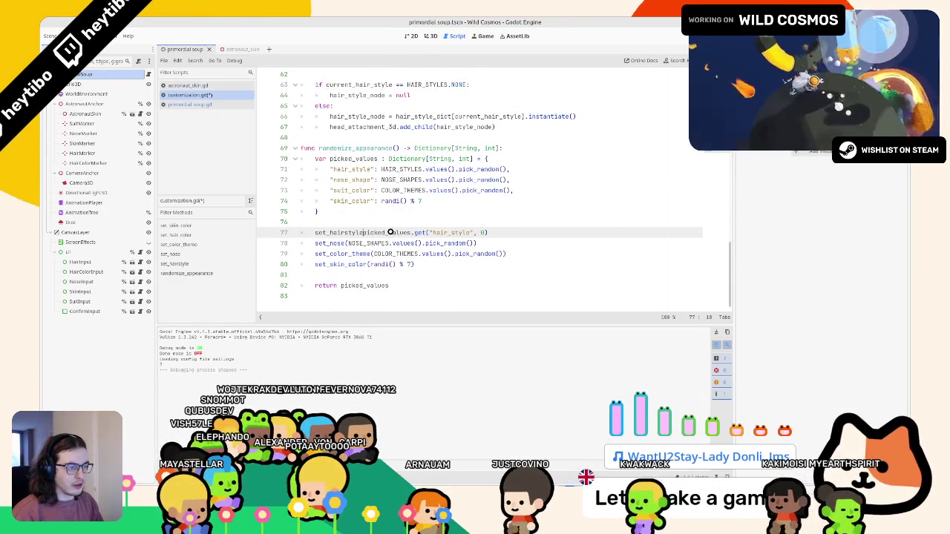
pyautogui.write('set_hairstyle(')
pyautogui.press('Delete')
pyautogui.press('Delete')
pyautogui.press('Delete')
pyautogui.click(513, 232)
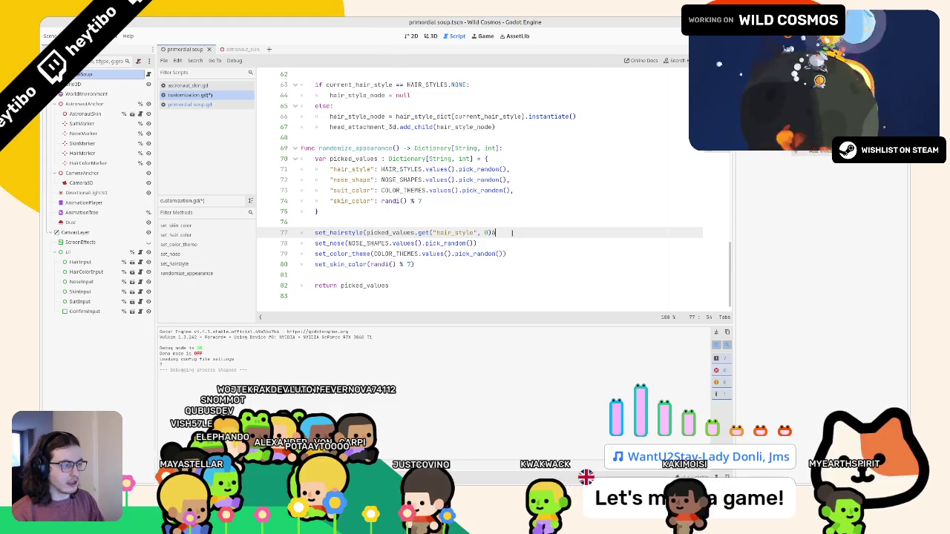
pyautogui.write(')')
# Copy the picked_values lookup over the random nose, suit colour and skin colour picks.
pyautogui.moveTo(365, 232)
pyautogui.mouseDown()
pyautogui.moveTo(553, 237)
pyautogui.moveTo(371, 242)
pyautogui.moveTo(478, 243)
pyautogui.mouseUp()
pyautogui.hotkey('ctrl', 'c')
pyautogui.hotkey('ctrl', 'v')
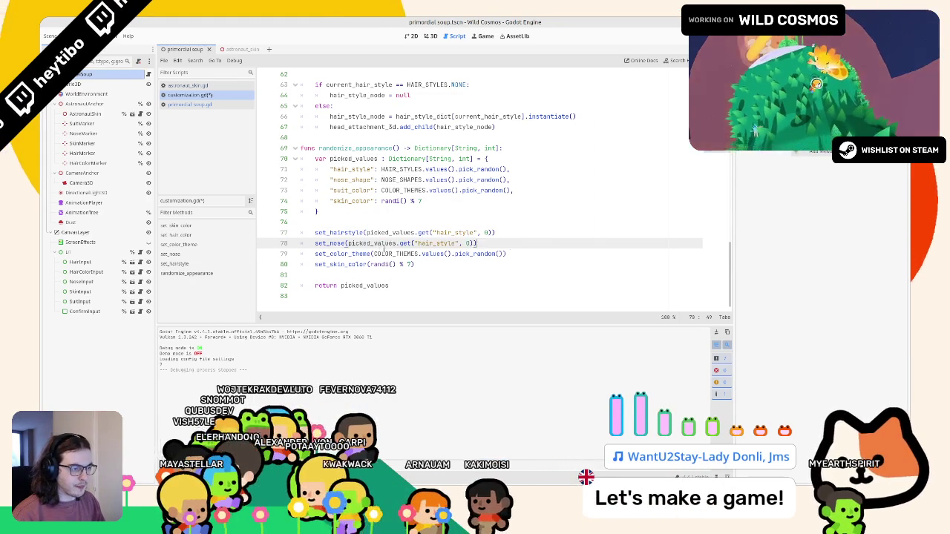
pyautogui.moveTo(373, 253); pyautogui.dragTo(583, 249)
pyautogui.click(383, 264)
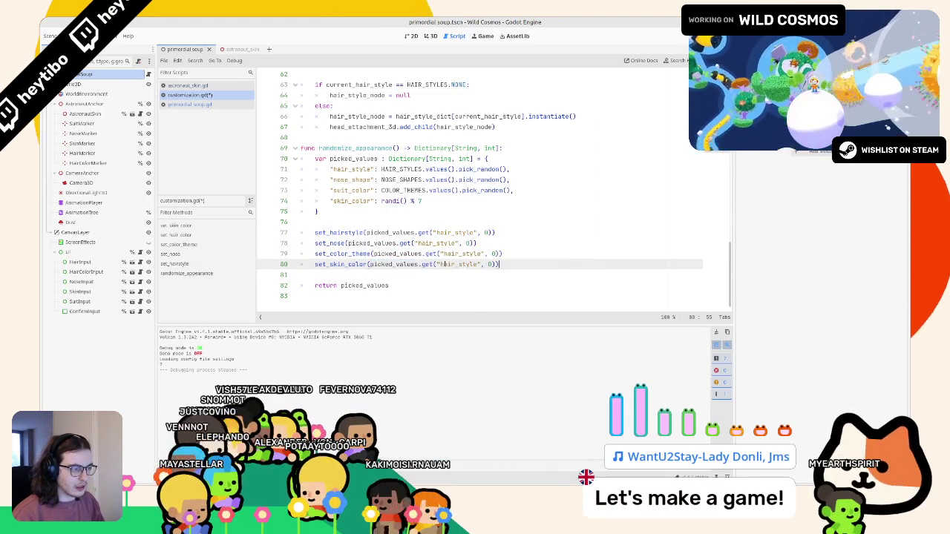
# Swap the keys in the lookups to nose_shape, suit_color and skin_color.
pyautogui.doubleClick(351, 179)
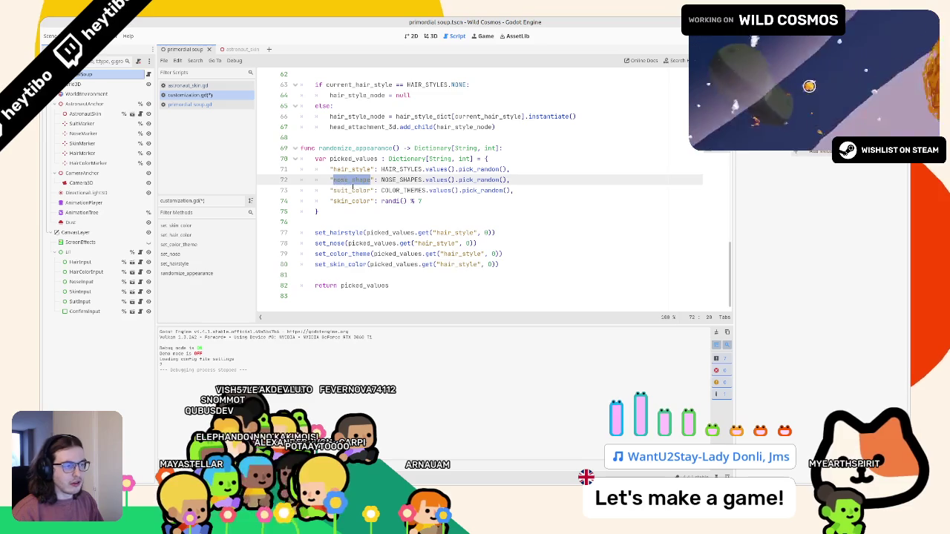
pyautogui.hotkey('ctrl', 'c')
pyautogui.doubleClick(437, 243)
pyautogui.hotkey('ctrl', 'v')
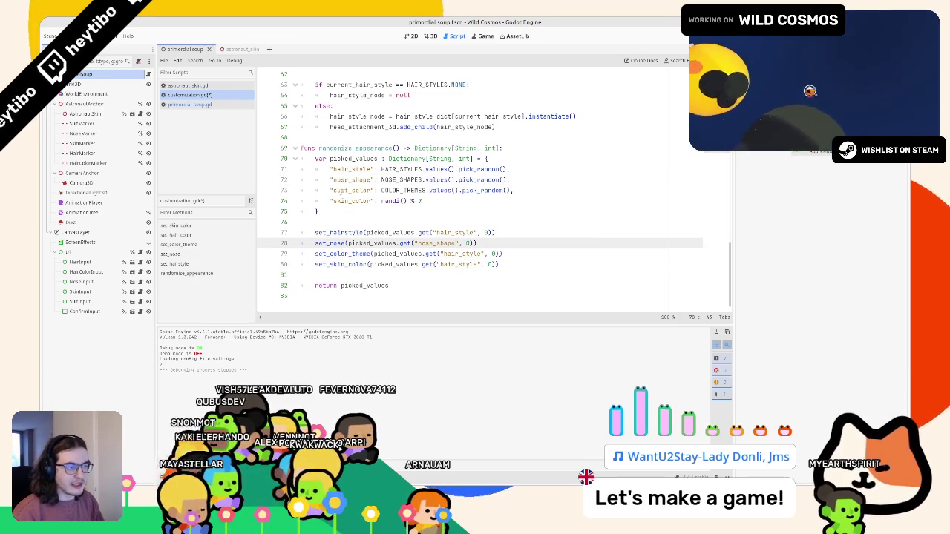
pyautogui.doubleClick(341, 190)
pyautogui.click(451, 253)
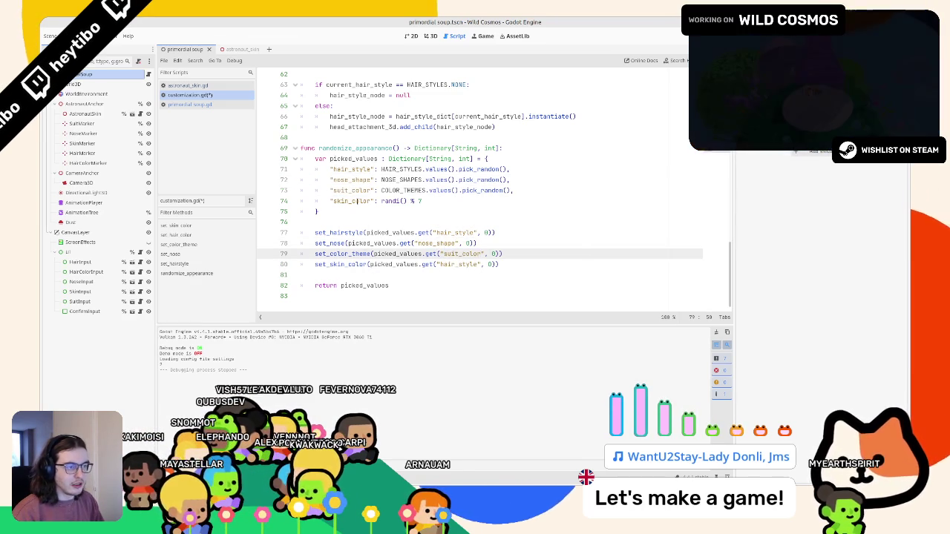
pyautogui.doubleClick(357, 201)
pyautogui.hotkey('ctrl', 'c')
pyautogui.doubleClick(458, 263)
pyautogui.hotkey('ctrl', 'v')
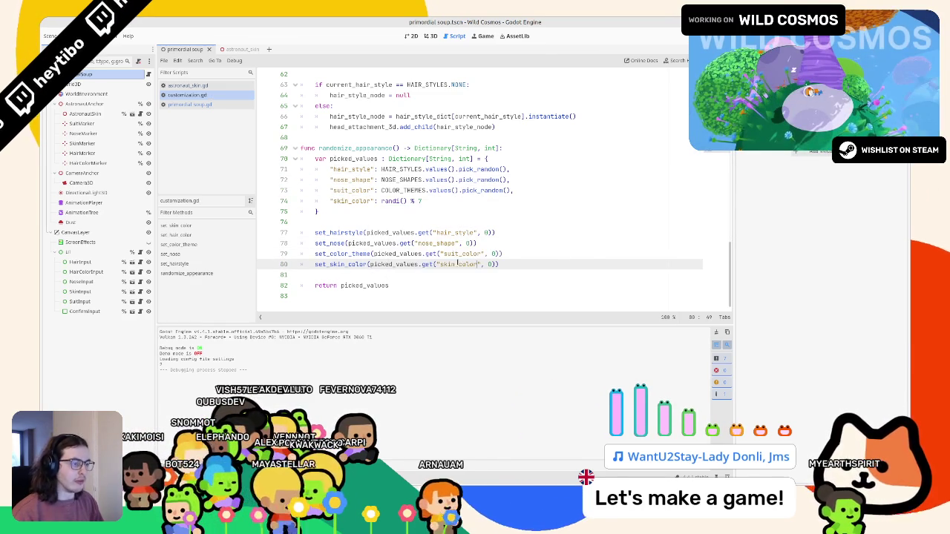
# Copy the picked_values name and switch to the primordial soup.gd script.
pyautogui.press('Up')
pyautogui.press('Up')
pyautogui.press('Up')
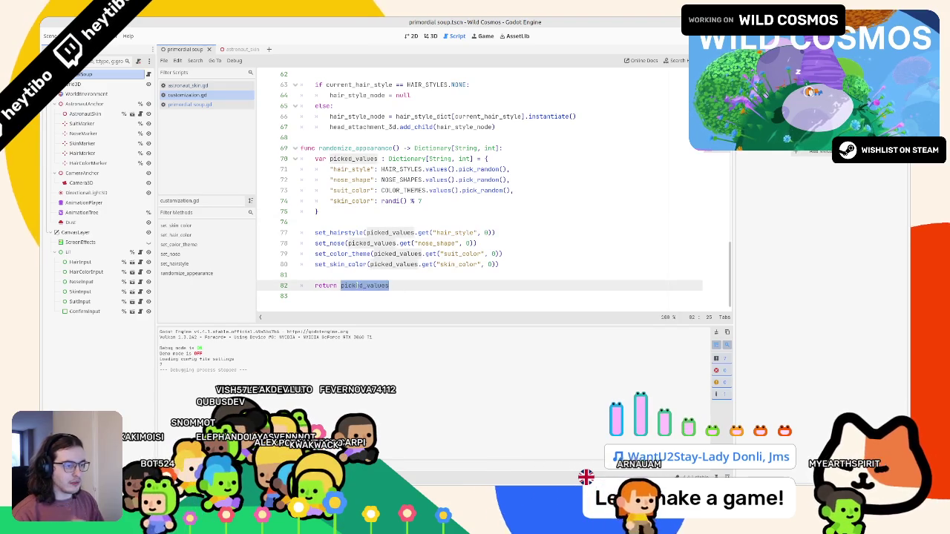
pyautogui.doubleClick(364, 285)
pyautogui.click(191, 104)
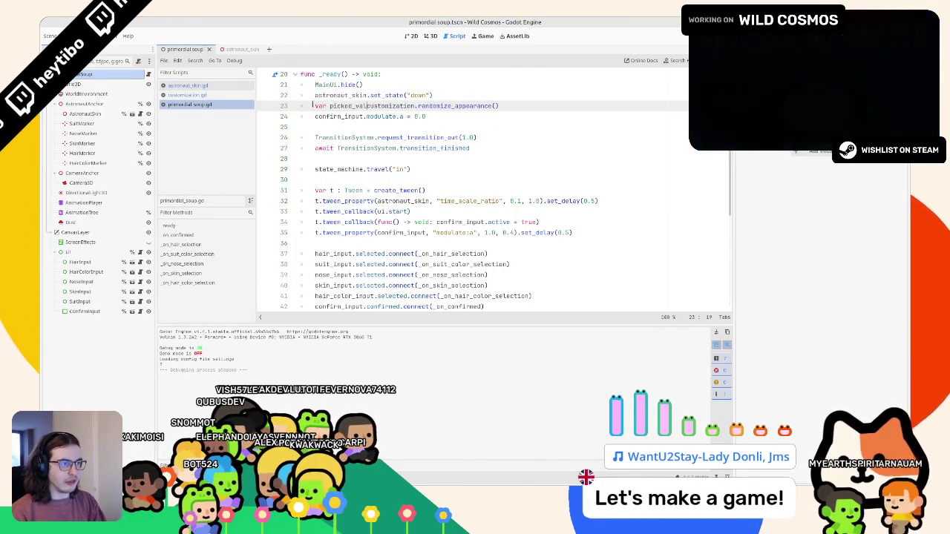
# Type picked_values on line 23 as Dictionary[String, int] = customization.randomize_appearance().
pyautogui.write('= ')
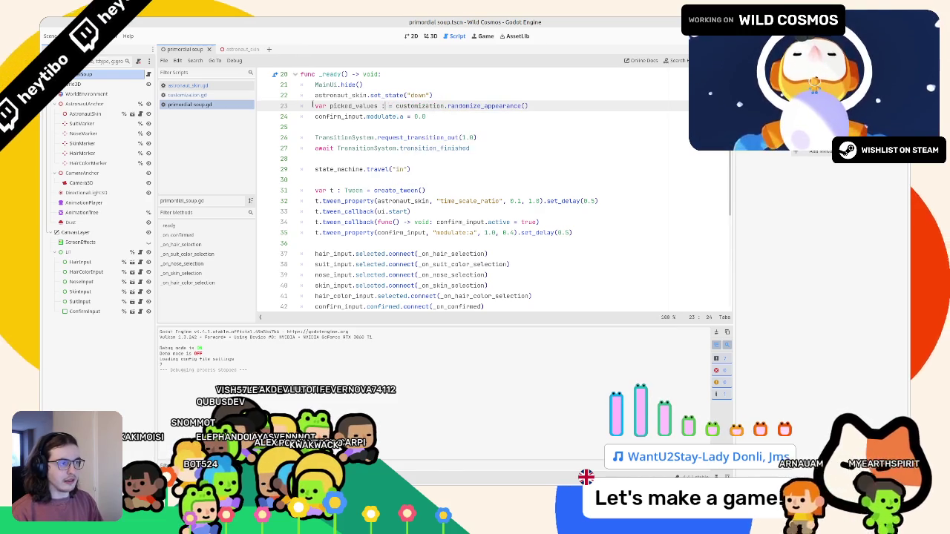
pyautogui.write('Dic')
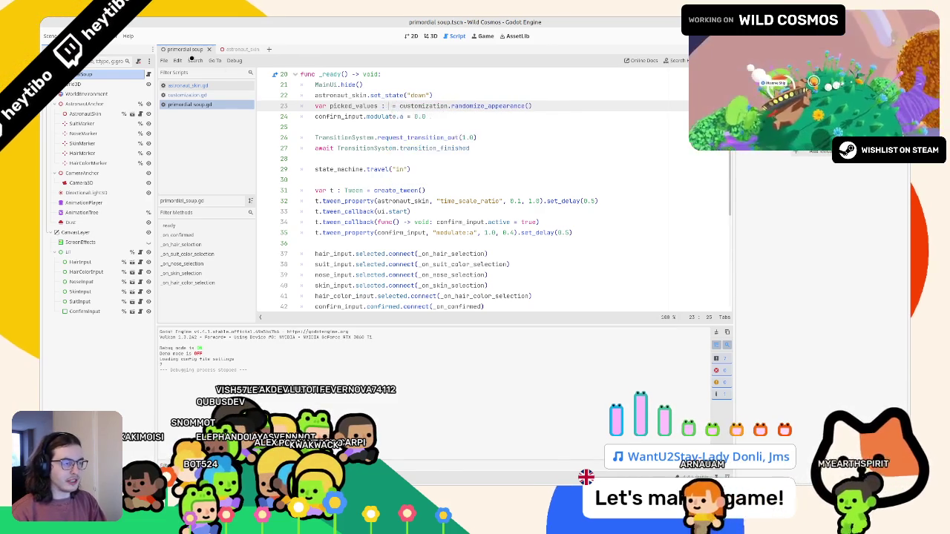
pyautogui.press('Return')
pyautogui.write('[String,')
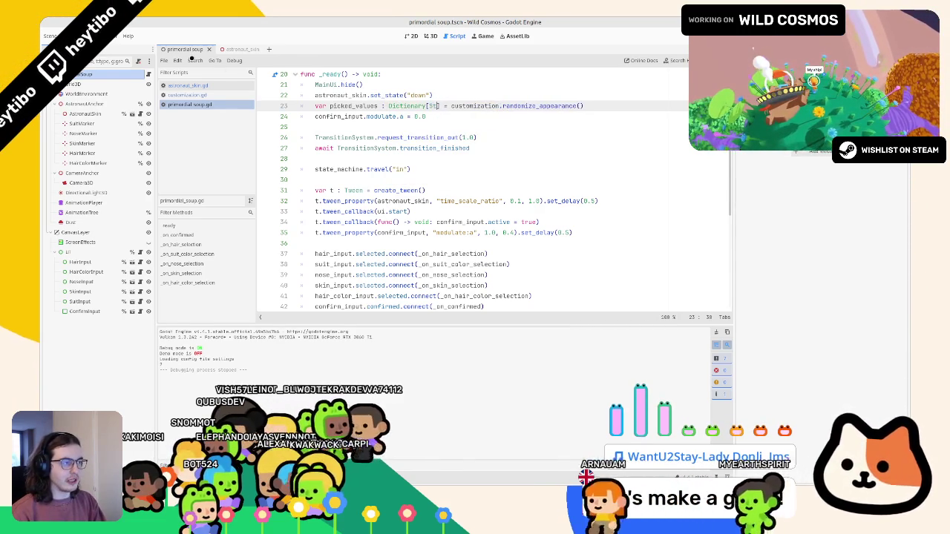
pyautogui.write(' Int')
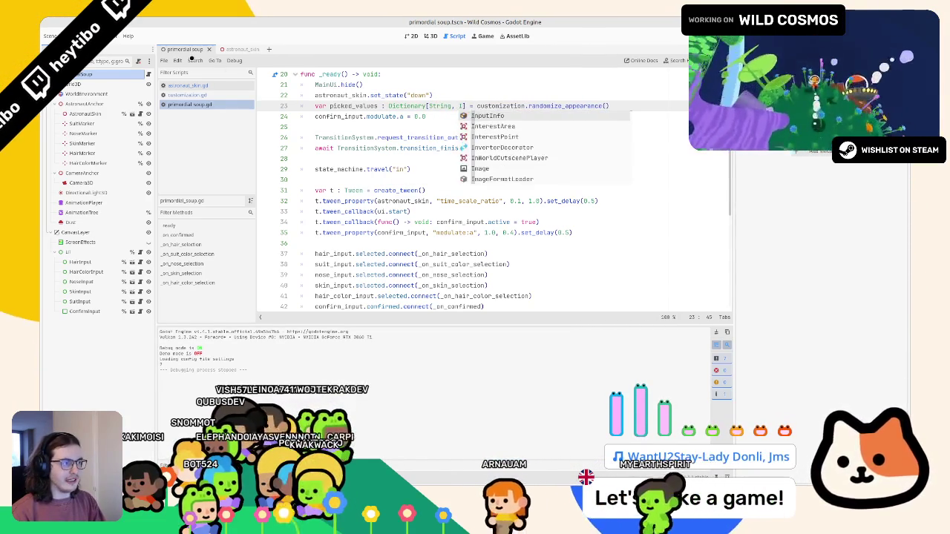
pyautogui.press('Down')
pyautogui.press('Down')
pyautogui.press('Down')
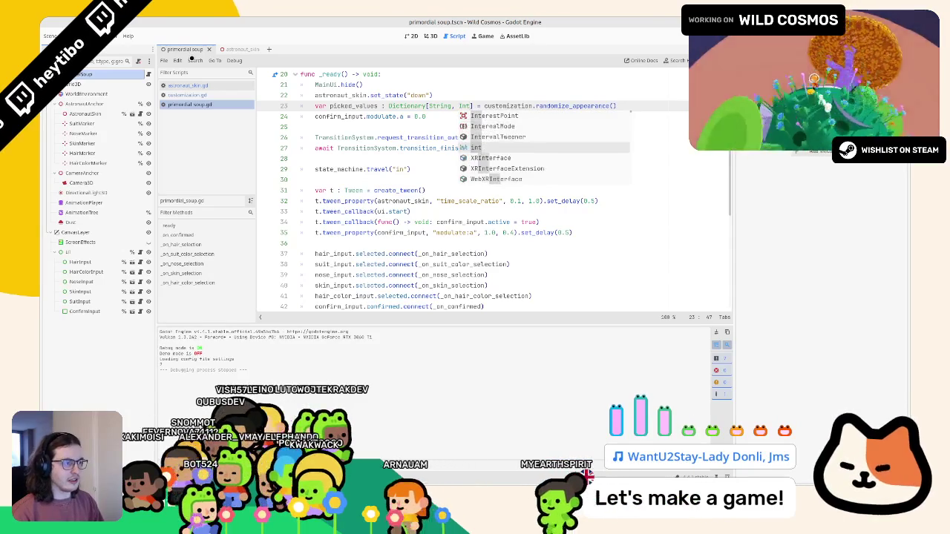
pyautogui.press('Return')
# Add print(picked_values) below line 23 and run the game with F5.
pyautogui.click(621, 110)
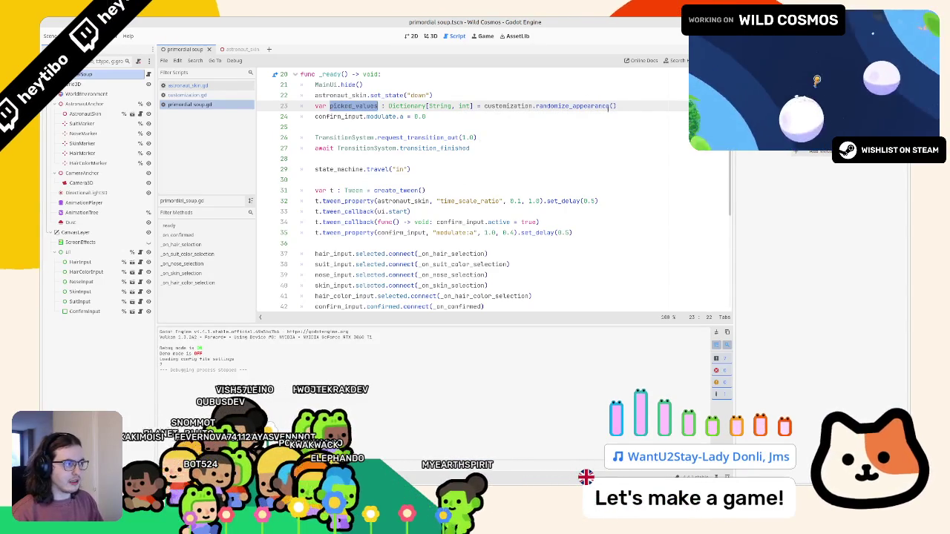
pyautogui.press('Return')
pyautogui.write('print(picked_values')
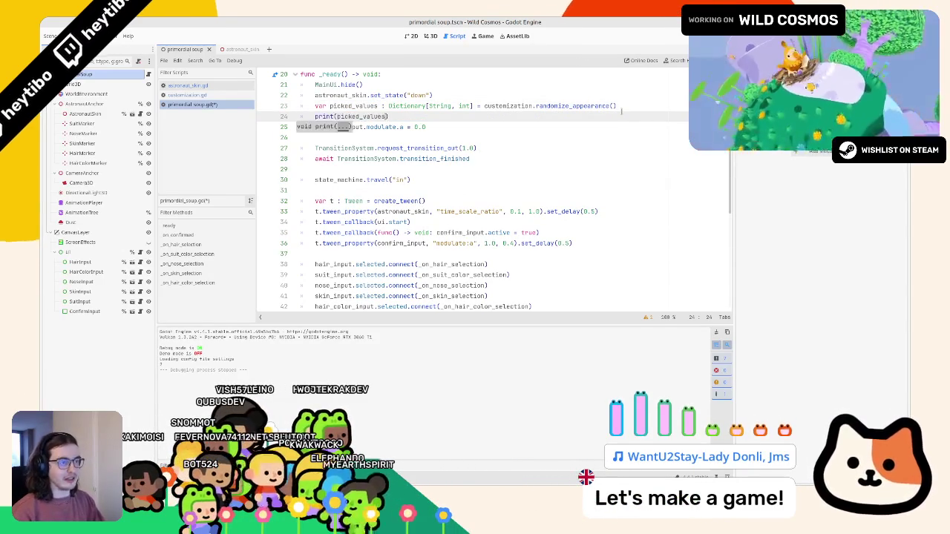
pyautogui.press('F5')
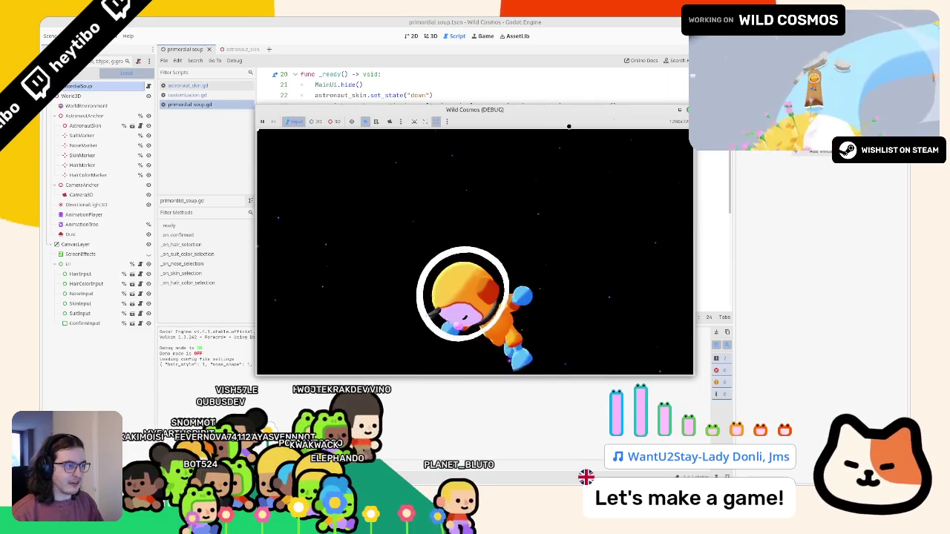
# Raise the game window, restart twice to compare random astronaut looks, then stop with F8.
pyautogui.moveTo(613, 110); pyautogui.dragTo(586, 46)
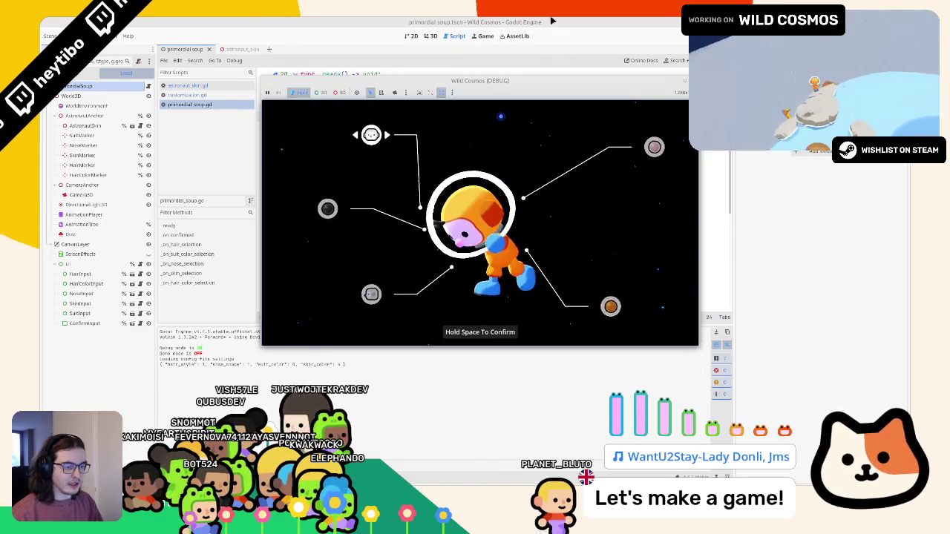
pyautogui.press('F5')
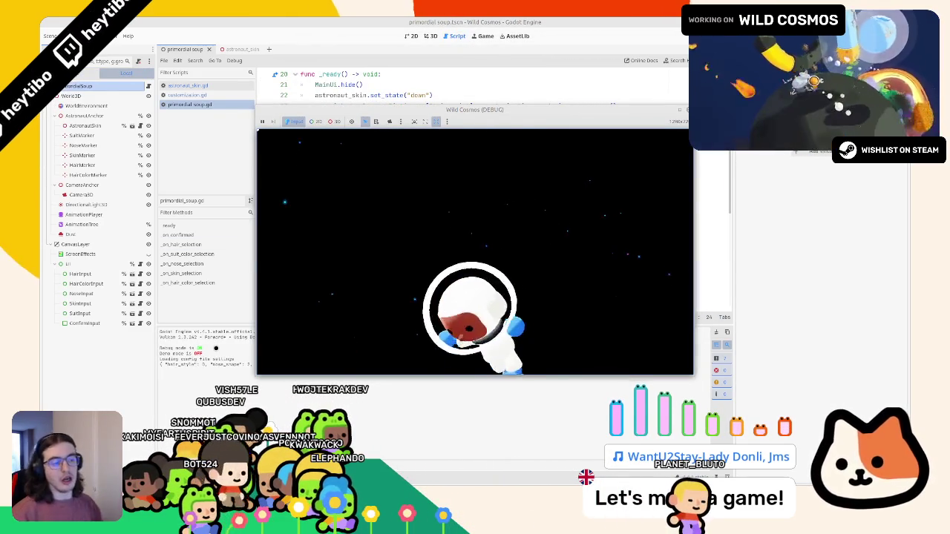
pyautogui.press('F5')
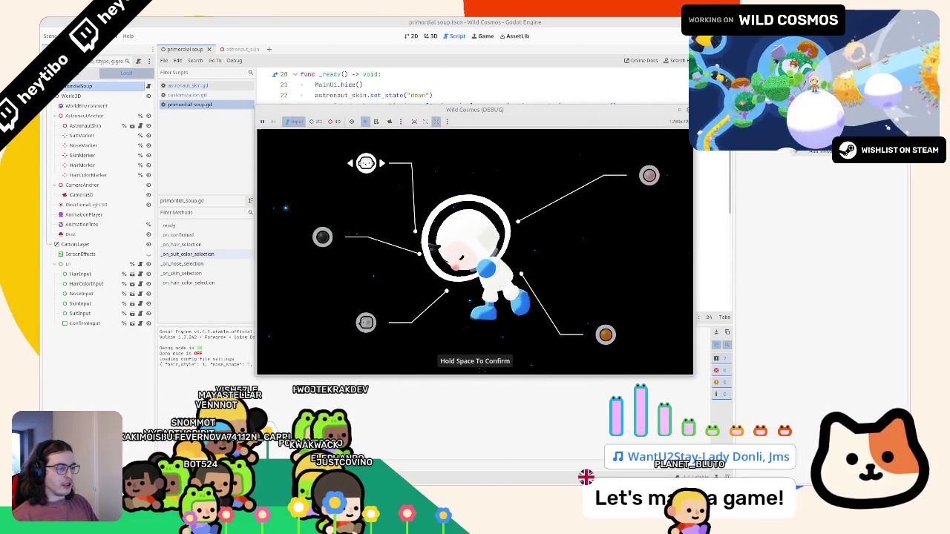
pyautogui.press('F8')
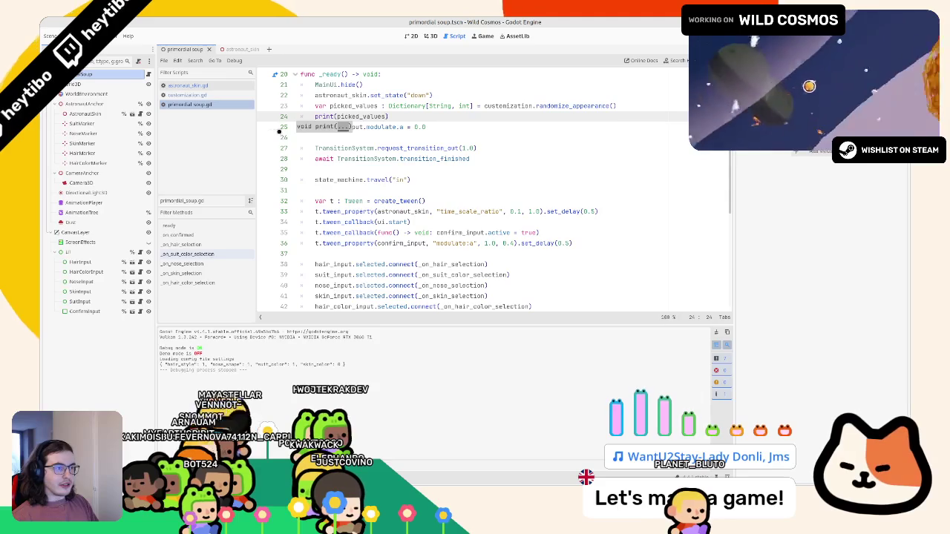
# Replace the print(picked_values) debug line on line 24 with an empty line.
pyautogui.tripleClick(401, 117)
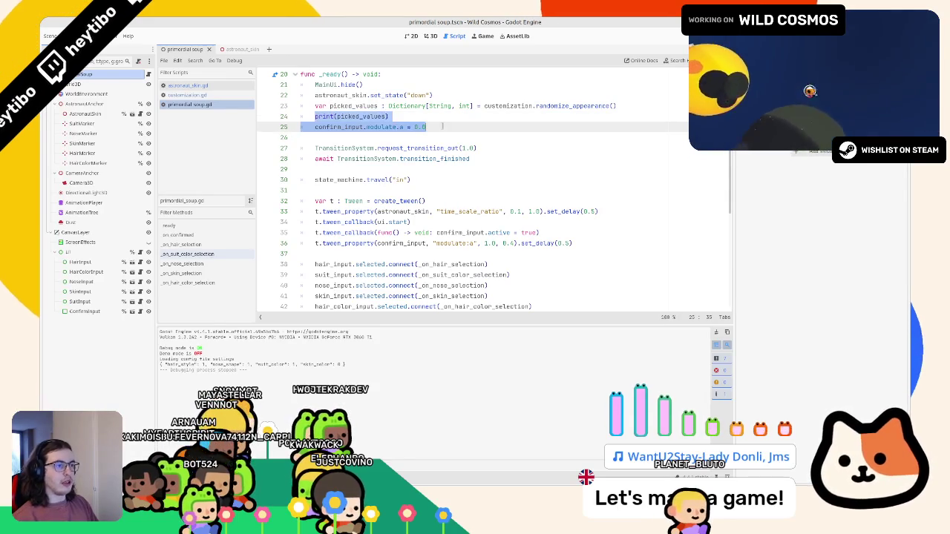
pyautogui.press('BackSpace')
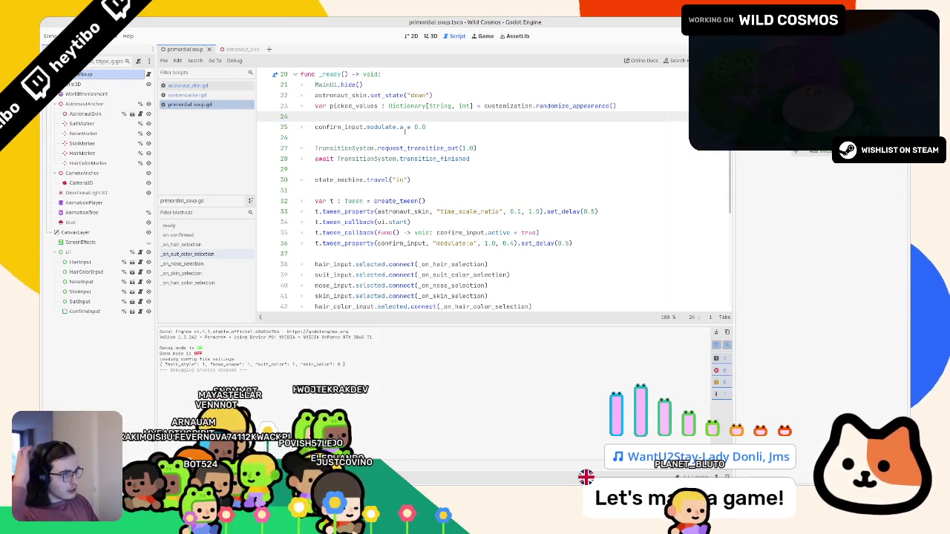
pyautogui.press('Return')
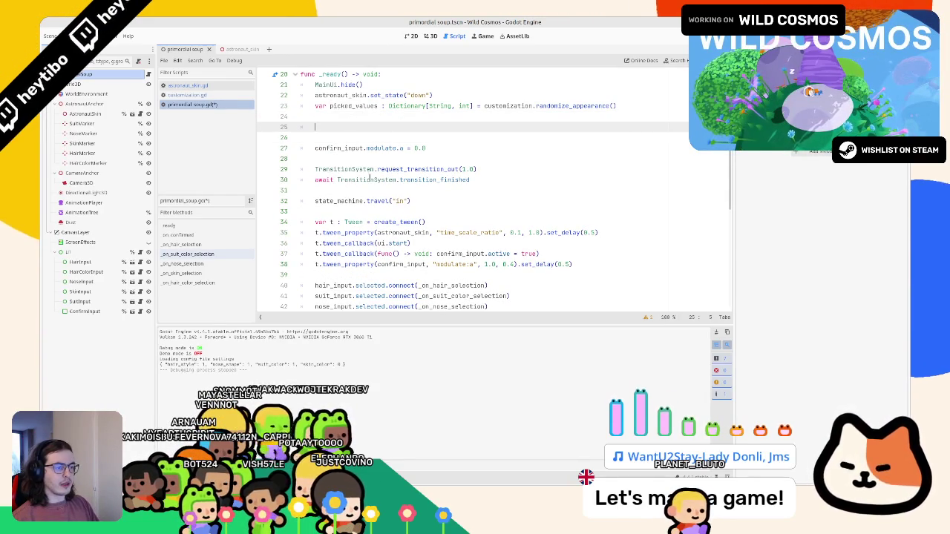
# Look over the hair_input and suit_input variables and briefly view the Control class documentation.
pyautogui.doubleClick(336, 286)
pyautogui.scroll(-2, 335, 286)
pyautogui.click(333, 242)
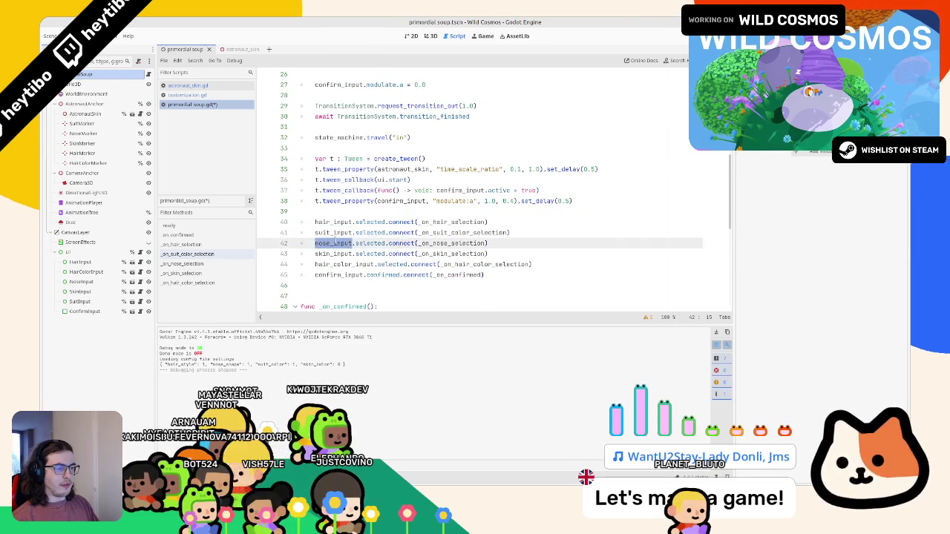
pyautogui.doubleClick(333, 232)
pyautogui.scroll(2, 354, 156)
pyautogui.click(352, 112)
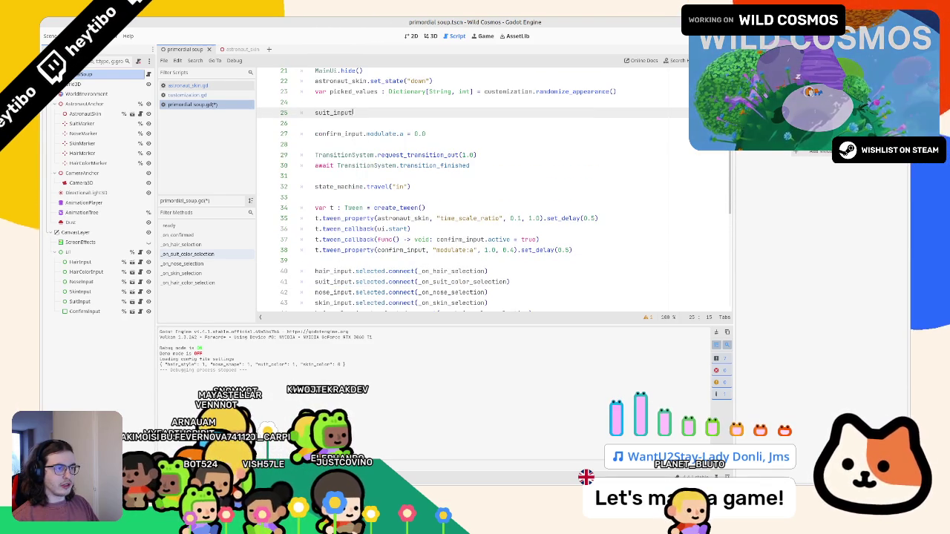
pyautogui.scroll(7, 353, 111)
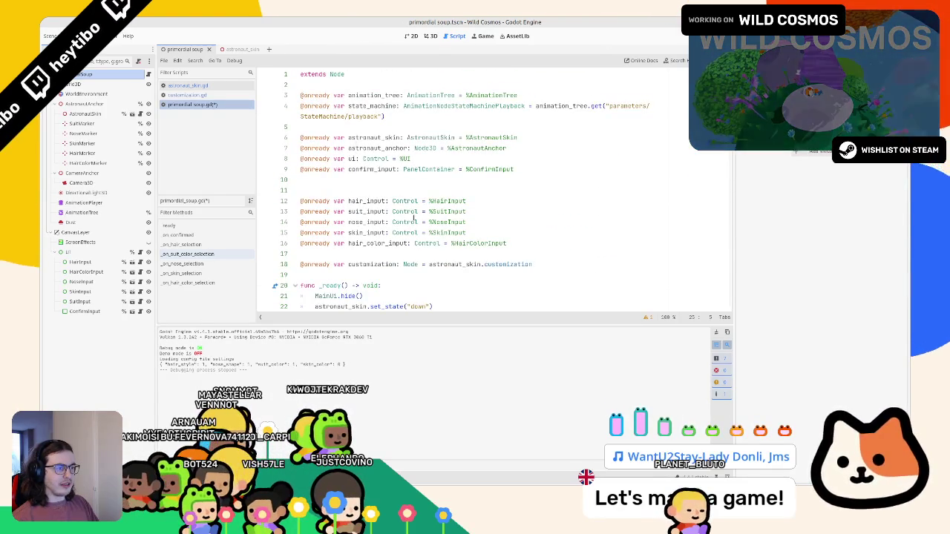
pyautogui.keyDown('ctrl'); pyautogui.click(401, 201); pyautogui.keyUp('ctrl')
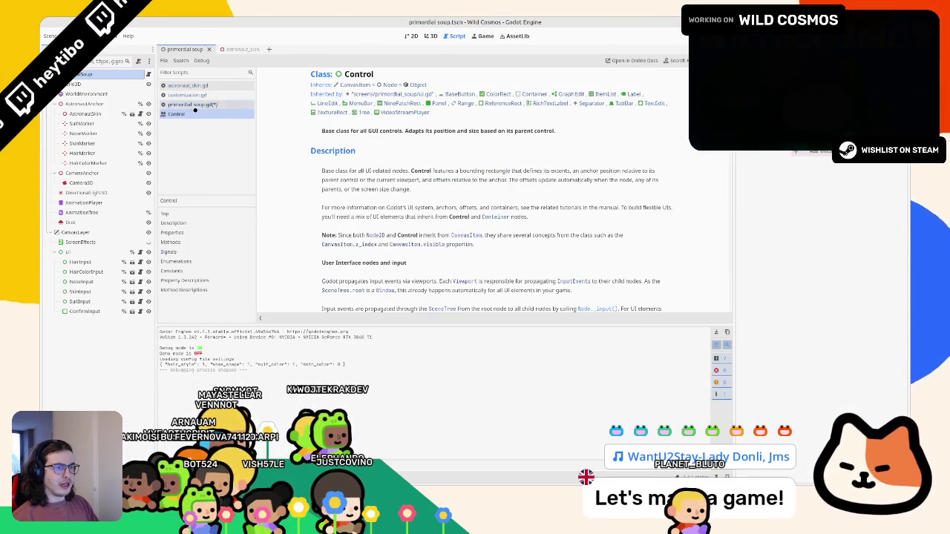
pyautogui.middleClick(195, 112)
pyautogui.click(137, 261)
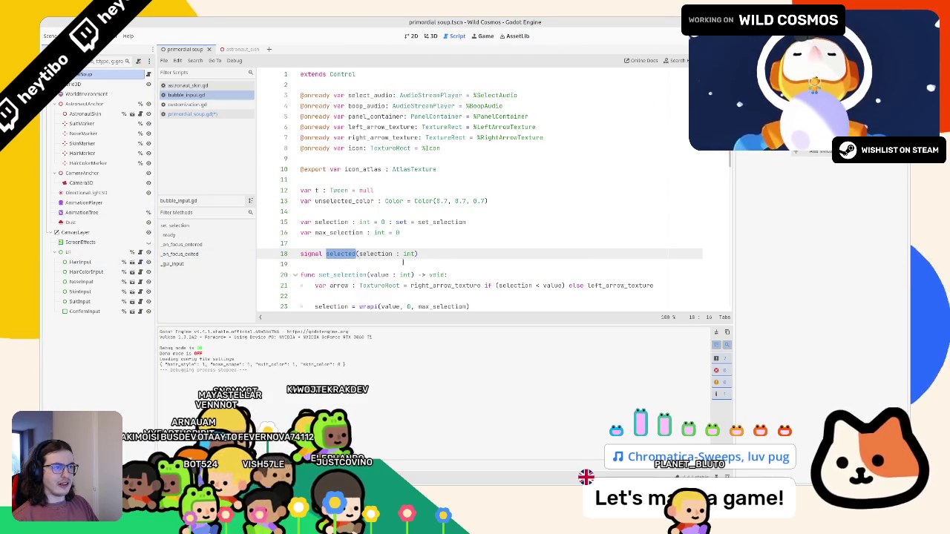
pyautogui.scroll(-2, 391, 134)
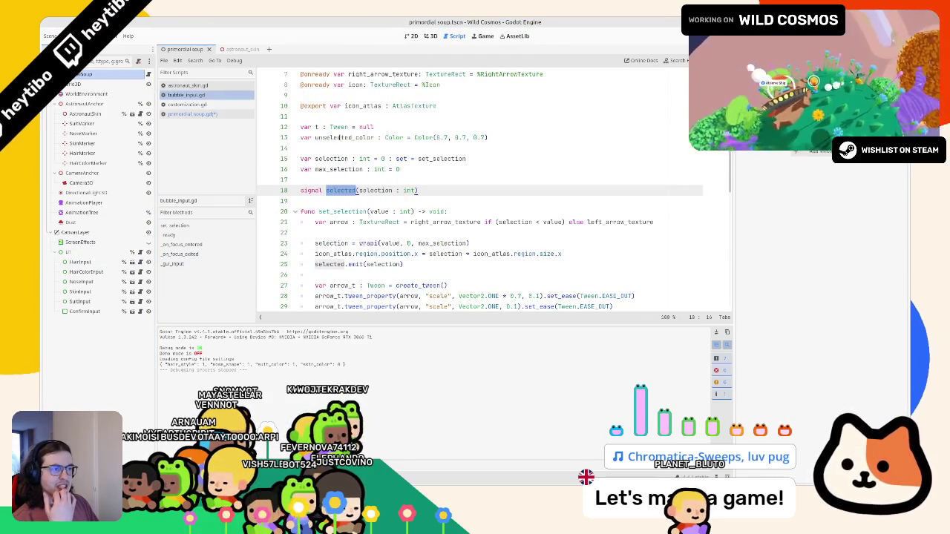
pyautogui.click(340, 137)
pyautogui.click(348, 112)
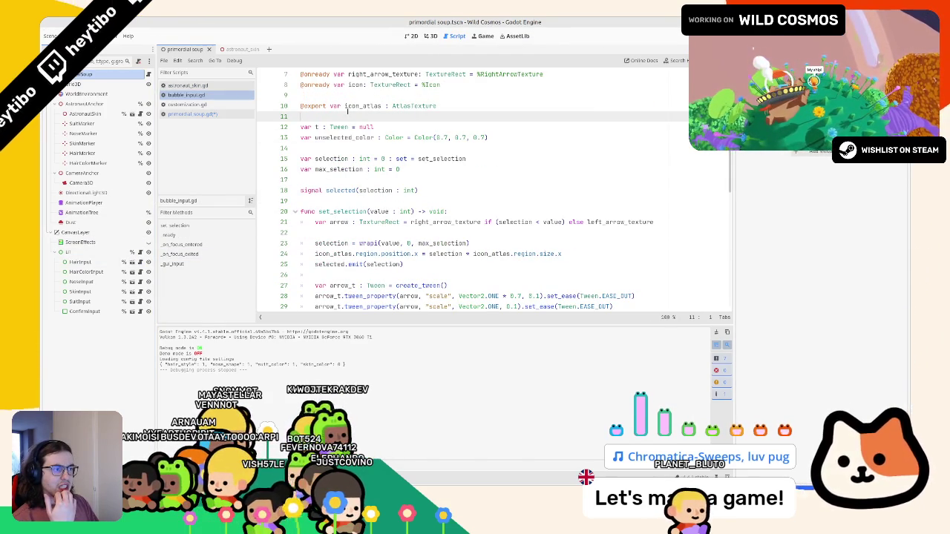
pyautogui.doubleClick(329, 170)
pyautogui.doubleClick(331, 158)
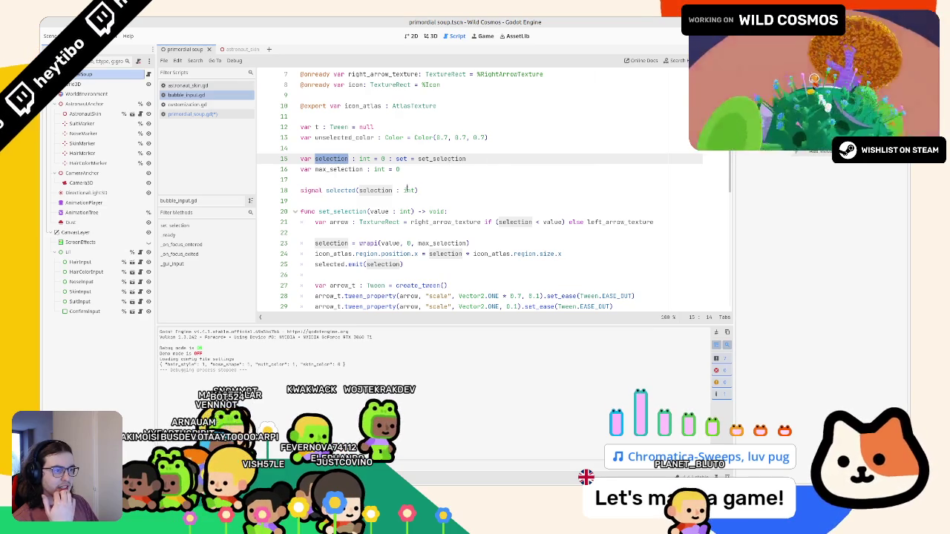
pyautogui.scroll(-2, 406, 190)
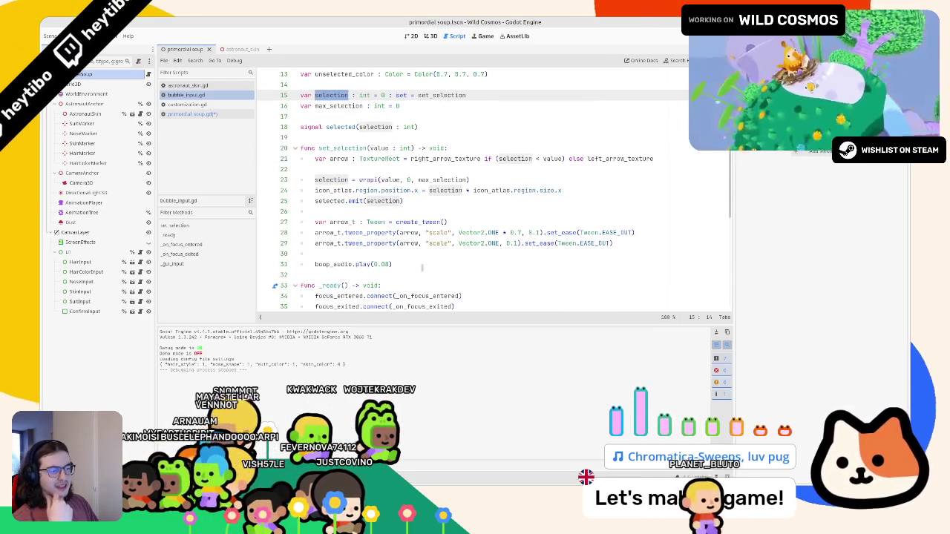
pyautogui.moveTo(423, 267); pyautogui.dragTo(313, 265)
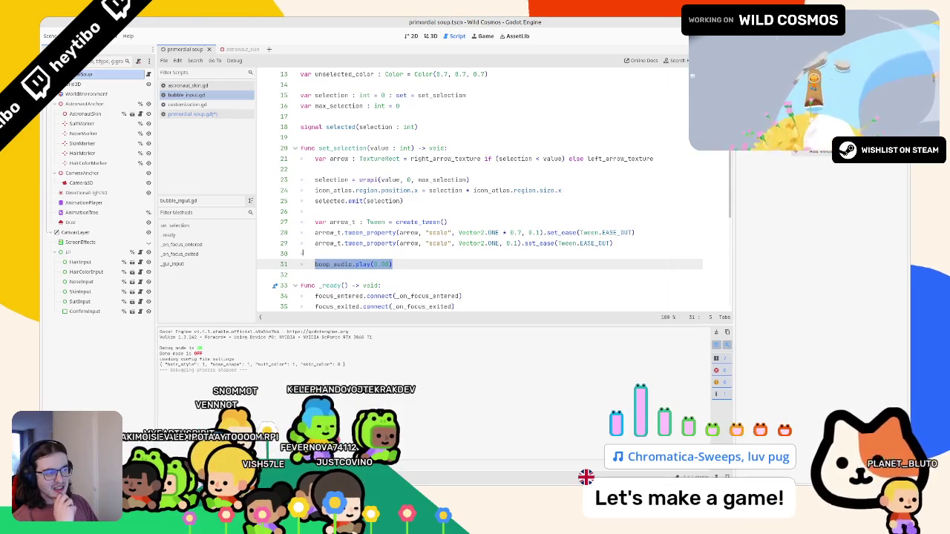
pyautogui.click(341, 158)
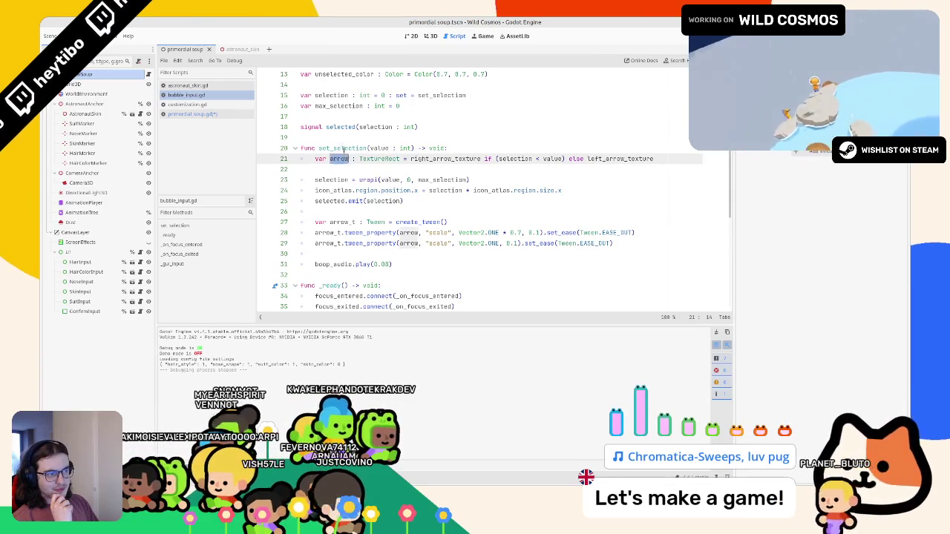
pyautogui.doubleClick(364, 148)
pyautogui.click(412, 148)
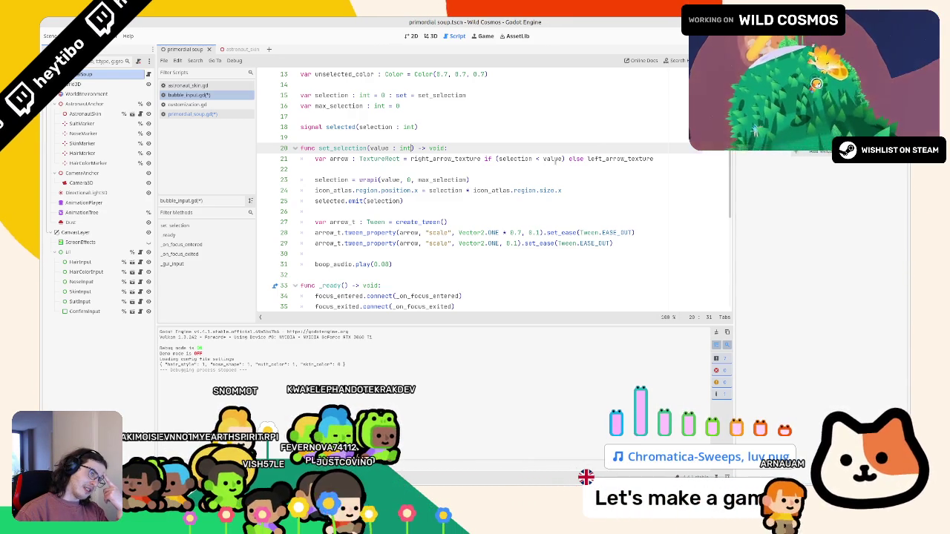
pyautogui.click(334, 95)
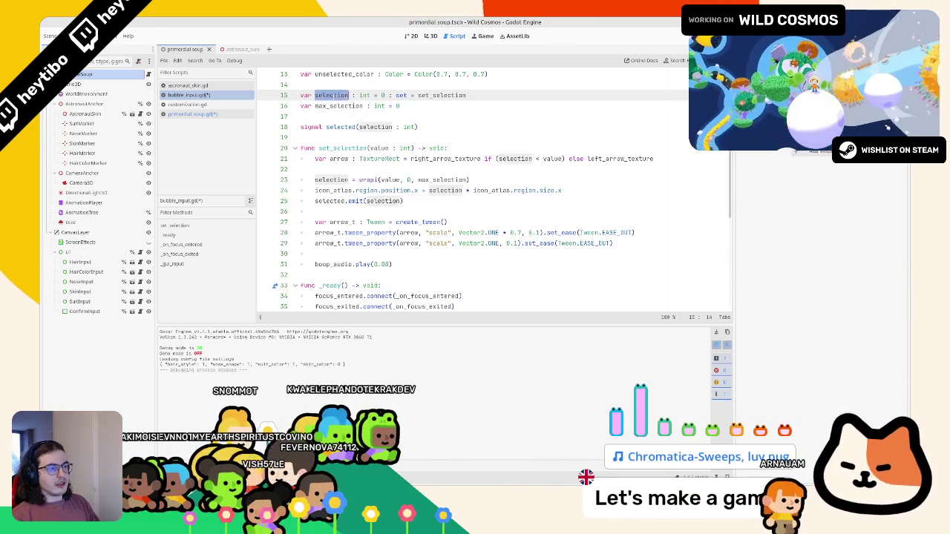
# Search the script for 'selection =' assignments and set_sel calls.
pyautogui.hotkey('ctrl', 'f')
pyautogui.write('selection')
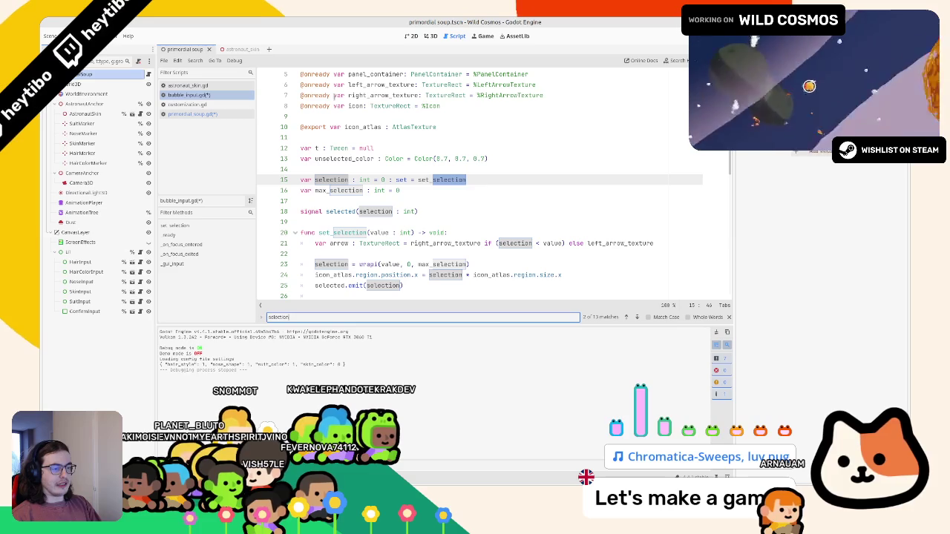
pyautogui.write(' =')
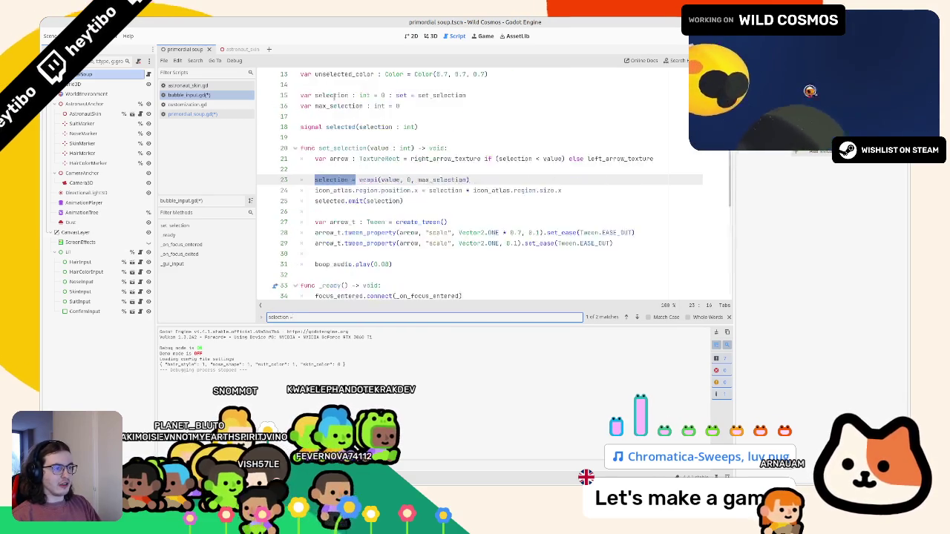
pyautogui.press('Return')
pyautogui.press('Return')
pyautogui.press('Return')
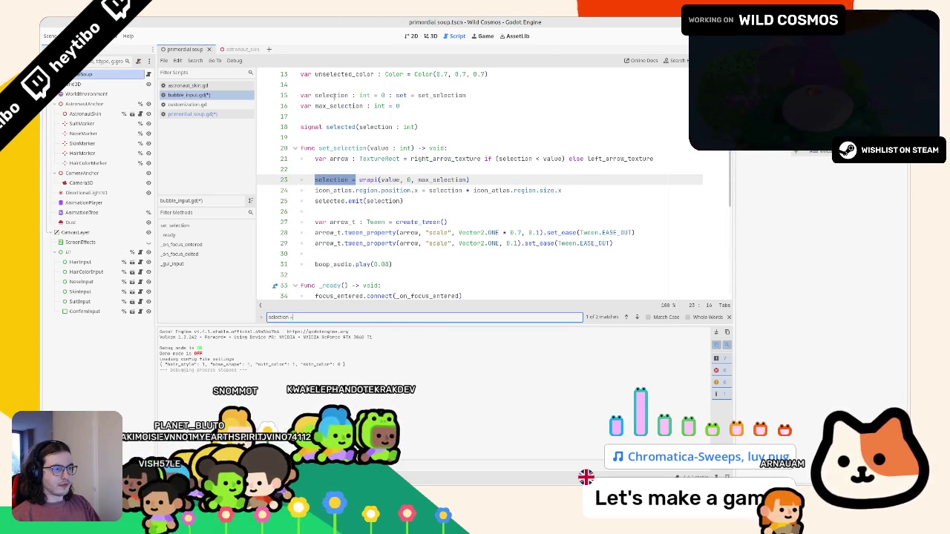
pyautogui.press('Return')
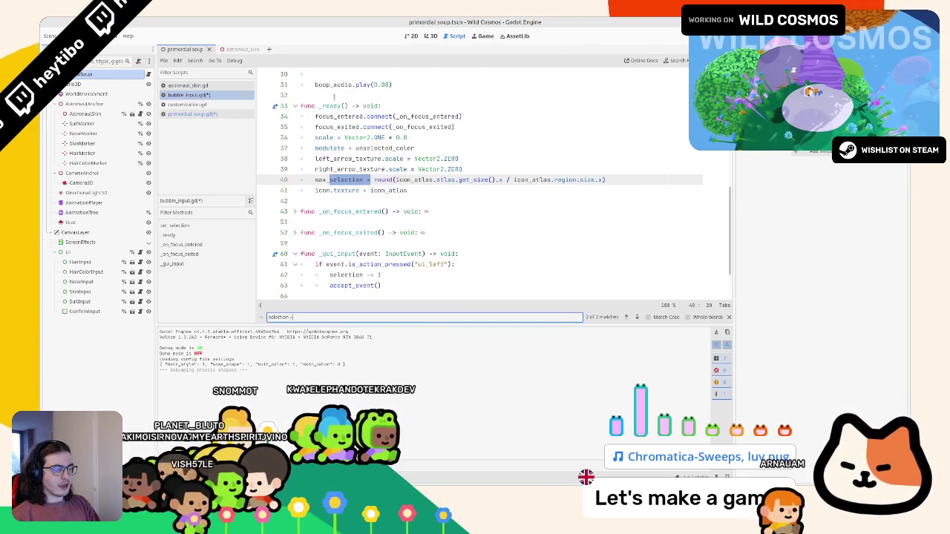
pyautogui.press('Return')
pyautogui.press('Return')
pyautogui.press('Return')
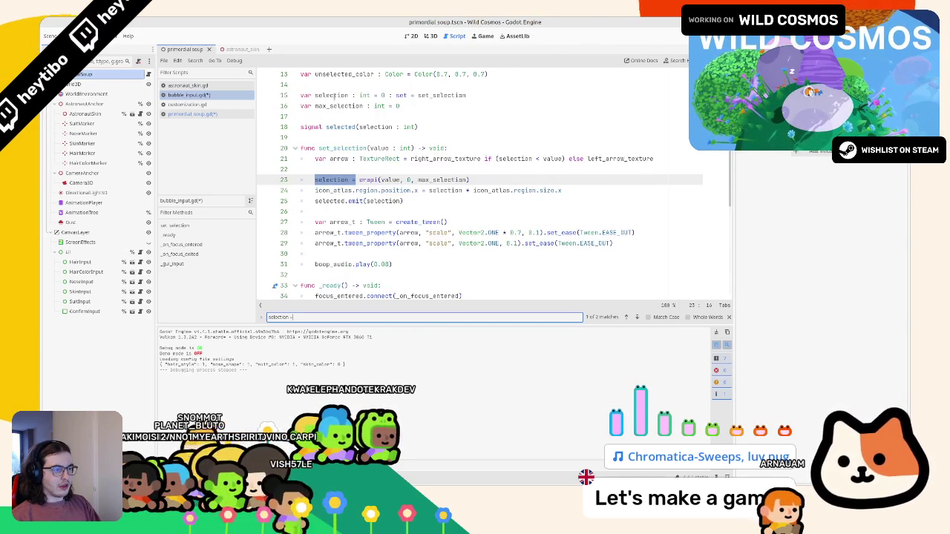
pyautogui.write('set_')
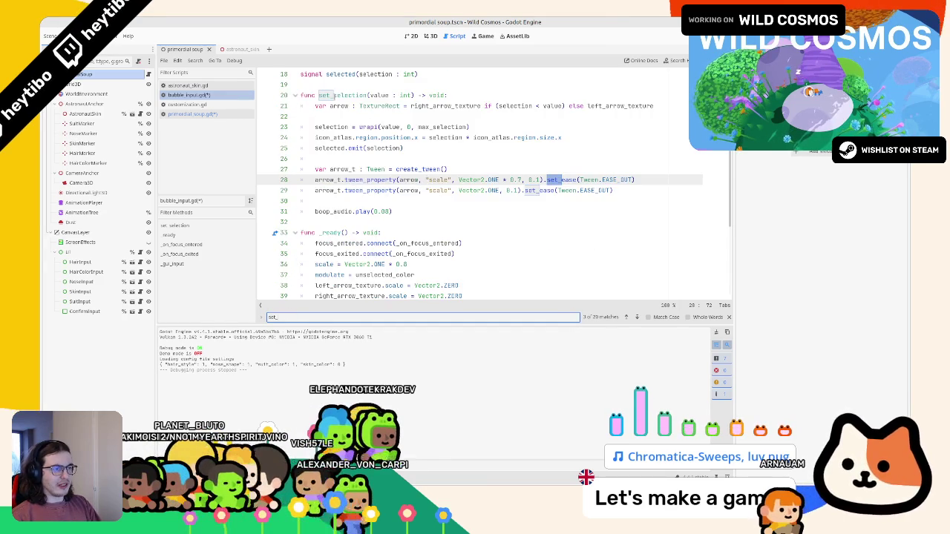
pyautogui.write('sel')
pyautogui.press('Return')
pyautogui.press('Return')
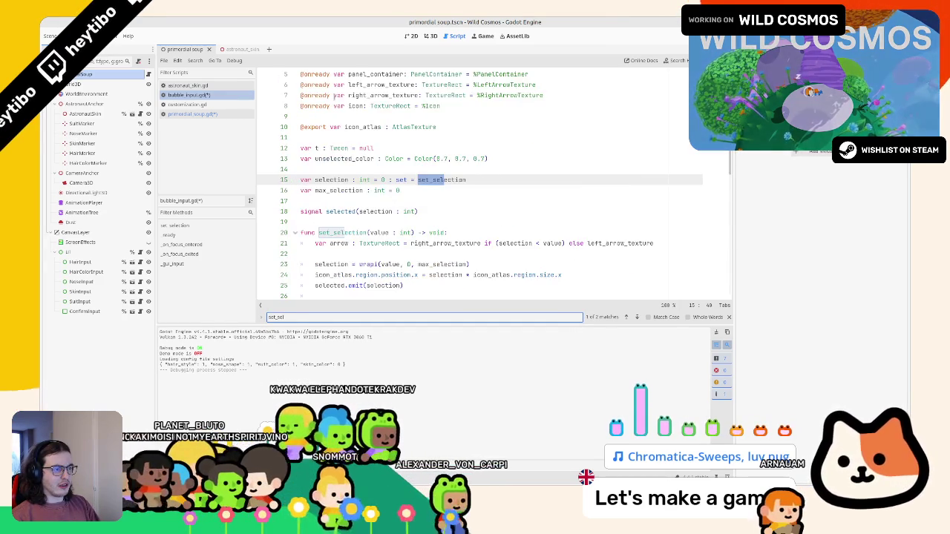
pyautogui.press('Return')
pyautogui.press('Escape')
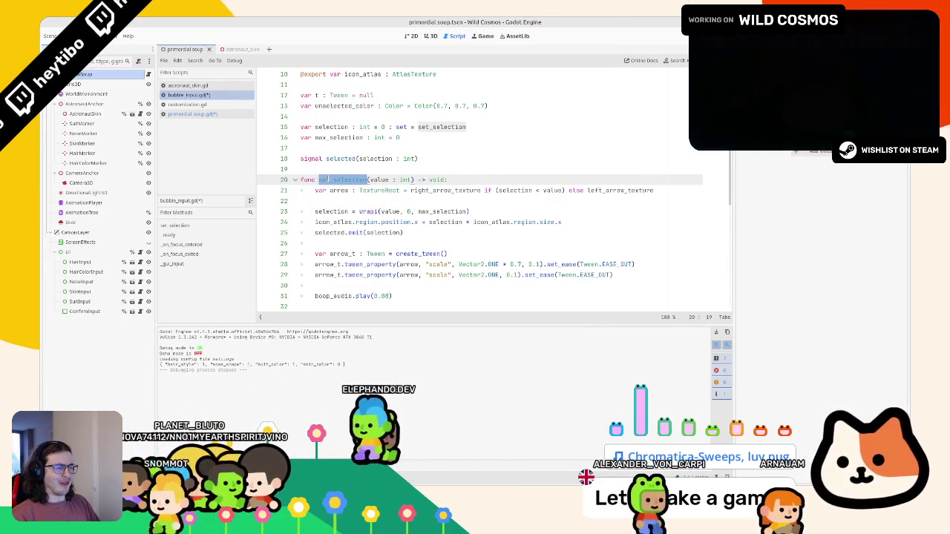
# Step through every use of selection on lines 18, 21 and 23.
pyautogui.scroll(-8, 494, 189)
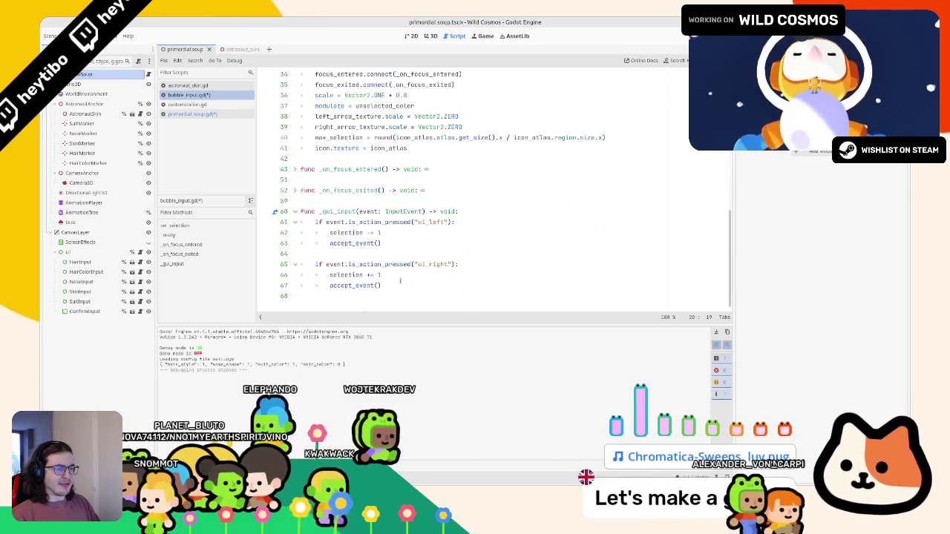
pyautogui.doubleClick(346, 275)
pyautogui.hotkey('ctrl', 'f')
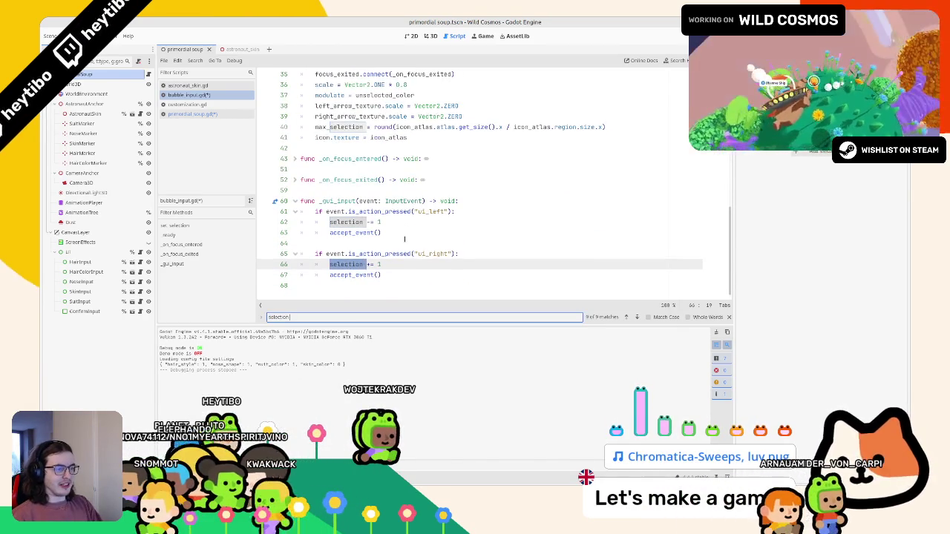
pyautogui.press('Return')
pyautogui.press('Return')
pyautogui.press('Return')
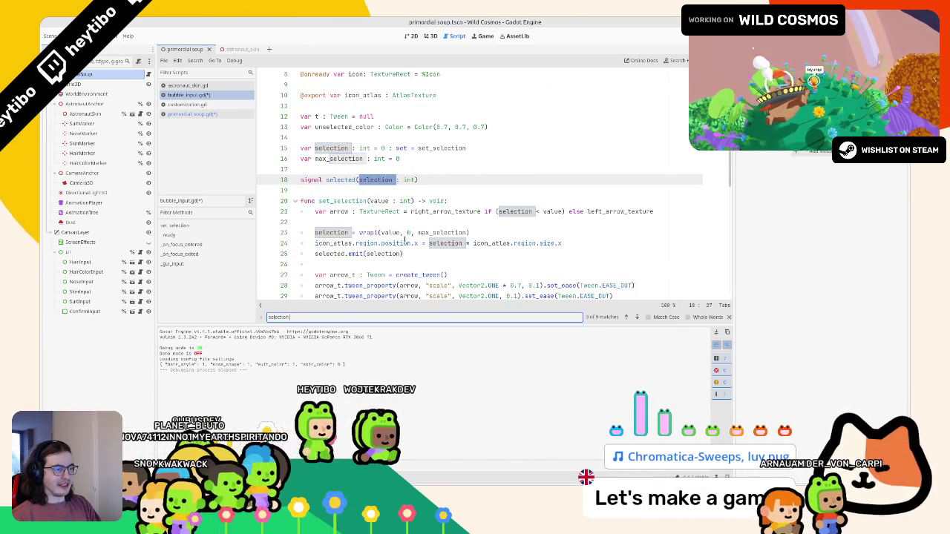
pyautogui.press('Return')
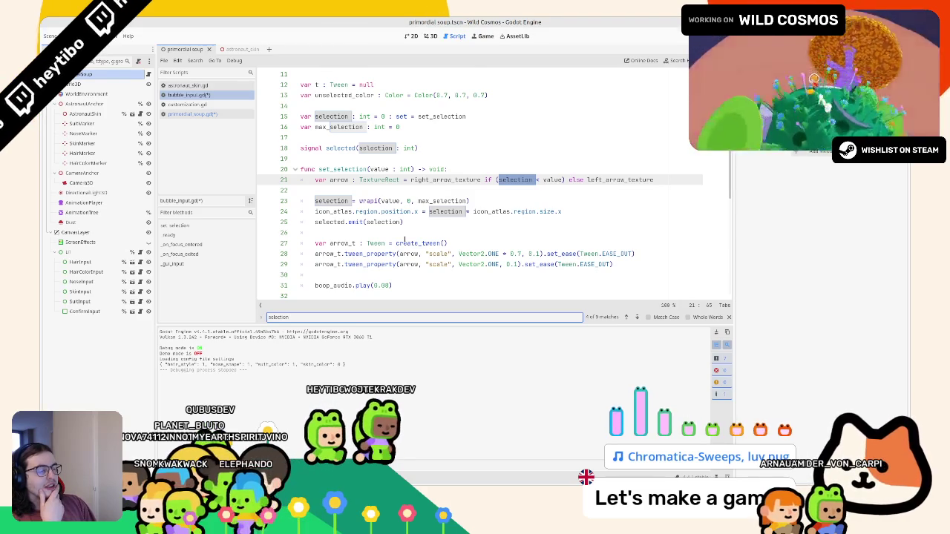
pyautogui.press('Return')
pyautogui.press('Return')
pyautogui.press('Return')
pyautogui.press('Return')
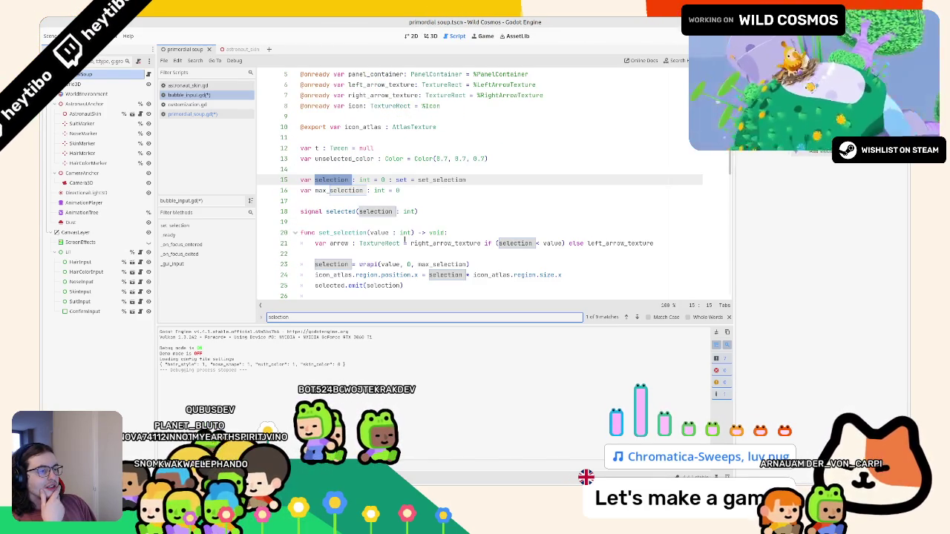
pyautogui.press('Escape')
# Type a comma after selection : int in the selected signal declaration.
pyautogui.click(419, 211)
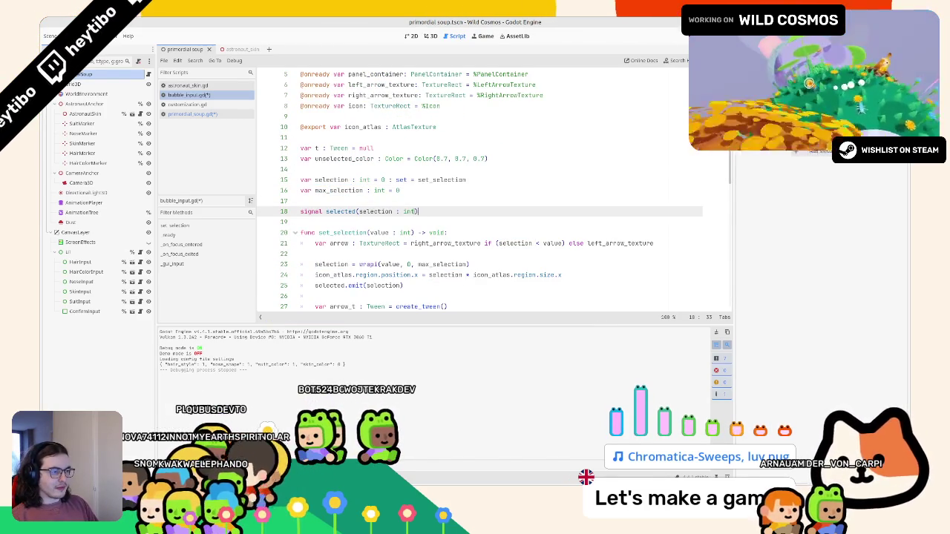
pyautogui.scroll(-2, 442, 207)
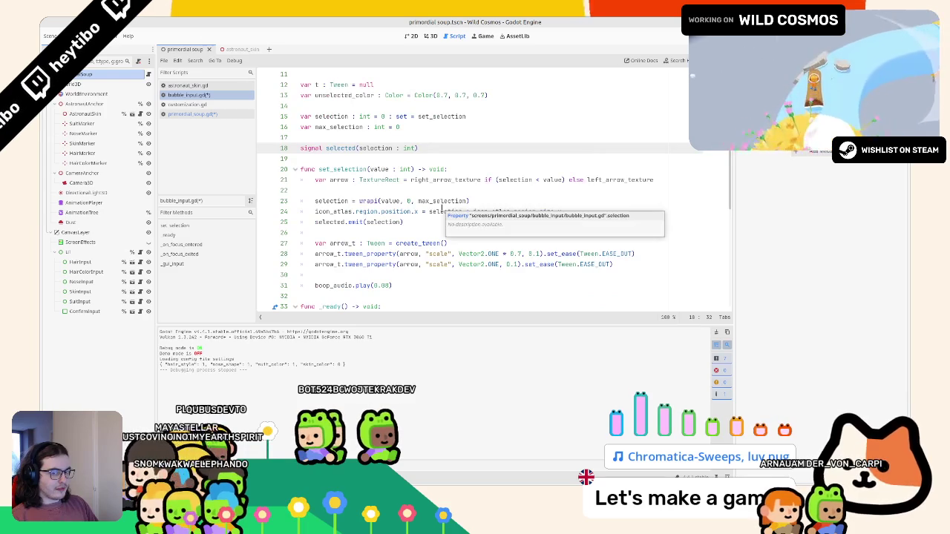
pyautogui.write(', visual_only : bool = false')
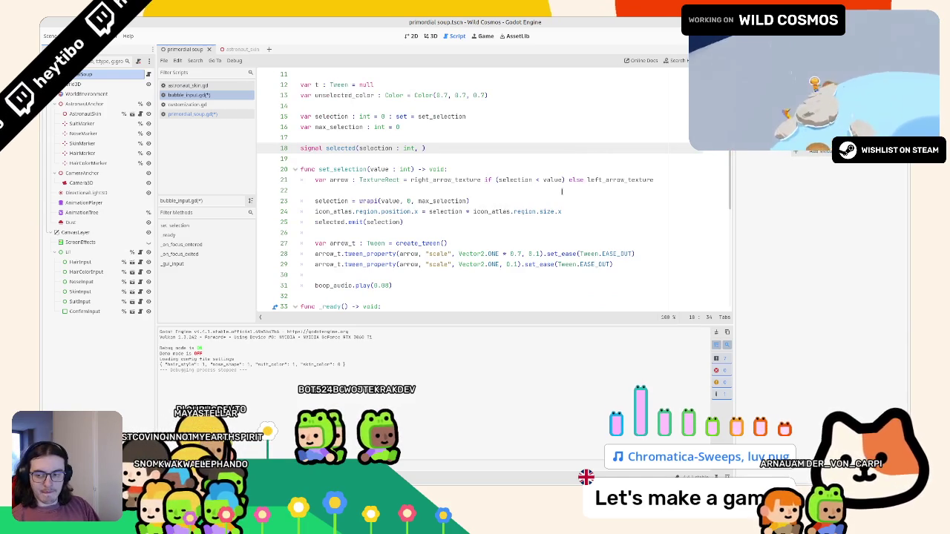
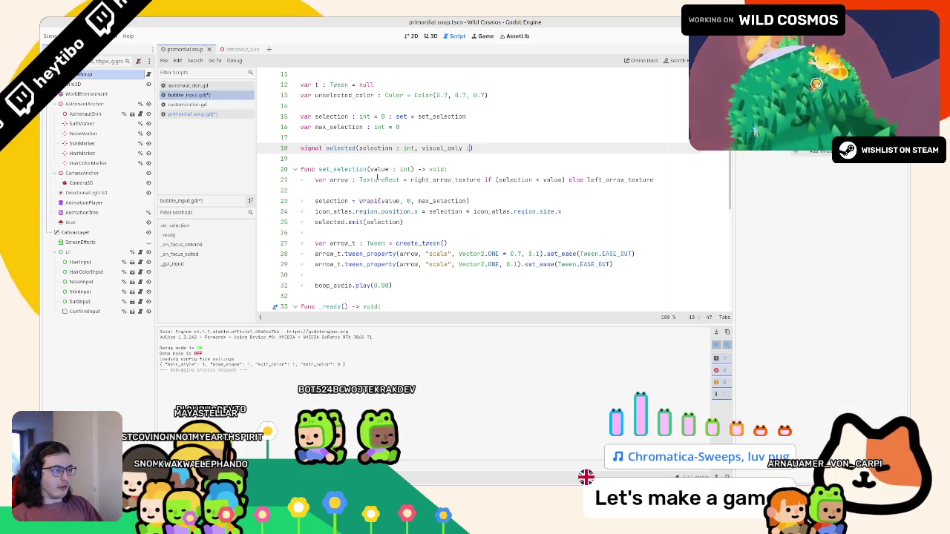
# Move the 'visual_only : bool = false' parameter from the selected signal into set_selection's parameters.
pyautogui.write(' bool = f')
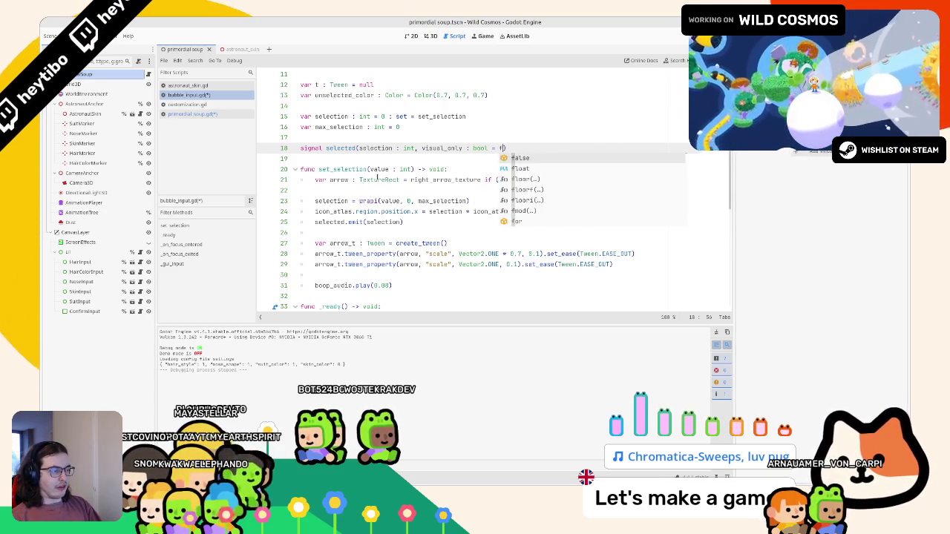
pyautogui.write('alse')
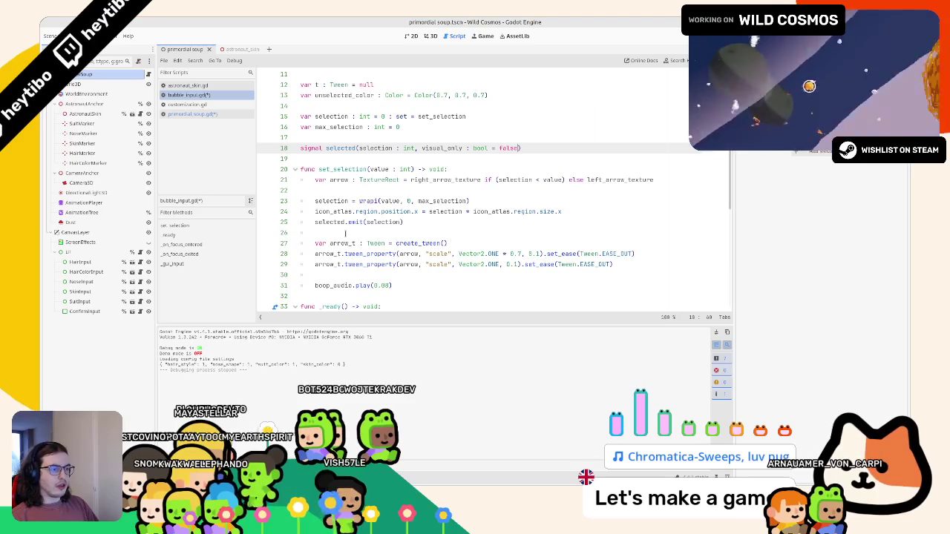
pyautogui.click(455, 169)
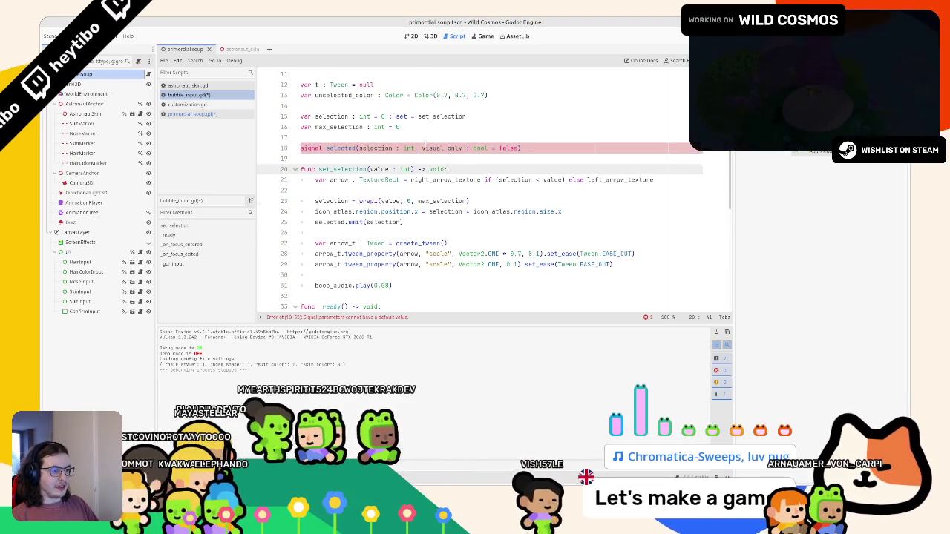
pyautogui.scroll(2, 425, 146)
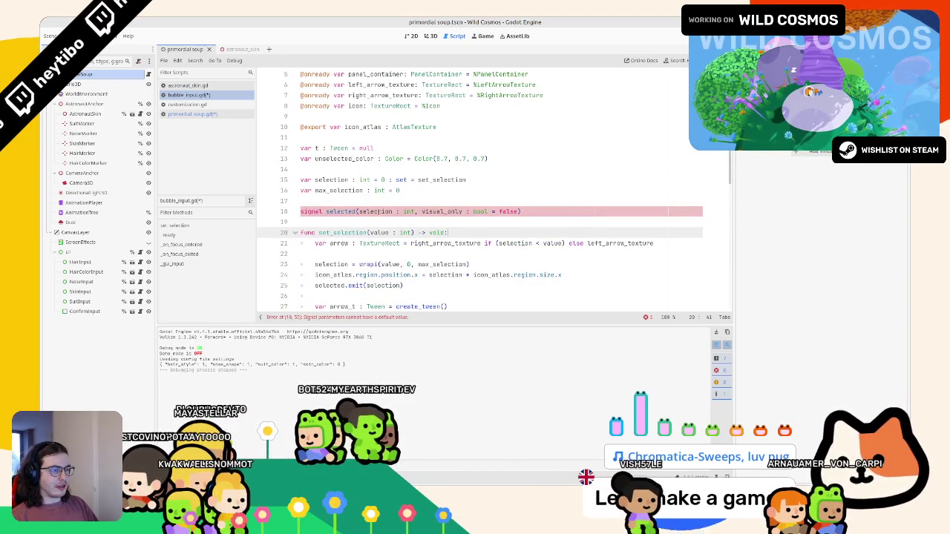
pyautogui.doubleClick(509, 212)
pyautogui.write('f')
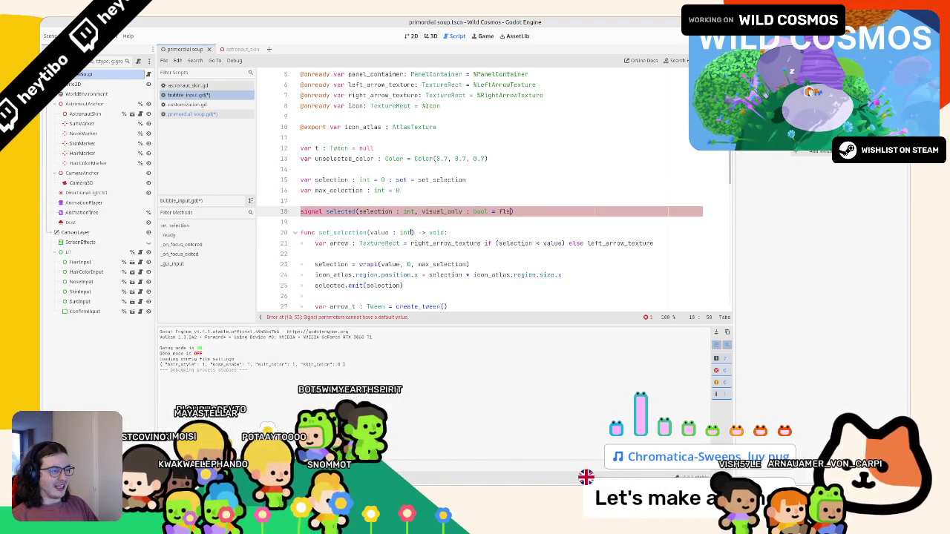
pyautogui.click(411, 232)
pyautogui.write(', visual_only : bool = false')
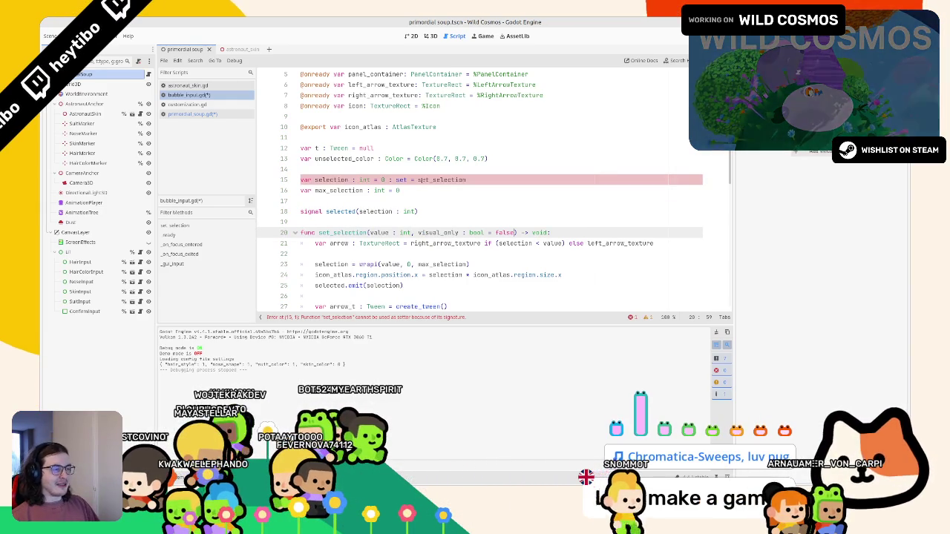
# Delete the ': set = set_selection' setter from the selection variable on line 15.
pyautogui.moveTo(421, 180)
pyautogui.mouseDown()
pyautogui.moveTo(475, 180)
pyautogui.moveTo(392, 179)
pyautogui.moveTo(466, 179)
pyautogui.mouseUp()
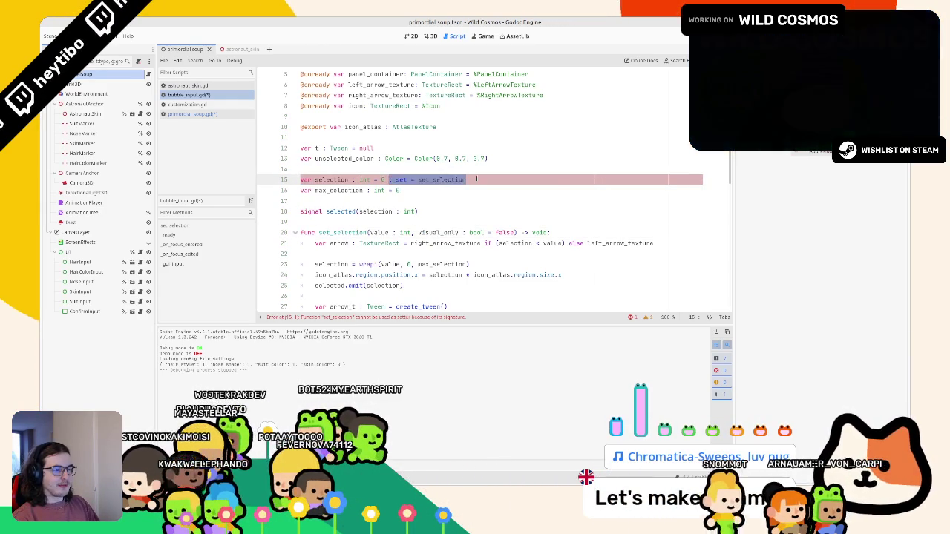
pyautogui.press('BackSpace')
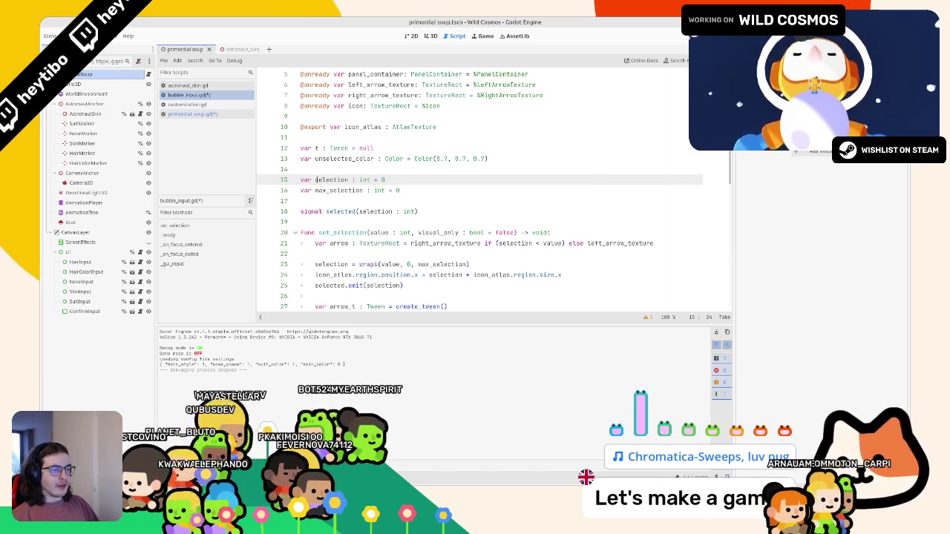
pyautogui.scroll(-1, 353, 246)
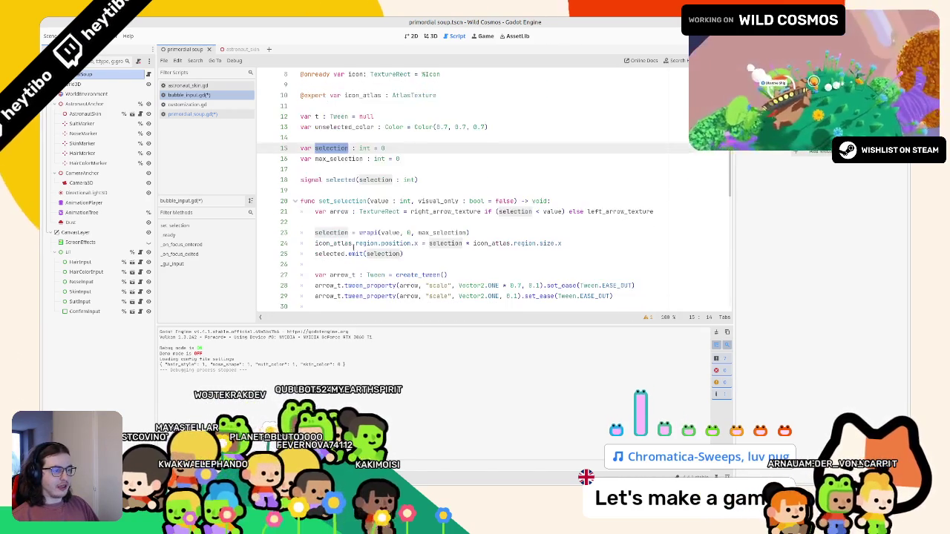
pyautogui.click(372, 212)
pyautogui.press('Down')
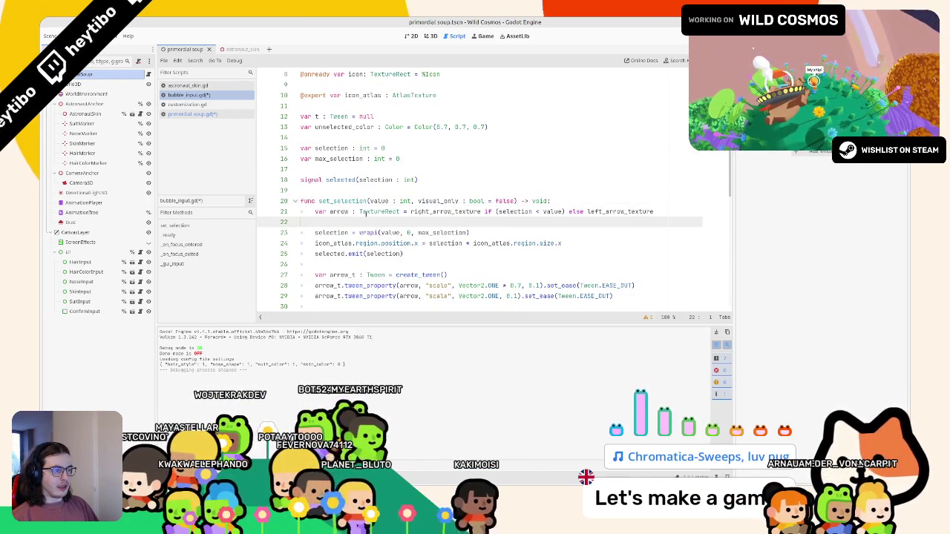
# Inspect the arrow TextureRect declaration on line 21 and widen the code editing area.
pyautogui.doubleClick(375, 212)
pyautogui.scroll(-1, 369, 211)
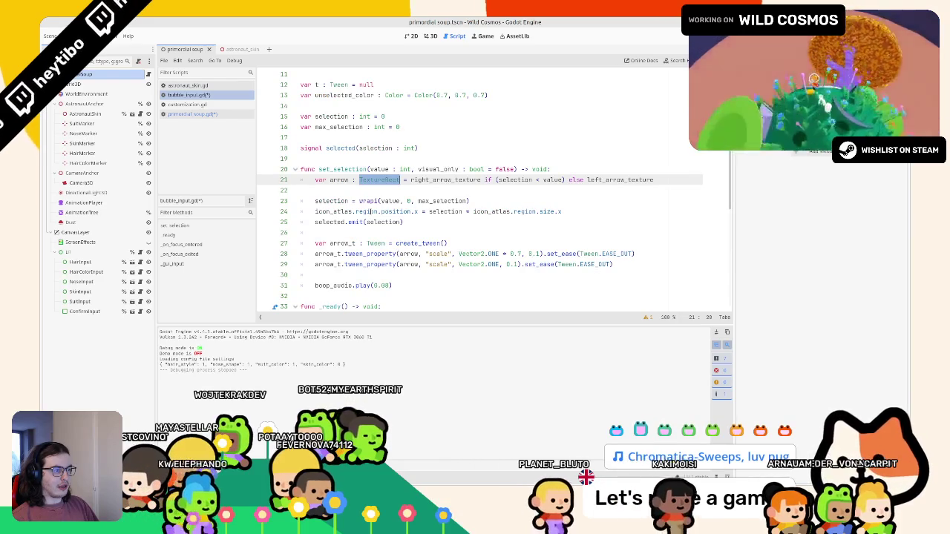
pyautogui.doubleClick(343, 181)
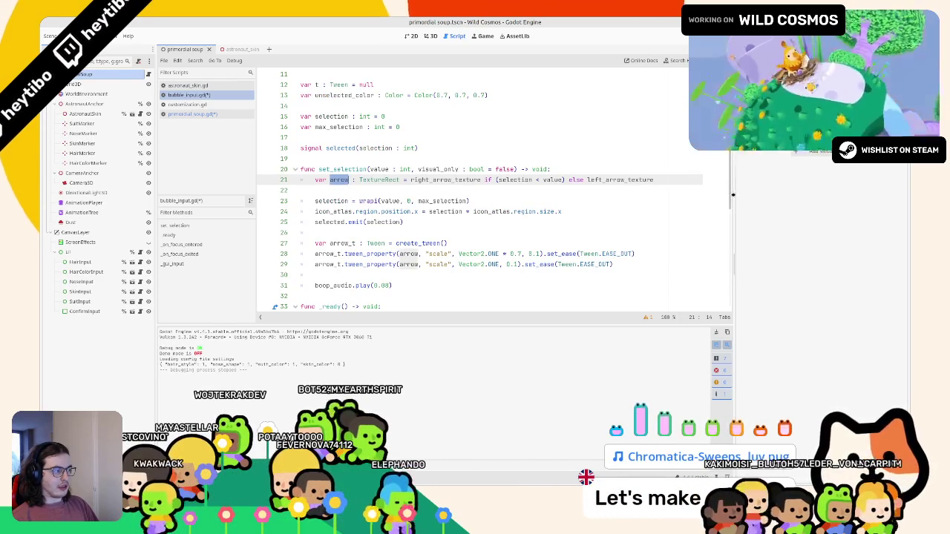
pyautogui.moveTo(736, 195); pyautogui.dragTo(831, 194)
# Move the 'var arrow' declaration below selected.emit with Alt+Down and tidy the surrounding blank lines.
pyautogui.hotkey('alt', 'Down')
pyautogui.hotkey('alt', 'Down')
pyautogui.hotkey('alt', 'Down')
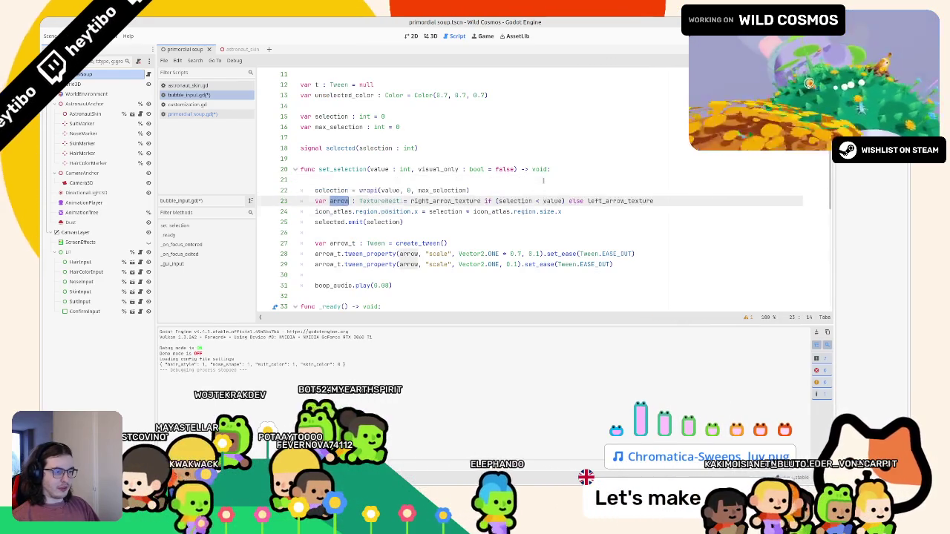
pyautogui.press('Down')
pyautogui.press('Down')
pyautogui.press('Down')
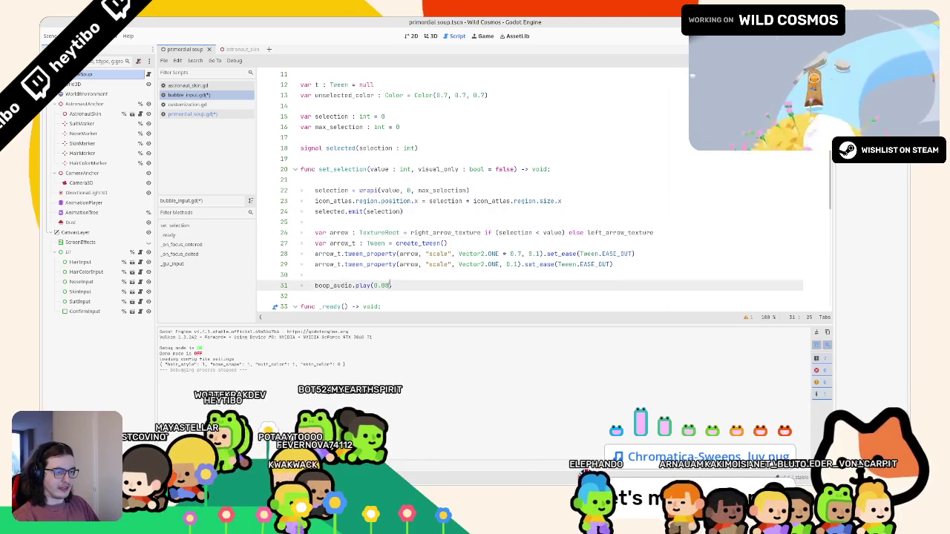
pyautogui.press('BackSpace')
pyautogui.click(351, 227)
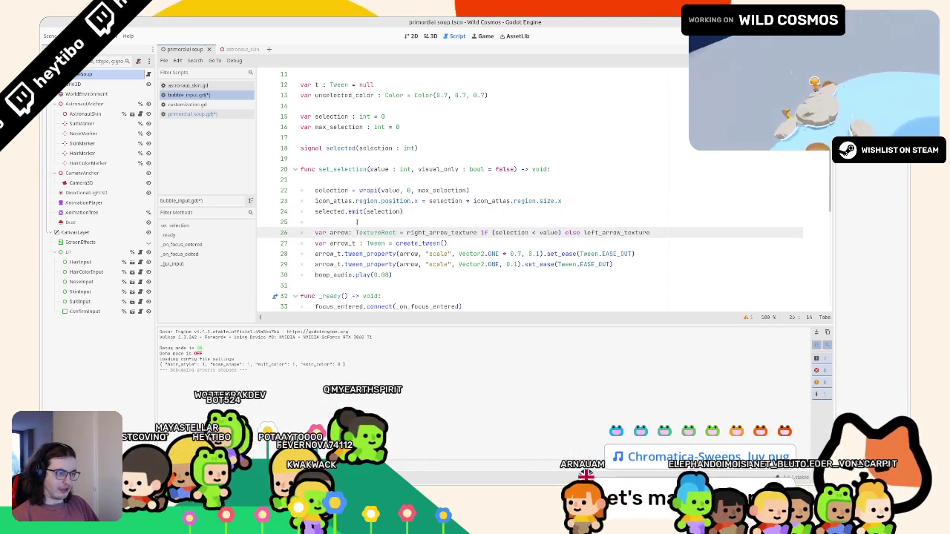
pyautogui.press('Up')
pyautogui.press('BackSpace')
pyautogui.press('Up')
pyautogui.press('End')
pyautogui.press('Return')
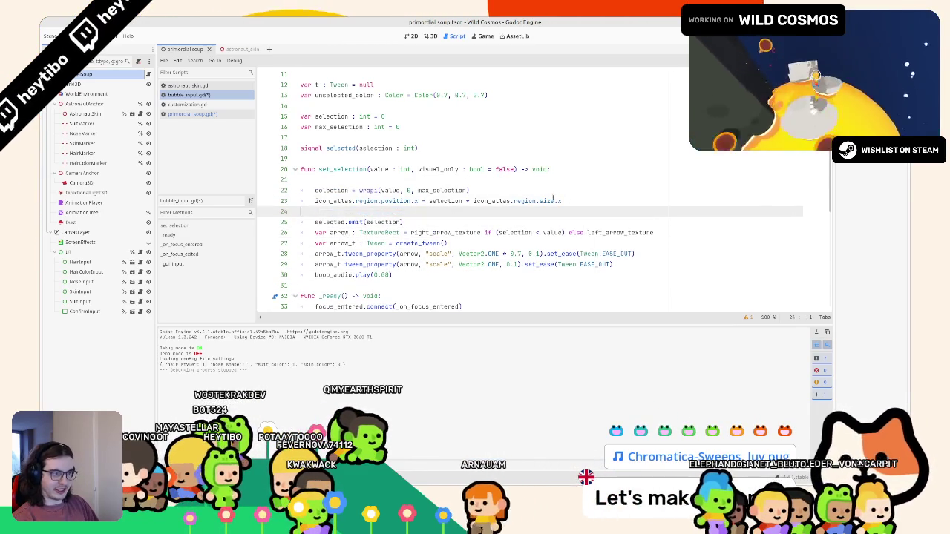
pyautogui.click(387, 179)
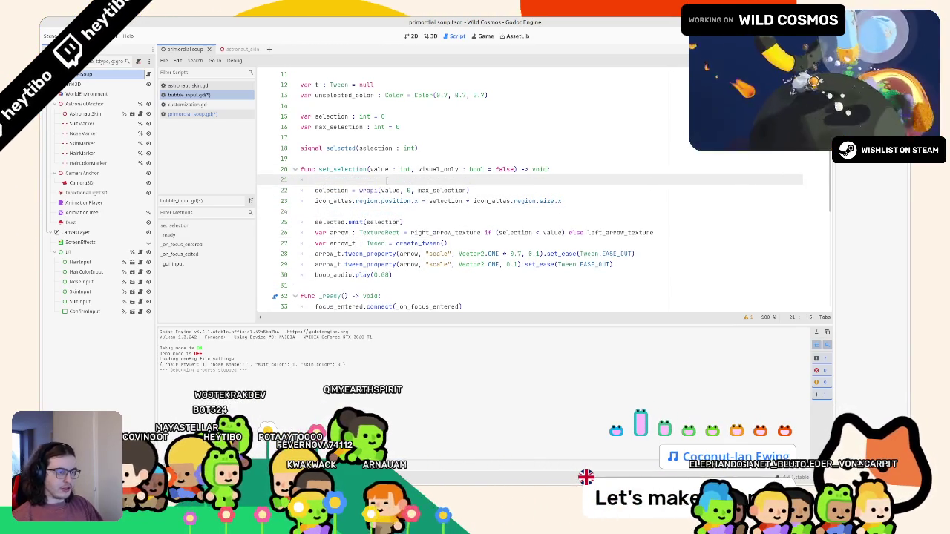
pyautogui.press('BackSpace')
pyautogui.press('Return')
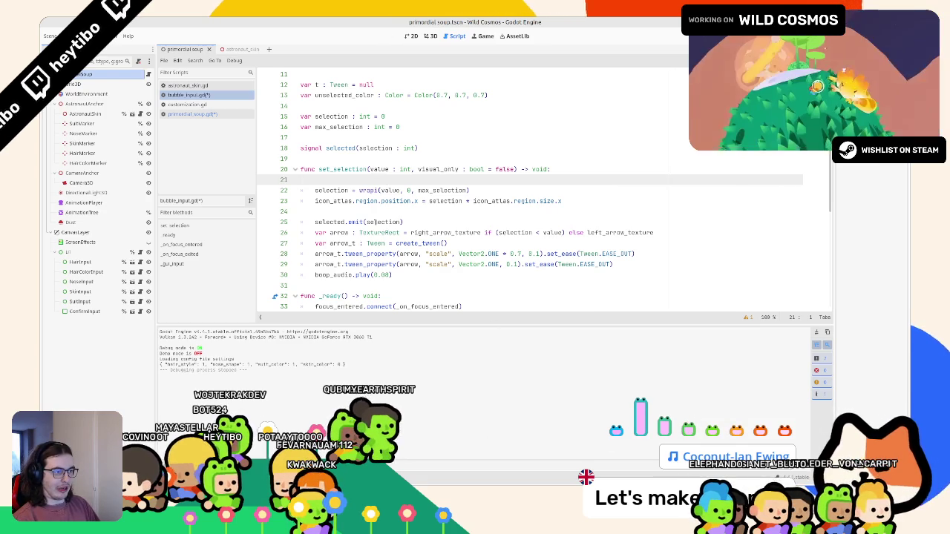
# Add an 'if visual_only: return' check above selected.emit(selection).
pyautogui.click(374, 221)
pyautogui.press('Return')
pyautogui.hotkey('ctrl', 'z')
pyautogui.hotkey('ctrl', 'z')
pyautogui.hotkey('ctrl', 'z')
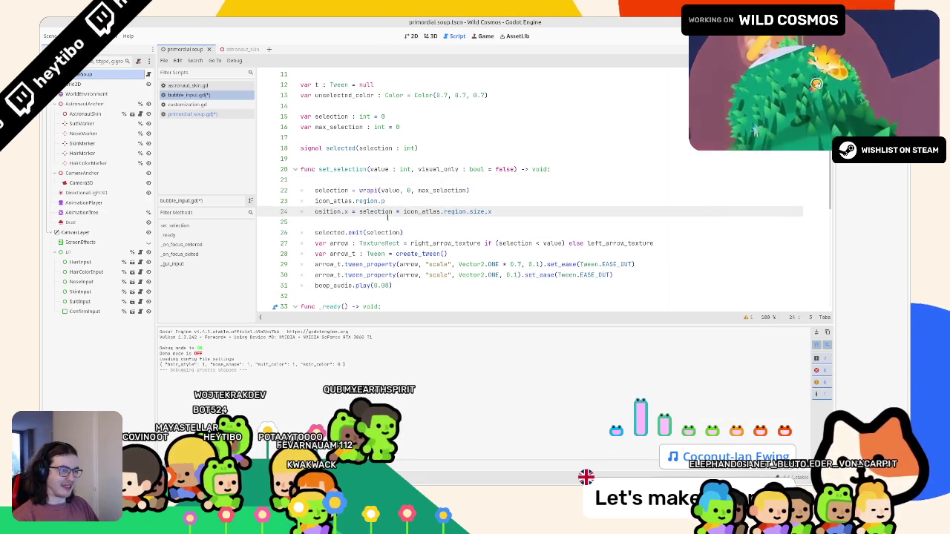
pyautogui.press('Return')
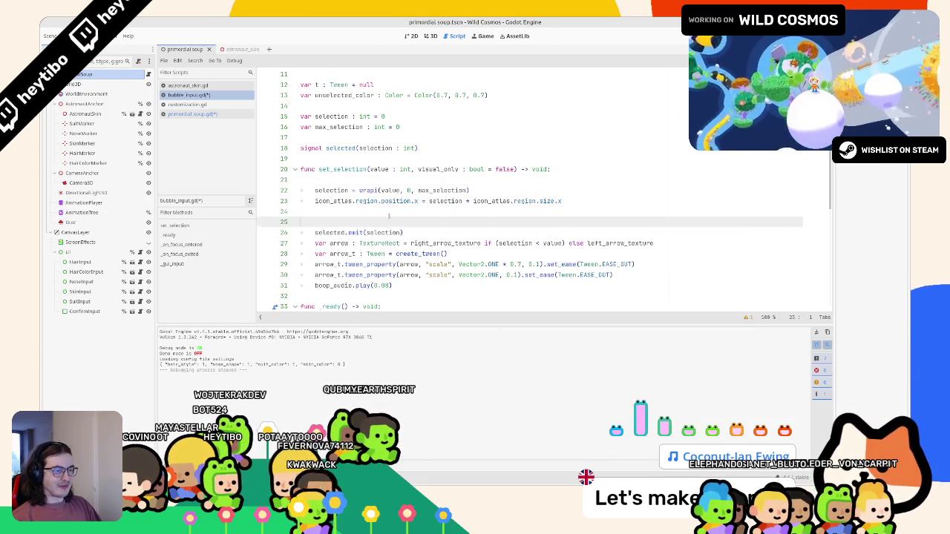
pyautogui.press('Return')
pyautogui.press('Up')
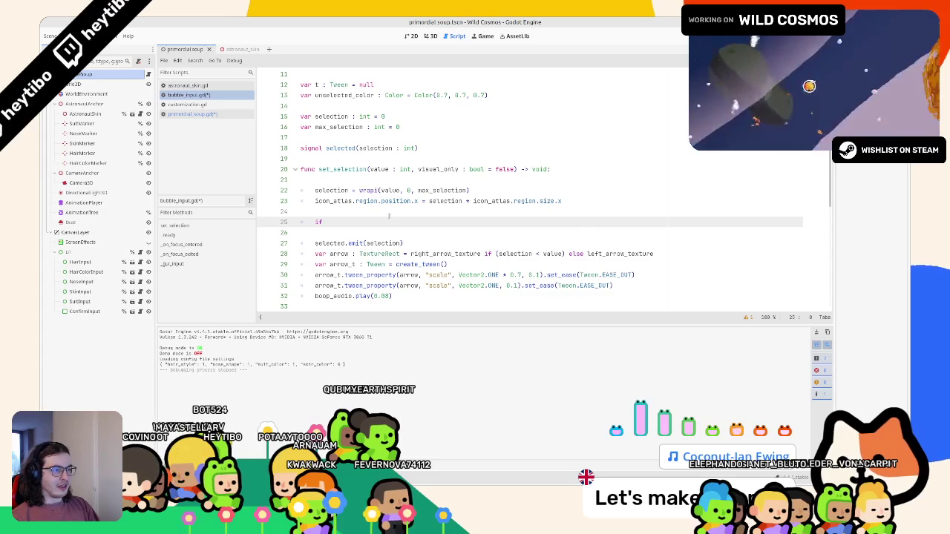
pyautogui.write(' visual_only: return')
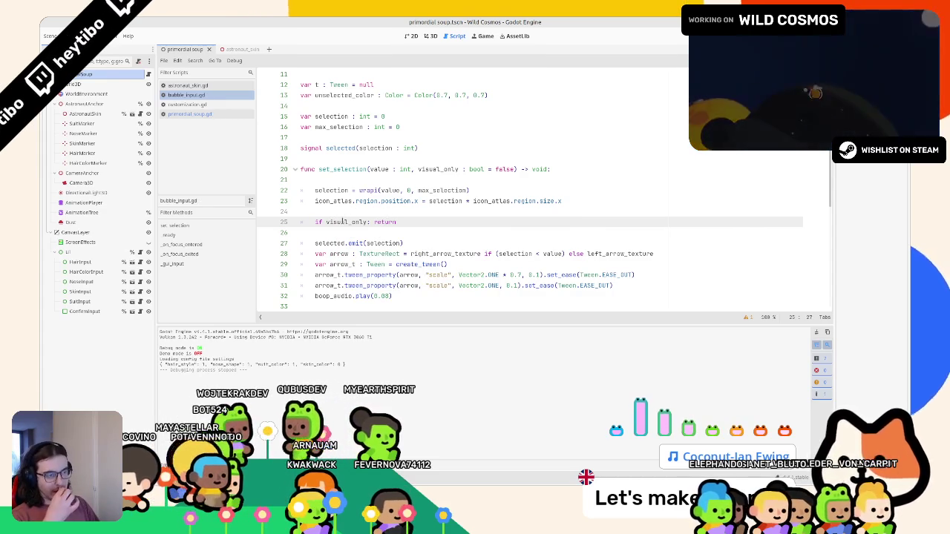
pyautogui.doubleClick(343, 221)
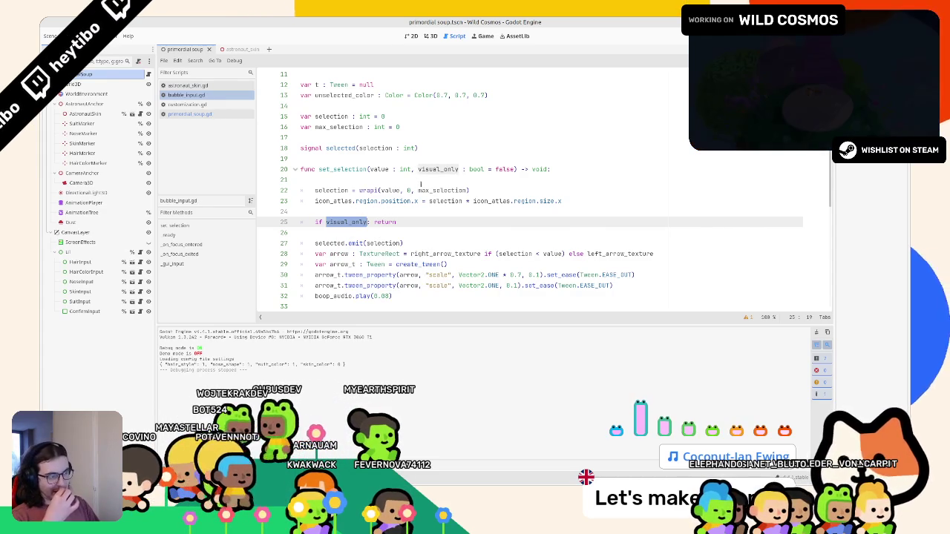
pyautogui.doubleClick(353, 169)
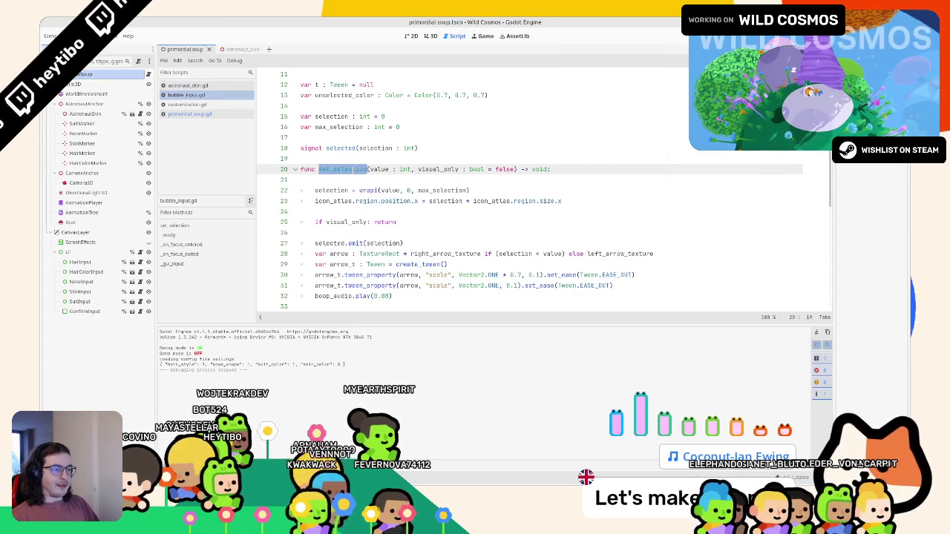
# Search the script for 'selection =' and step through the matches.
pyautogui.hotkey('ctrl', 'f')
pyautogui.write('selection =')
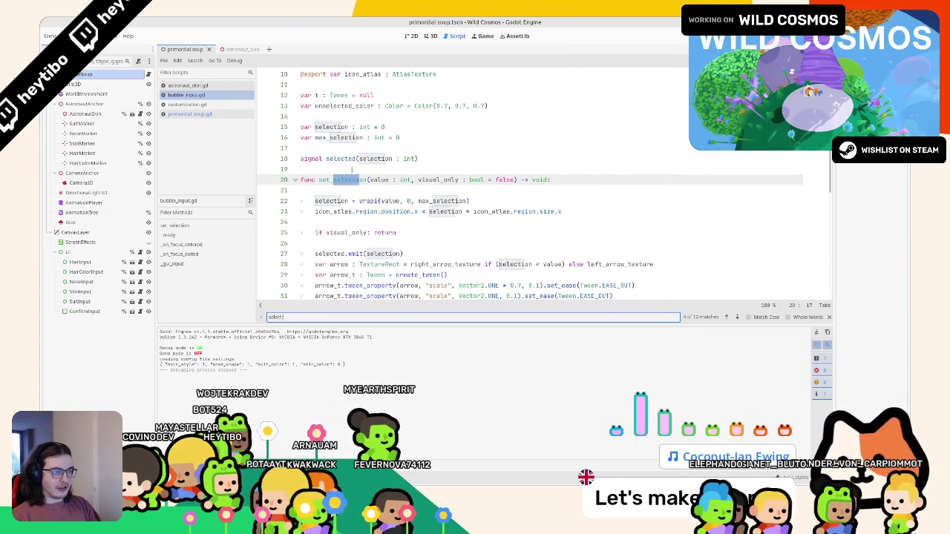
pyautogui.press('Return')
pyautogui.hotkey('shift', 'Return')
pyautogui.press('Return')
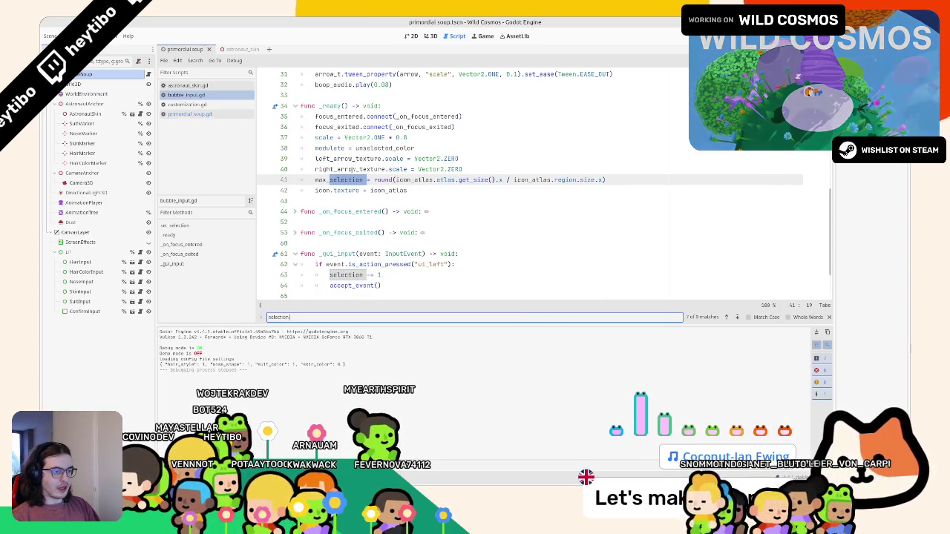
pyautogui.scroll(-1, 415, 190)
pyautogui.press('Escape')
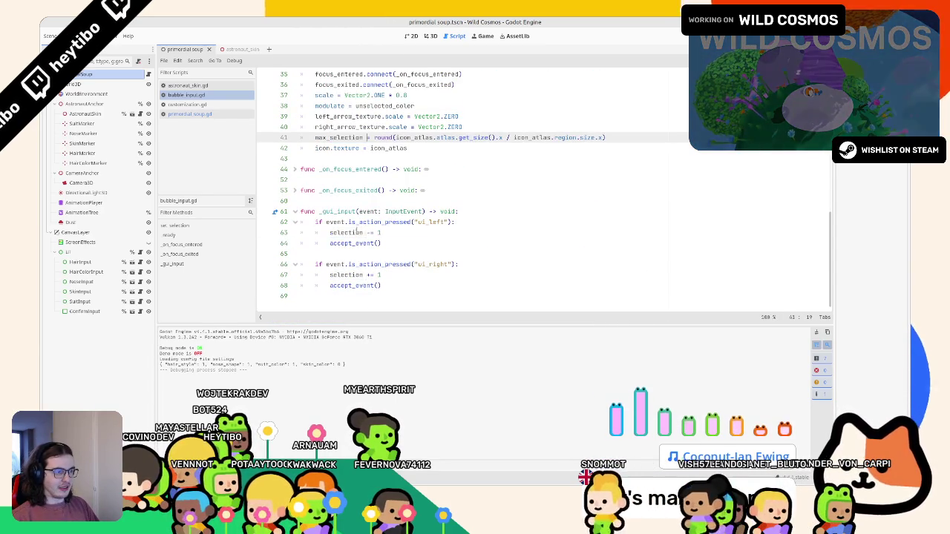
# Rewrite lines 63 and 67 as set_selection(selection - 1) and set_selection(selection + 1).
pyautogui.doubleClick(346, 232)
pyautogui.hotkey('ctrl', 'd')
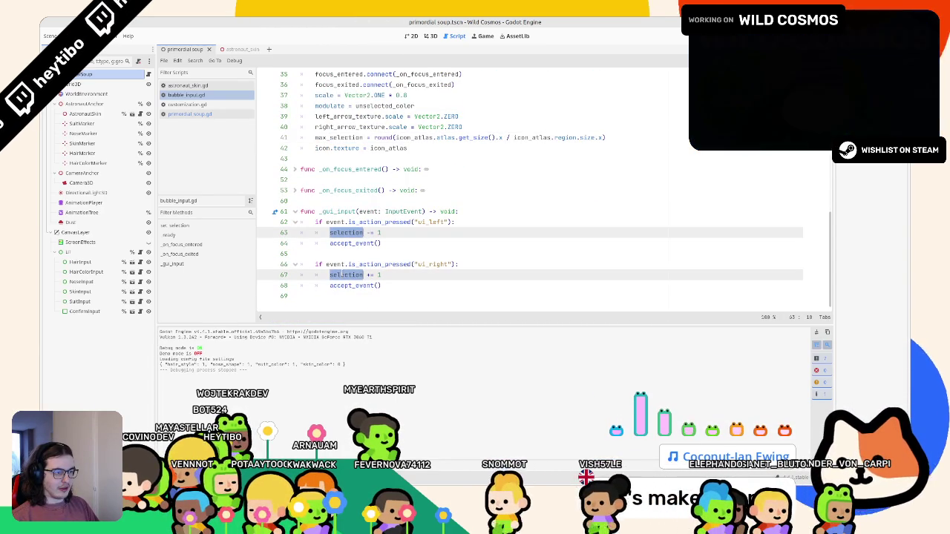
pyautogui.press('Right')
pyautogui.press('Right')
pyautogui.press('Right')
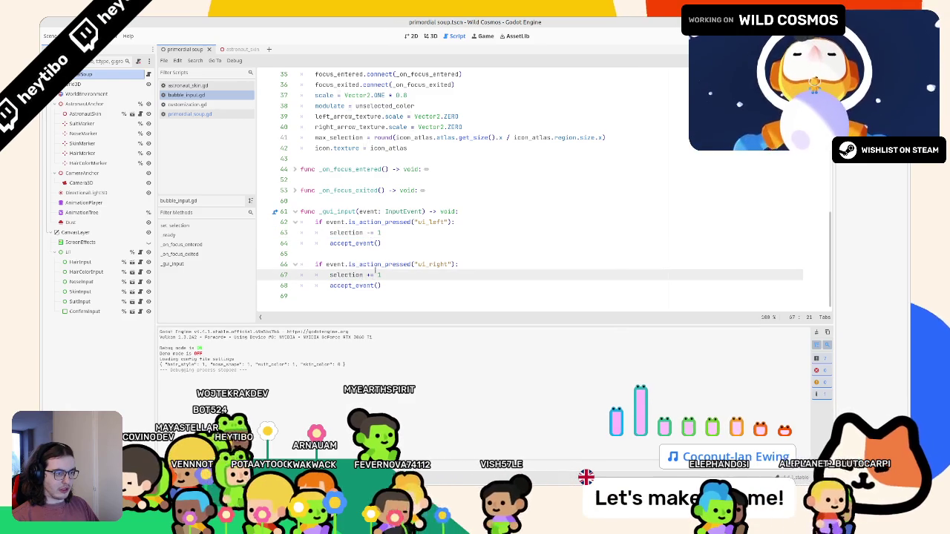
pyautogui.press('BackSpace')
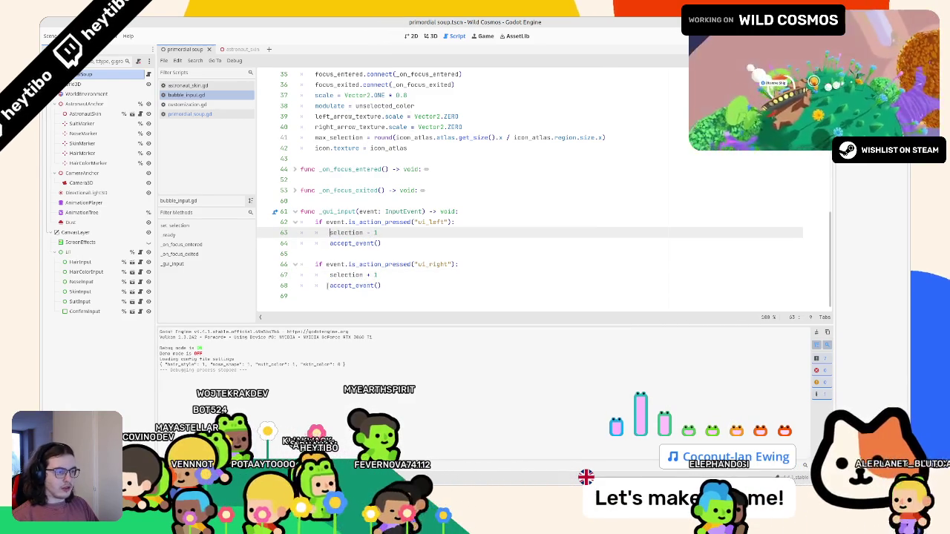
pyautogui.press('Home')
pyautogui.write('et_s')
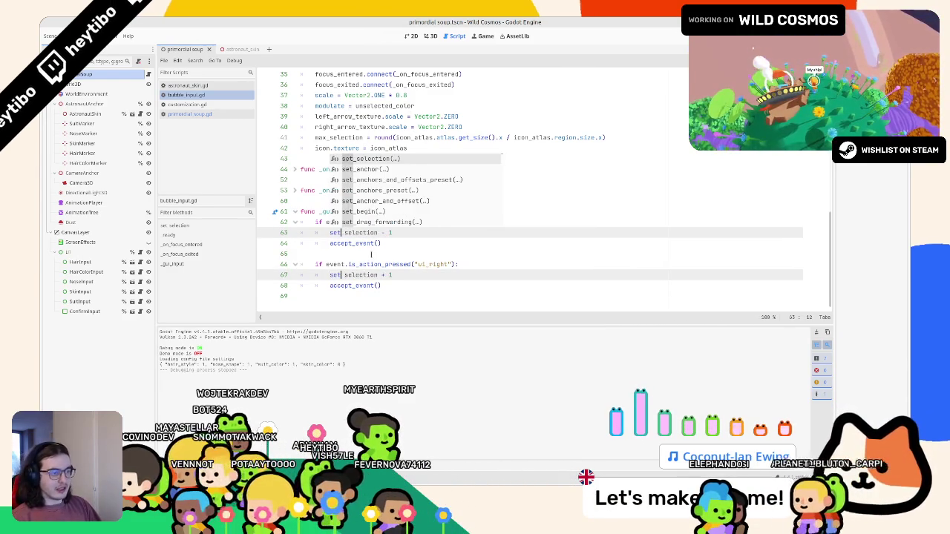
pyautogui.press('Return')
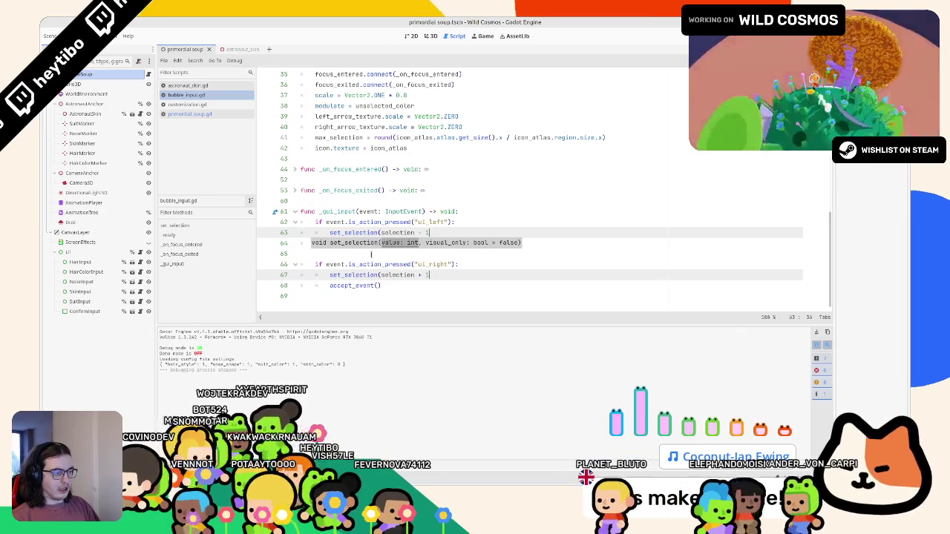
pyautogui.press('BackSpace')
pyautogui.press('BackSpace')
pyautogui.press('End')
pyautogui.write(')')
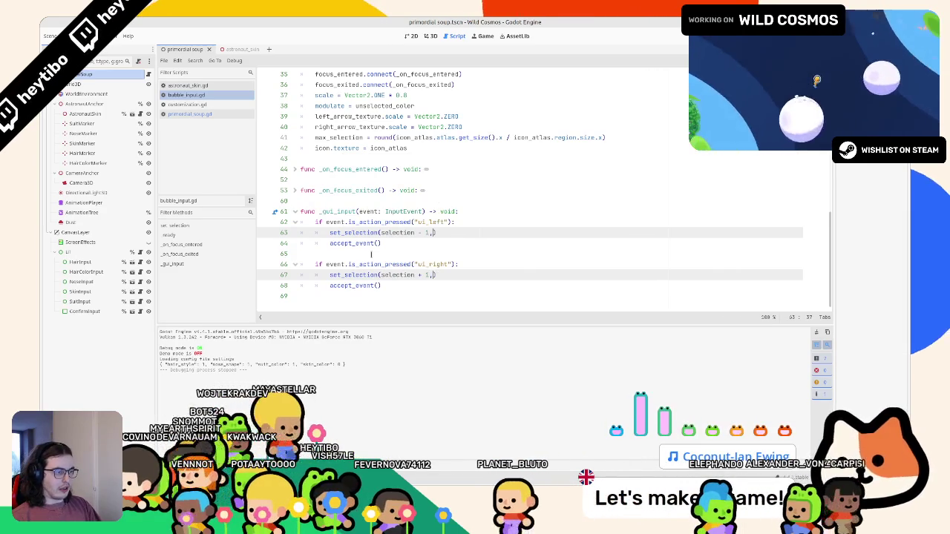
pyautogui.write(',')
pyautogui.press('BackSpace')
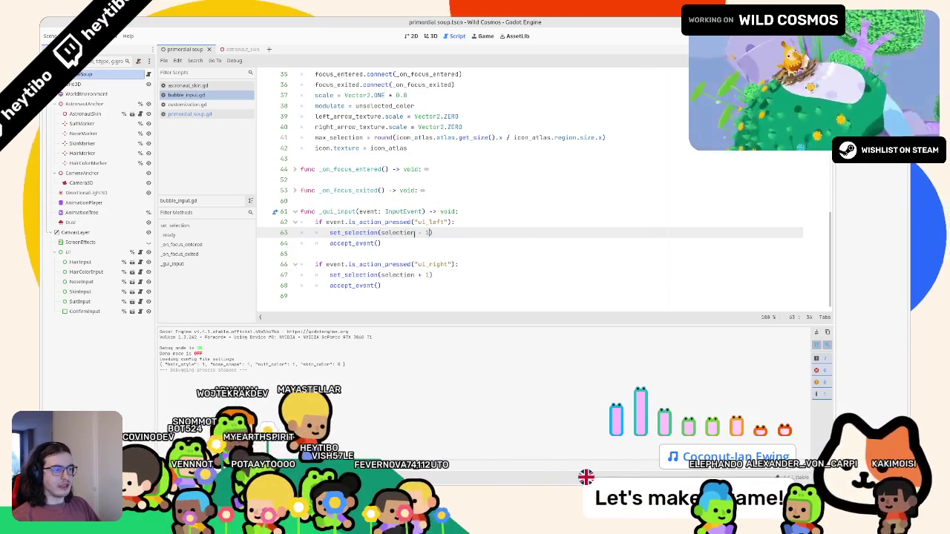
pyautogui.doubleClick(367, 232)
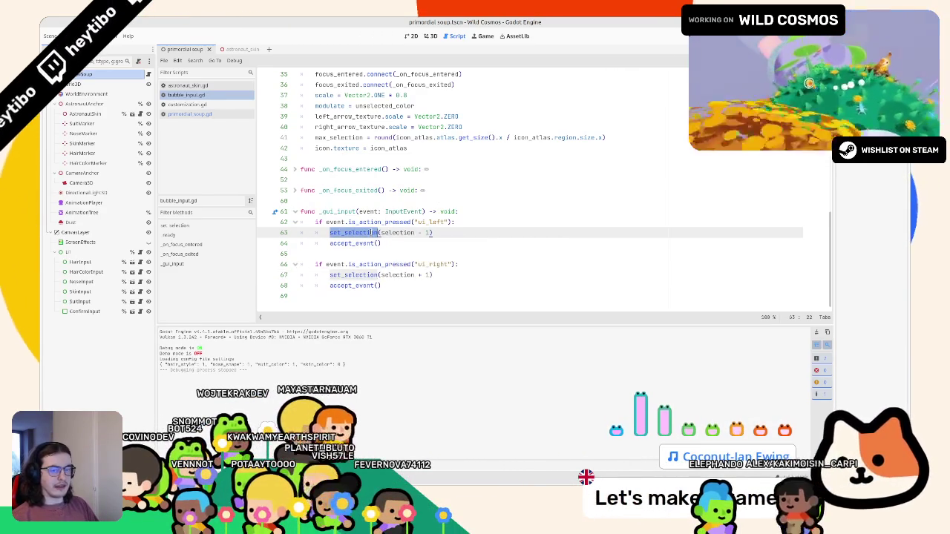
# Open astronaut_skin.gd, run the game with F5, change a customization option, then stop the game.
pyautogui.click(207, 86)
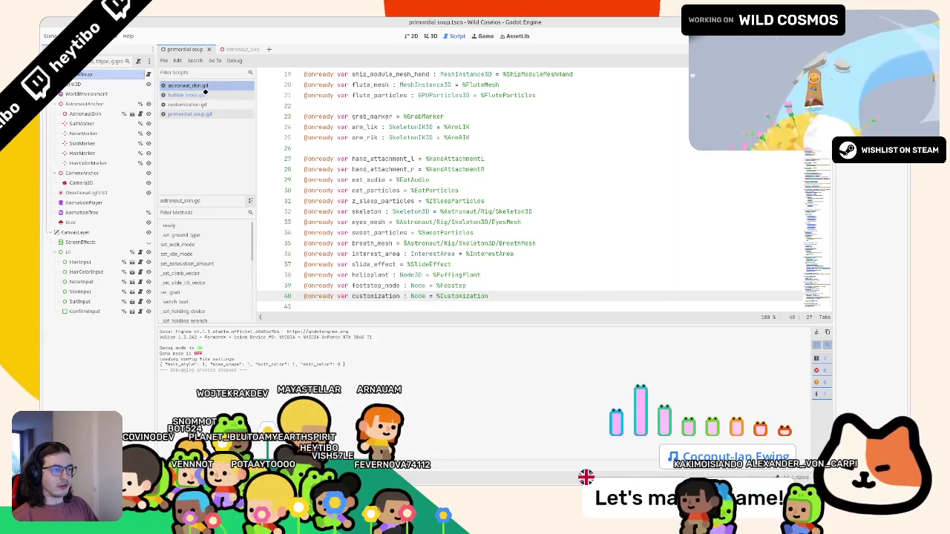
pyautogui.press('F5')
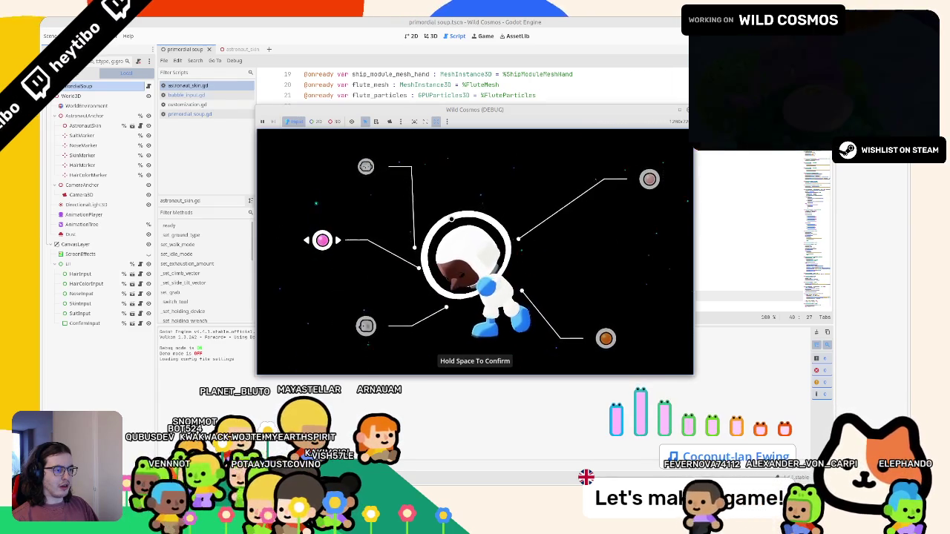
pyautogui.press('Down')
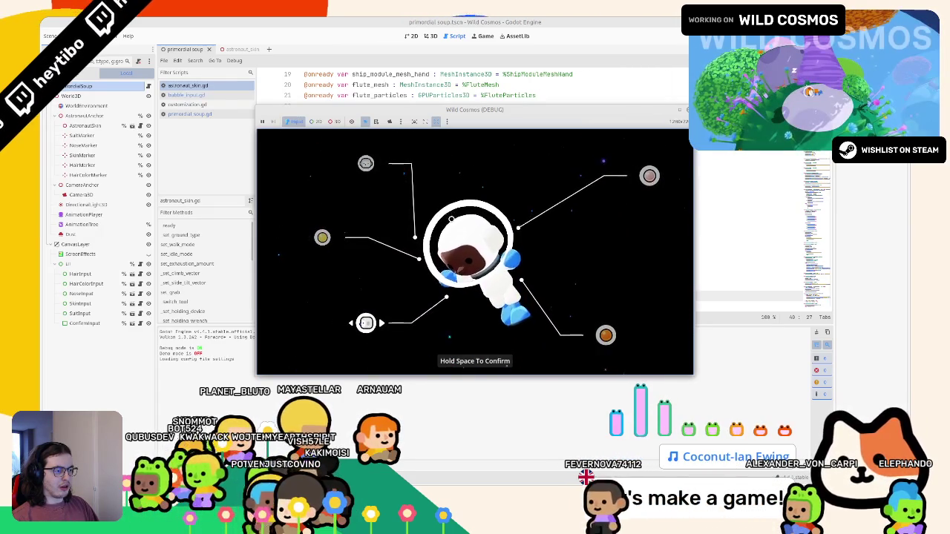
pyautogui.press('F8')
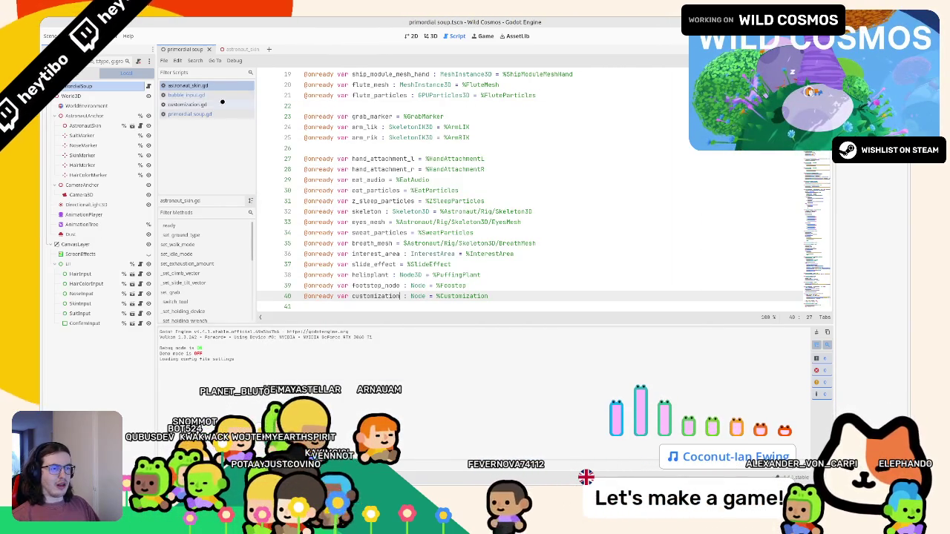
# Review bubble_input.gd, customization.gd and astronaut_skin.gd, checking where selection is used in set_selection.
pyautogui.click(189, 95)
pyautogui.click(219, 104)
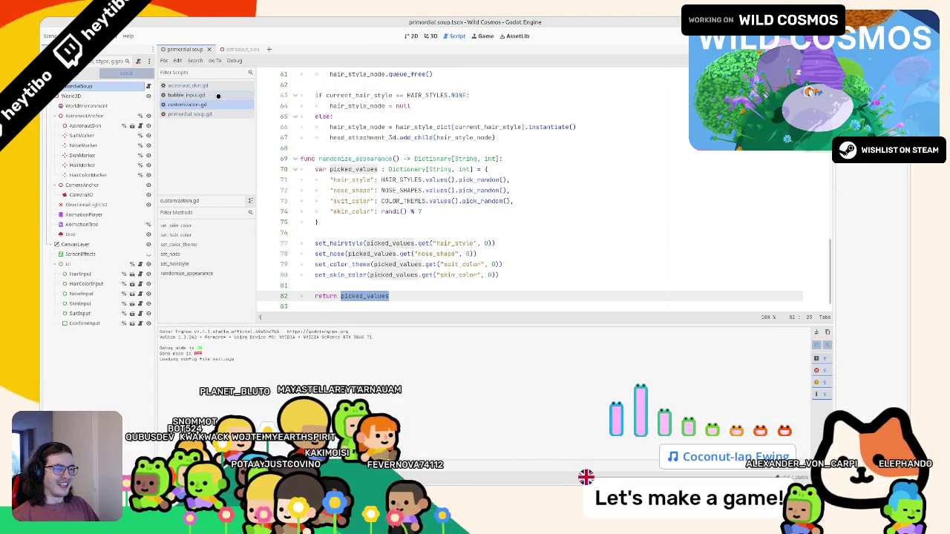
pyautogui.click(212, 96)
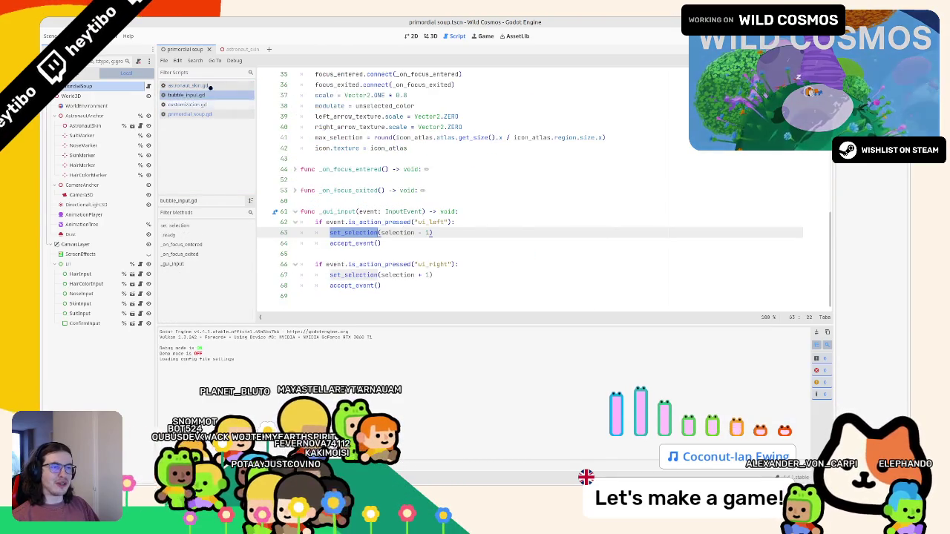
pyautogui.click(211, 87)
pyautogui.click(189, 95)
pyautogui.moveTo(301, 159); pyautogui.dragTo(379, 170)
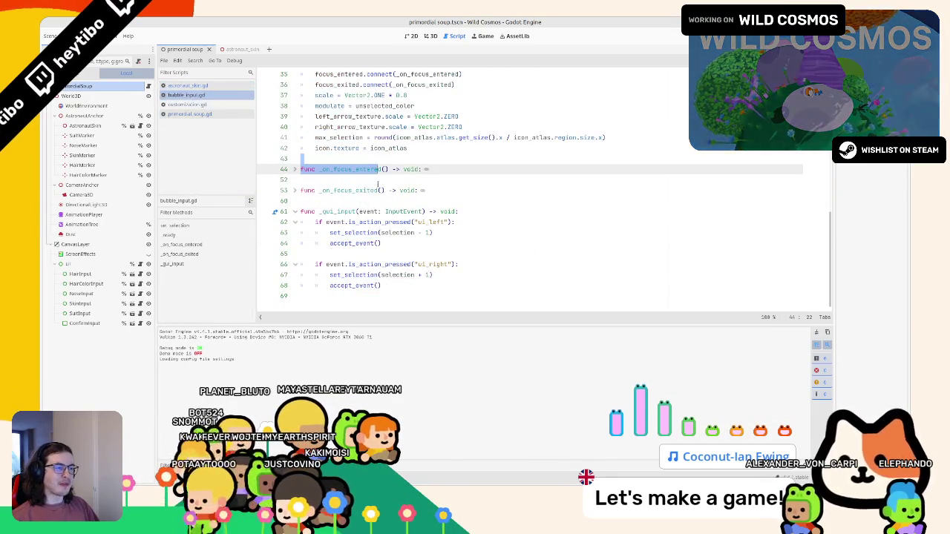
pyautogui.click(401, 232)
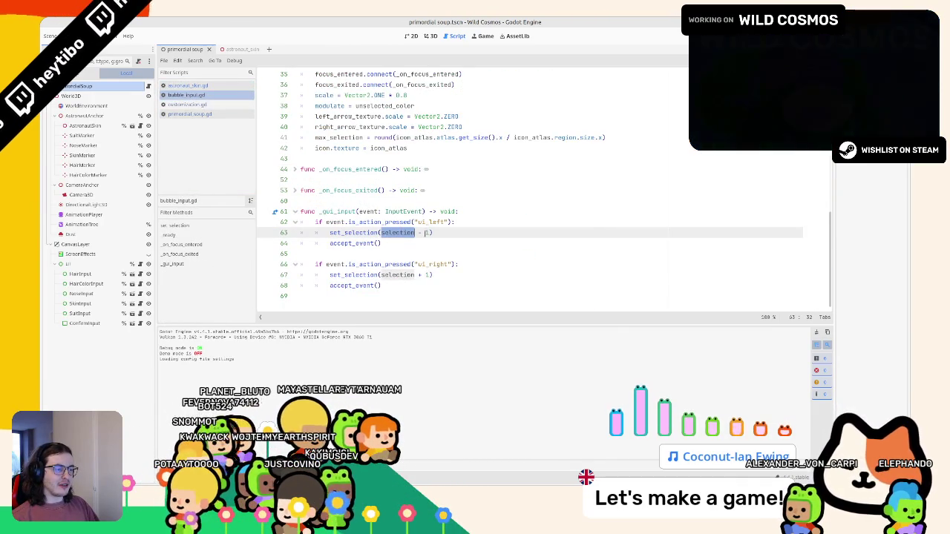
pyautogui.scroll(10, 426, 233)
pyautogui.scroll(-5, 446, 235)
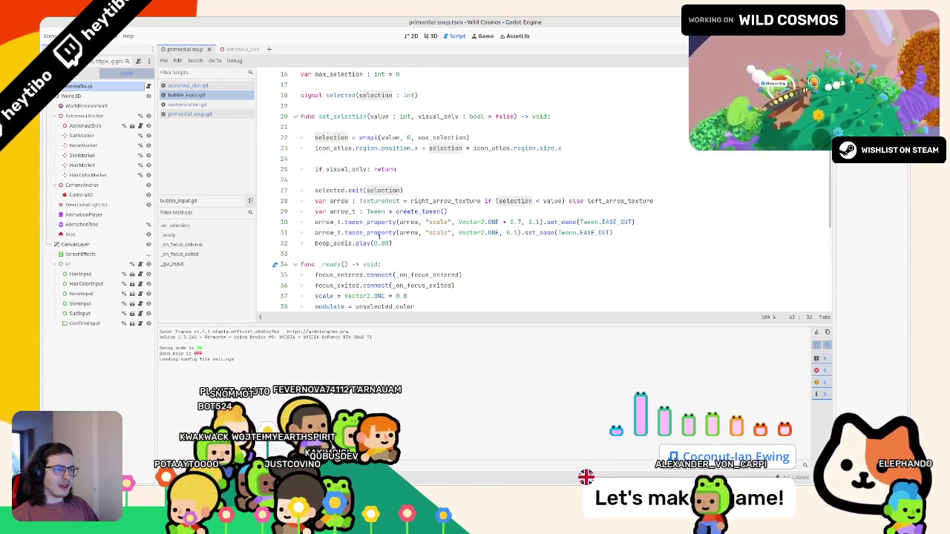
pyautogui.click(522, 200)
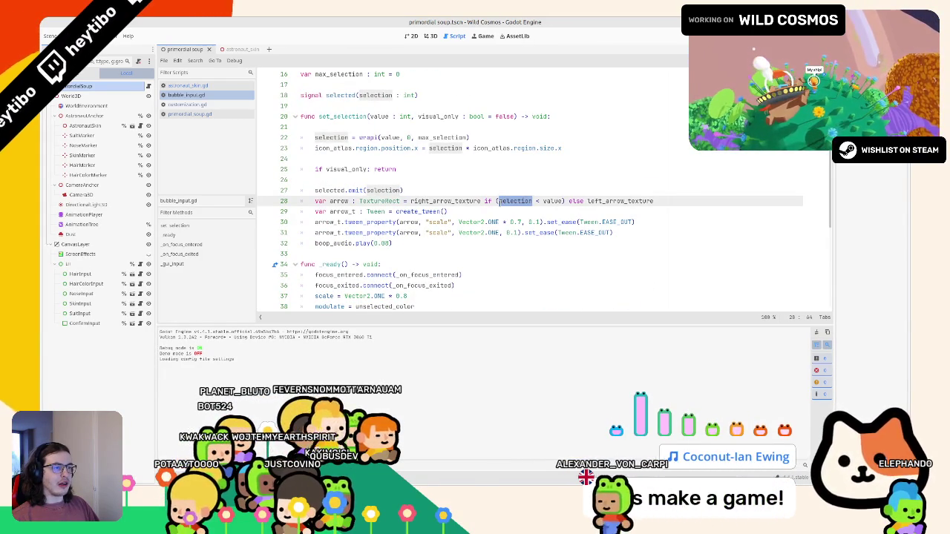
pyautogui.click(385, 117)
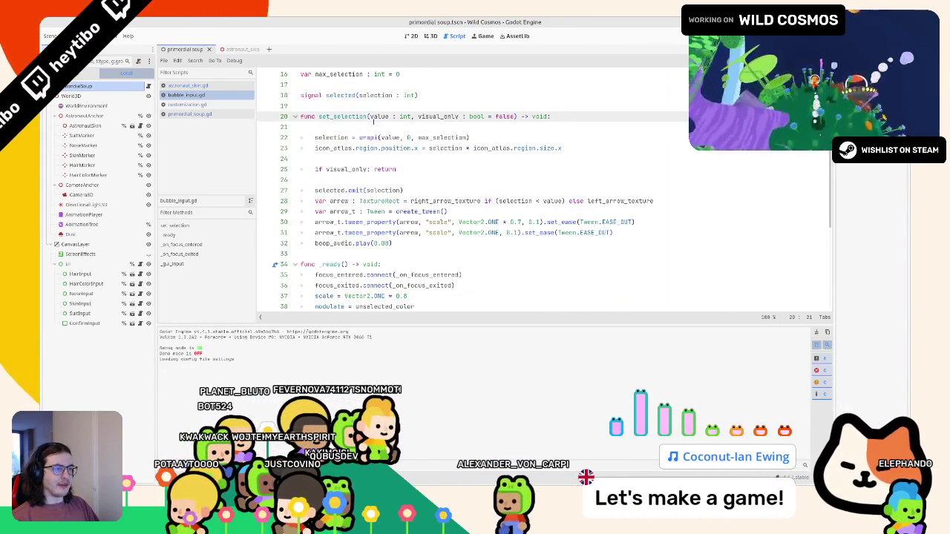
pyautogui.click(384, 137)
pyautogui.doubleClick(514, 200)
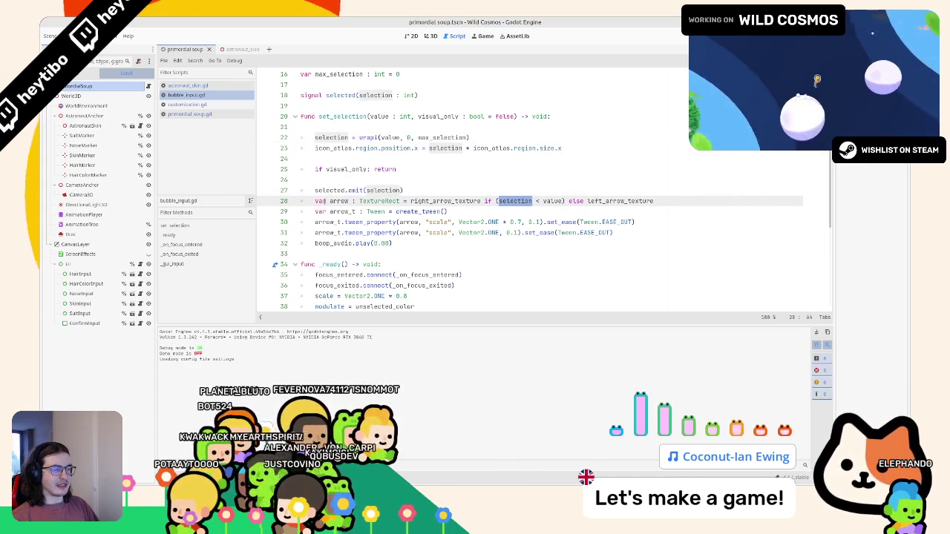
# Cut the 'var arrow : TextureRect' line 28, paste it at line 21 atop set_selection, and run the game.
pyautogui.moveTo(315, 200); pyautogui.dragTo(700, 200)
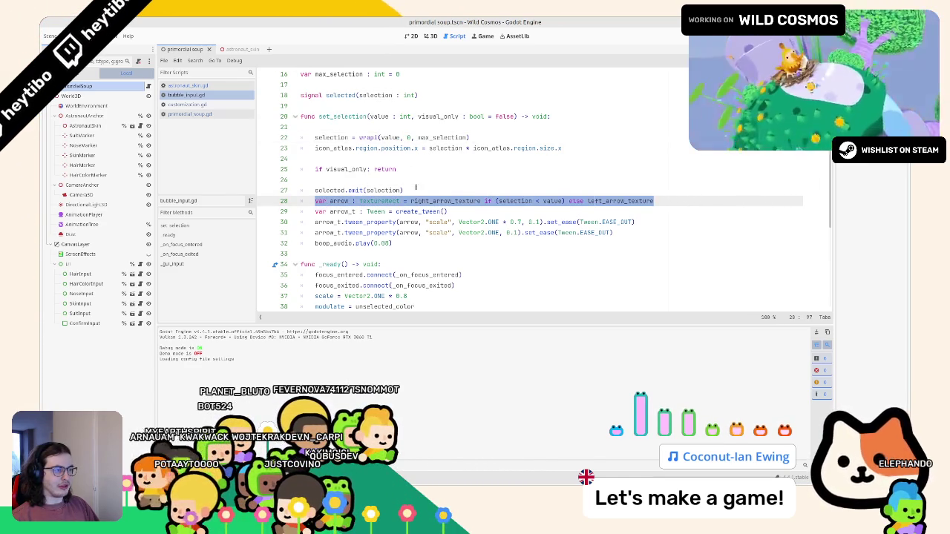
pyautogui.click(395, 127)
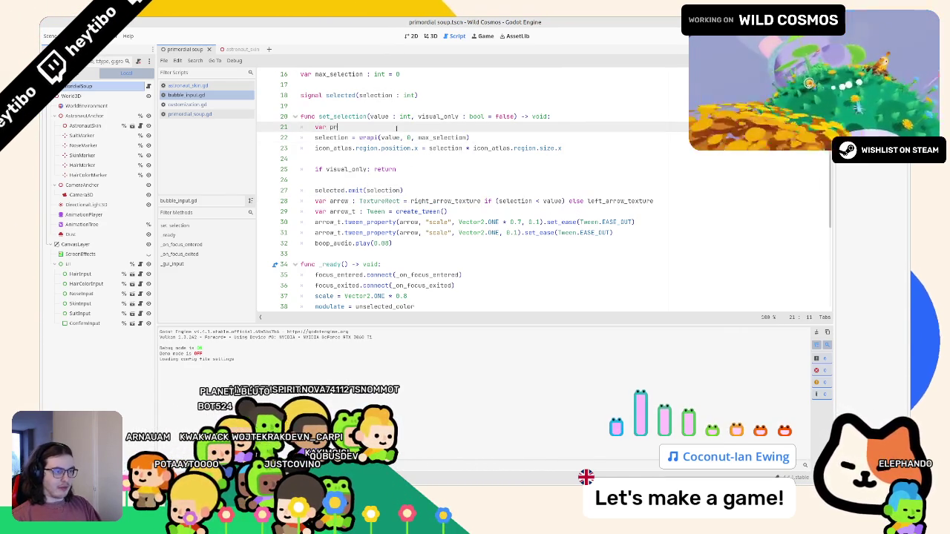
pyautogui.click(386, 191)
pyautogui.moveTo(386, 192); pyautogui.dragTo(386, 213)
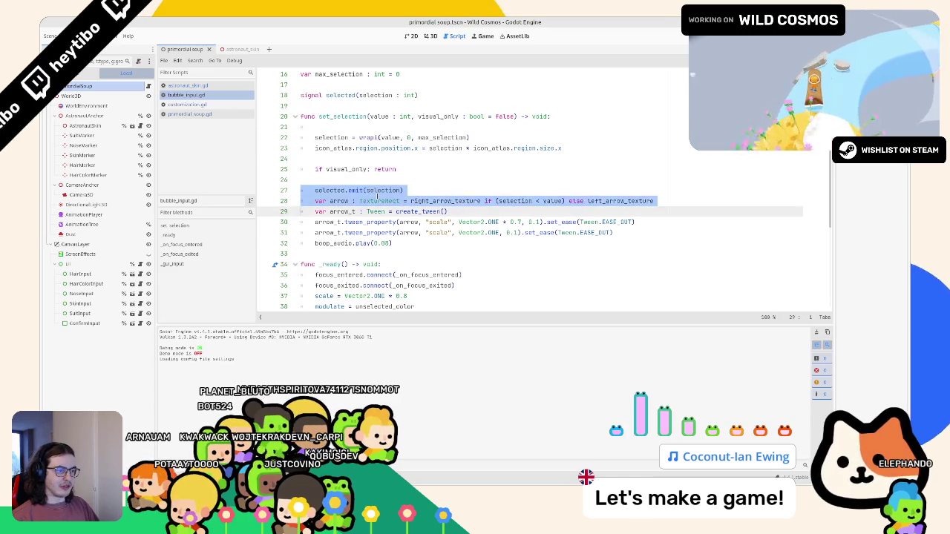
pyautogui.doubleClick(379, 200)
pyautogui.press('Down')
pyautogui.tripleClick(368, 201)
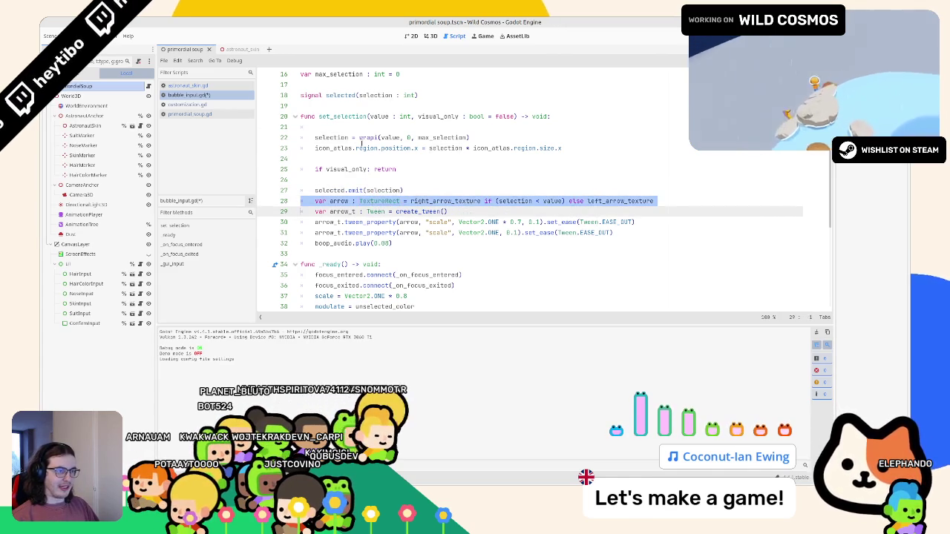
pyautogui.hotkey('ctrl', 'x')
pyautogui.click(354, 127)
pyautogui.hotkey('ctrl', 'v')
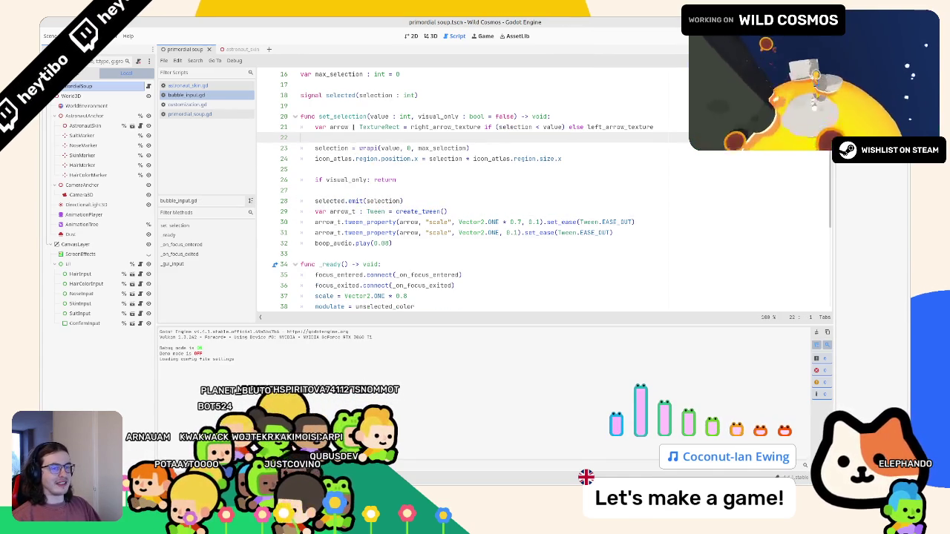
pyautogui.press('F6')
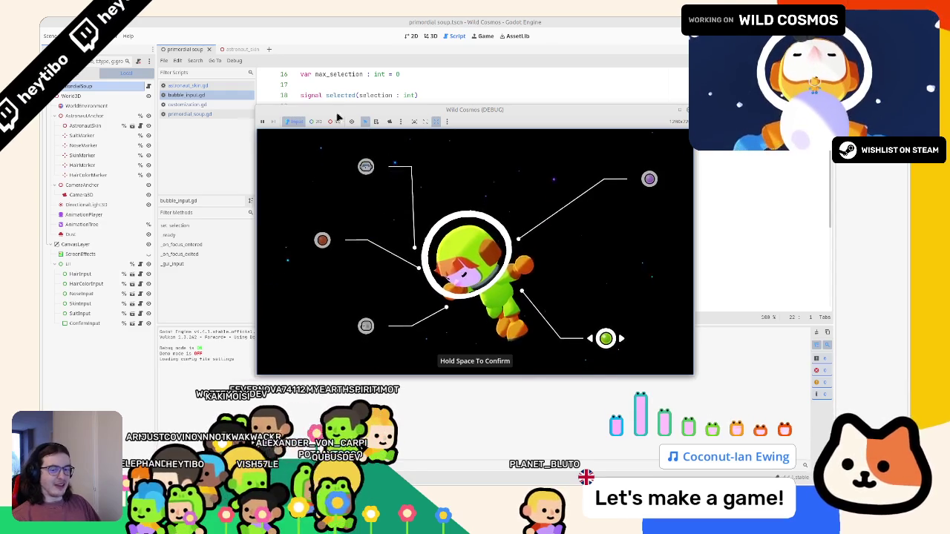
# Maximize the Wild Cosmos (DEBUG) window to inspect the randomized astronaut.
pyautogui.doubleClick(677, 109)
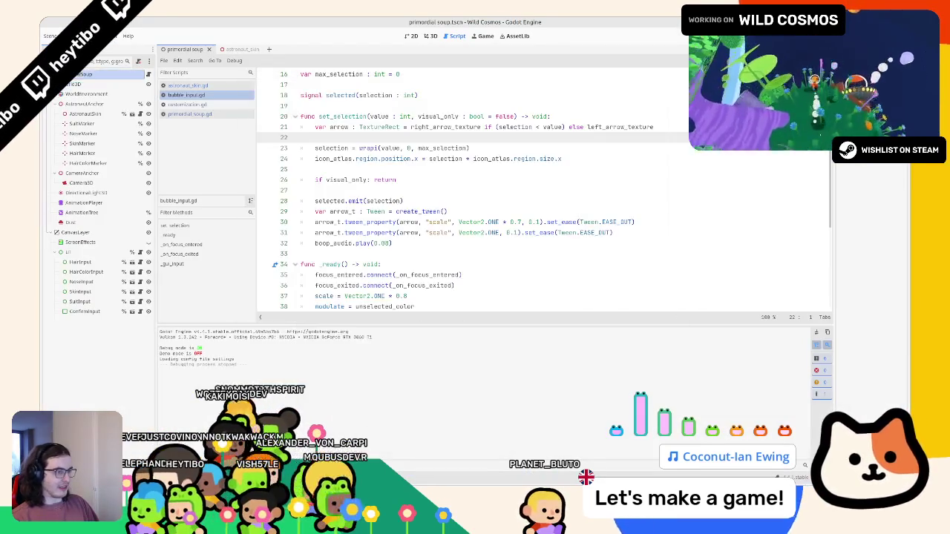
# Close the game, look through astronaut_skin.gd and customization.gd, then open primordial_soup.gd.
pyautogui.click(426, 169)
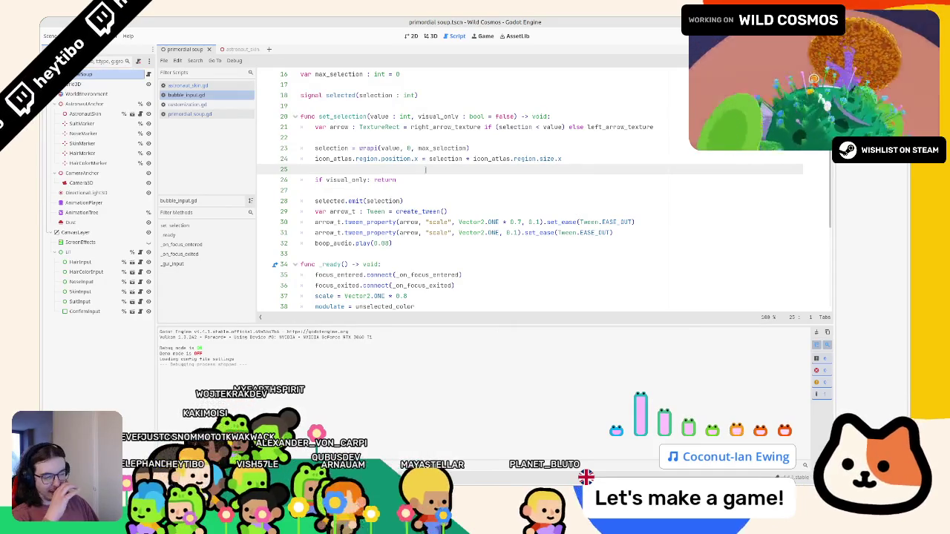
pyautogui.click(219, 85)
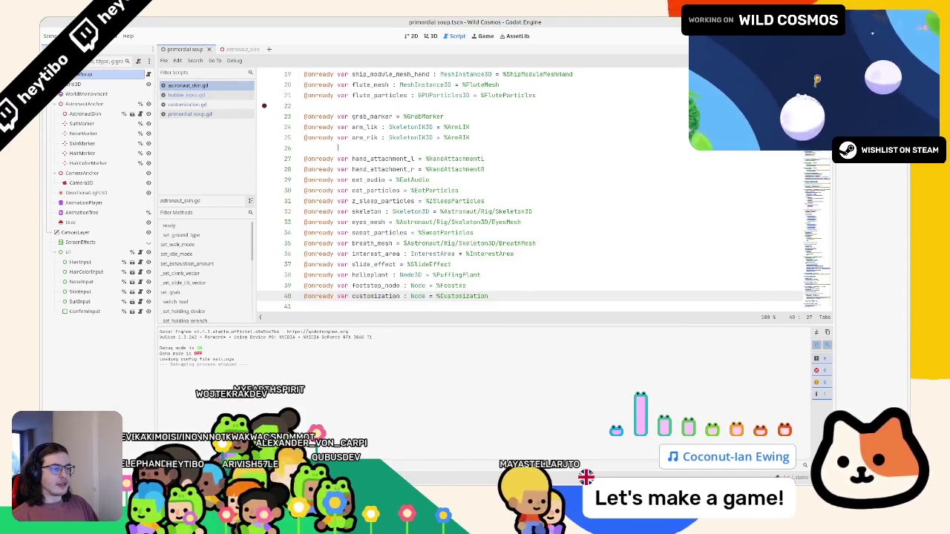
pyautogui.scroll(-3, 337, 148)
pyautogui.keyDown('ctrl'); pyautogui.click(386, 272); pyautogui.keyUp('ctrl')
pyautogui.scroll(3, 389, 192)
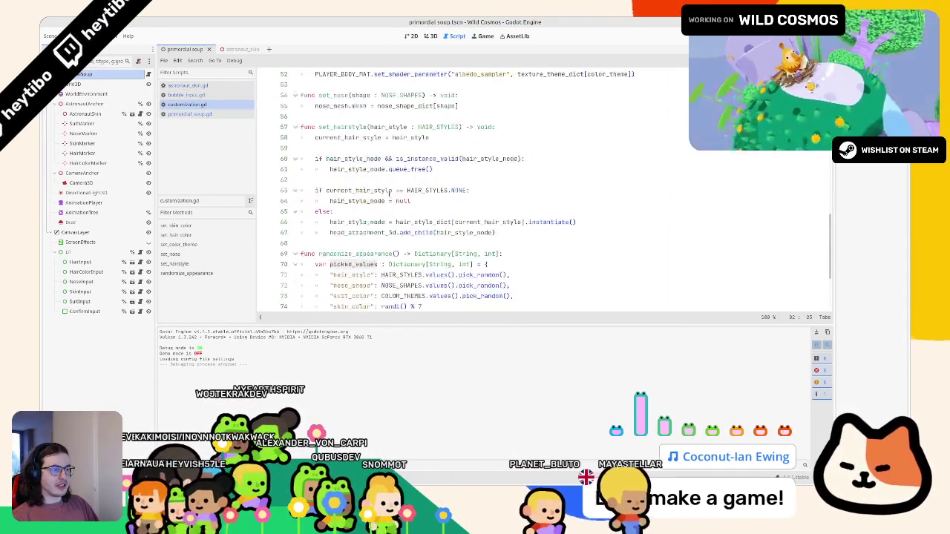
pyautogui.scroll(8, 389, 192)
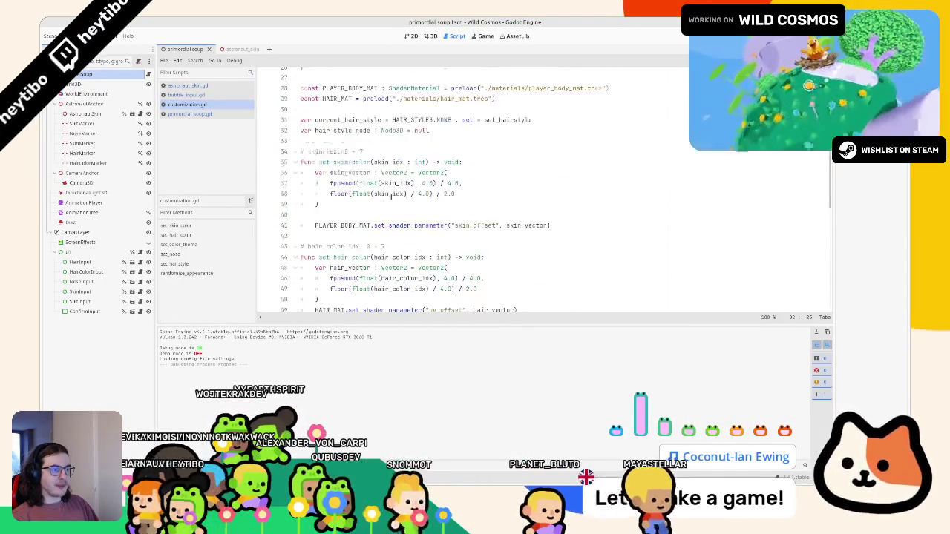
pyautogui.click(198, 86)
pyautogui.click(192, 112)
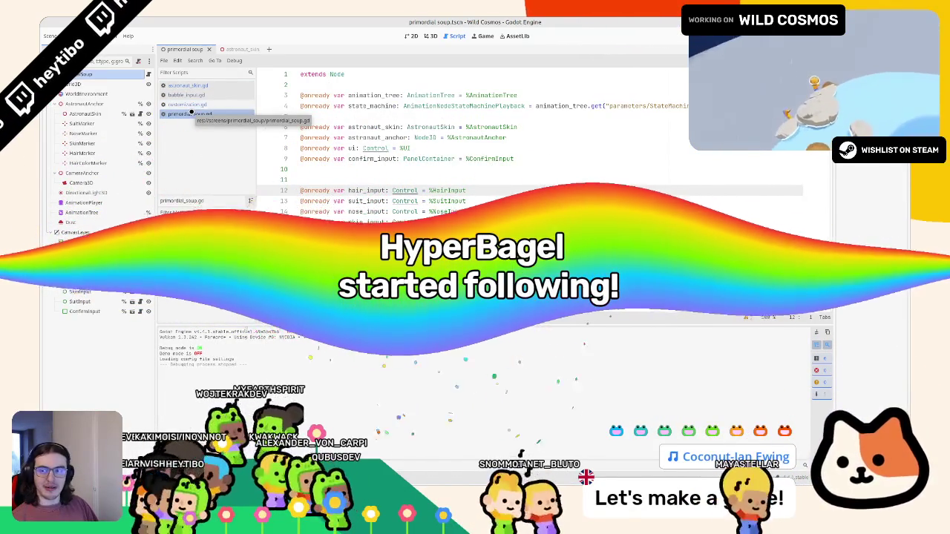
# Remove the extra blank line before hair_input and find the empty line after the randomized values in _ready.
pyautogui.click(397, 170)
pyautogui.press('BackSpace')
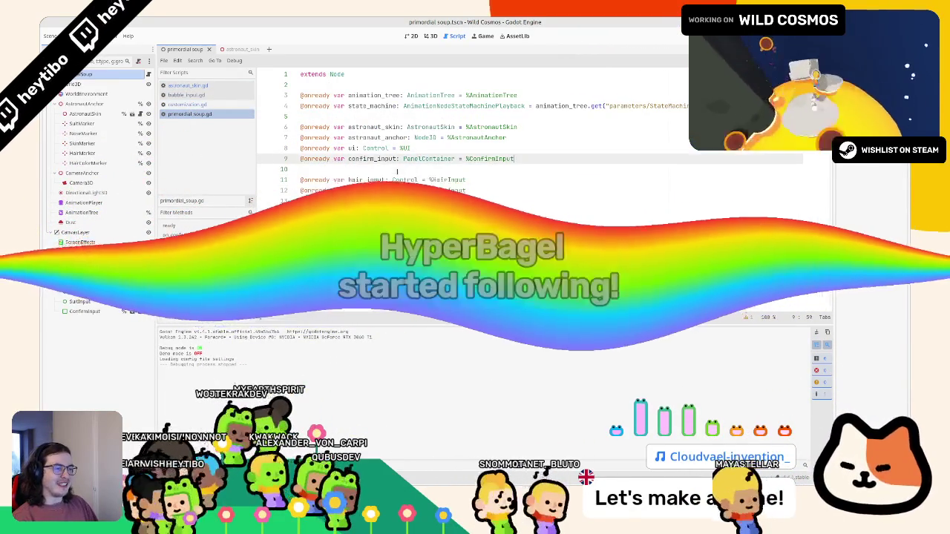
pyautogui.scroll(-4, 397, 171)
pyautogui.doubleClick(353, 183)
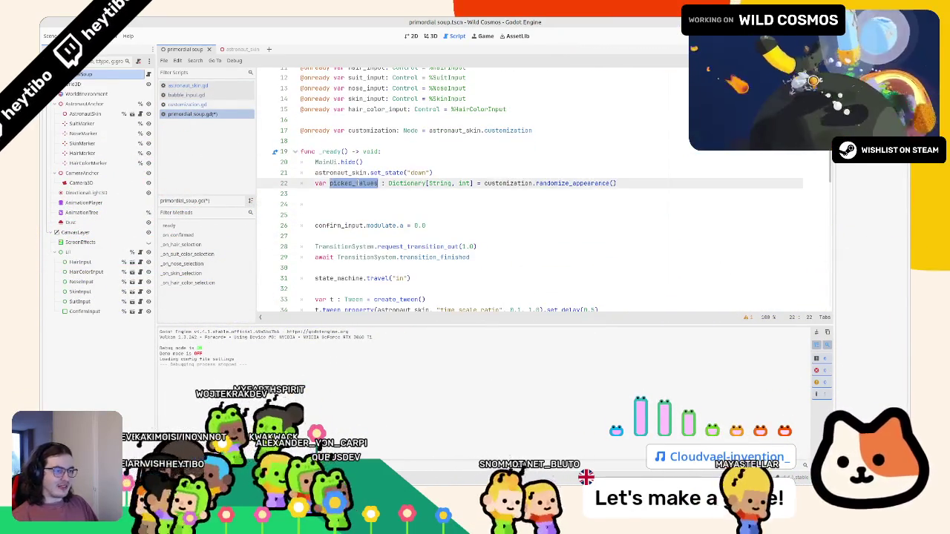
pyautogui.click(355, 204)
pyautogui.scroll(-3, 355, 202)
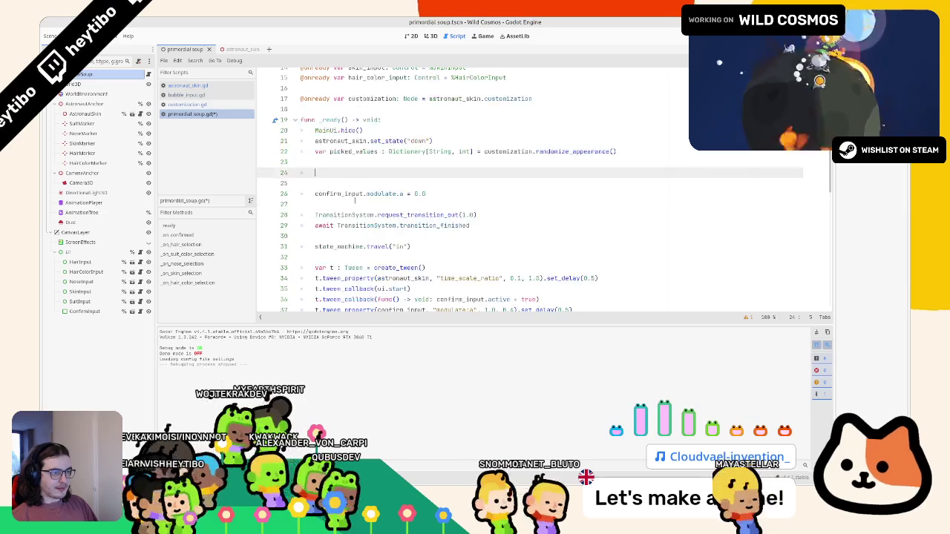
pyautogui.scroll(-1, 354, 202)
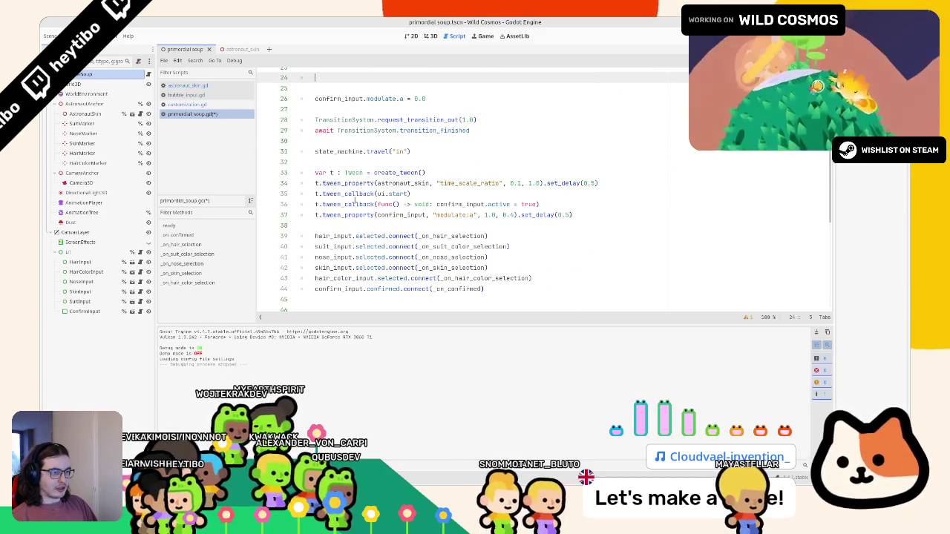
pyautogui.scroll(1, 331, 235)
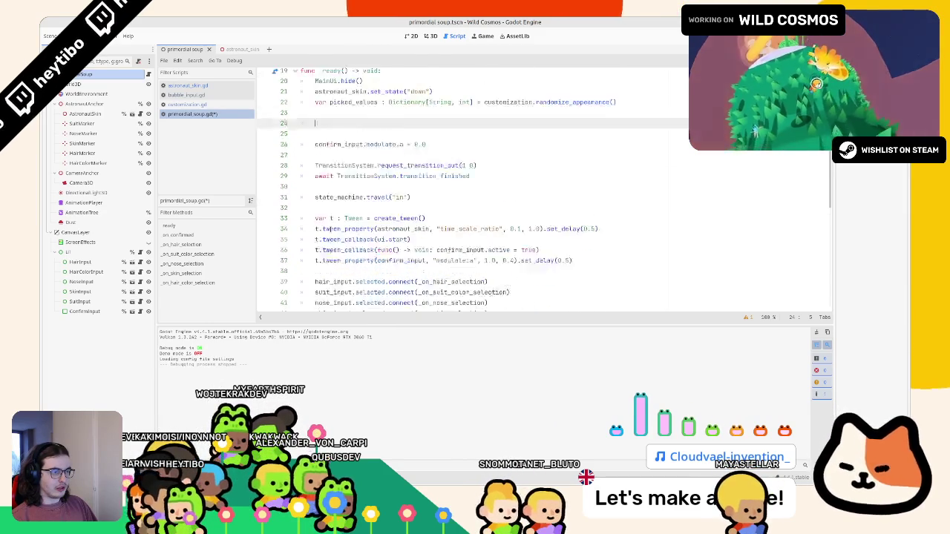
pyautogui.click(327, 267)
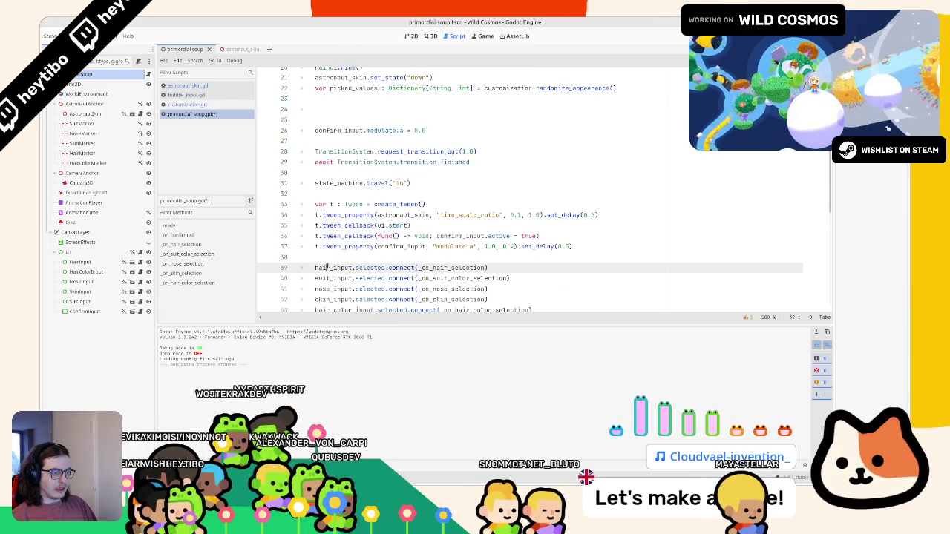
pyautogui.click(347, 109)
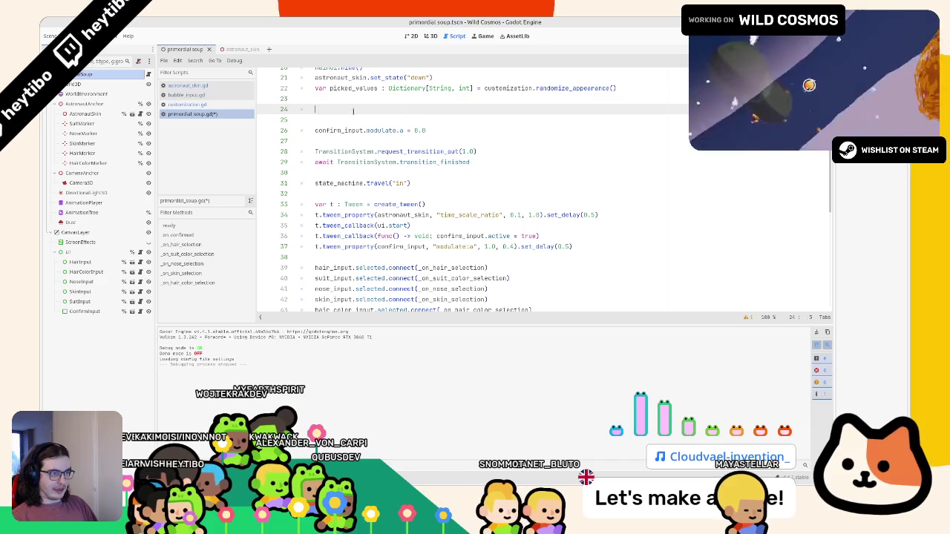
# Start a hair_input.set_selection(picked_values.get( call after checking set_selection's parameters in bubble_input.gd.
pyautogui.write('hair_input.set_seel')
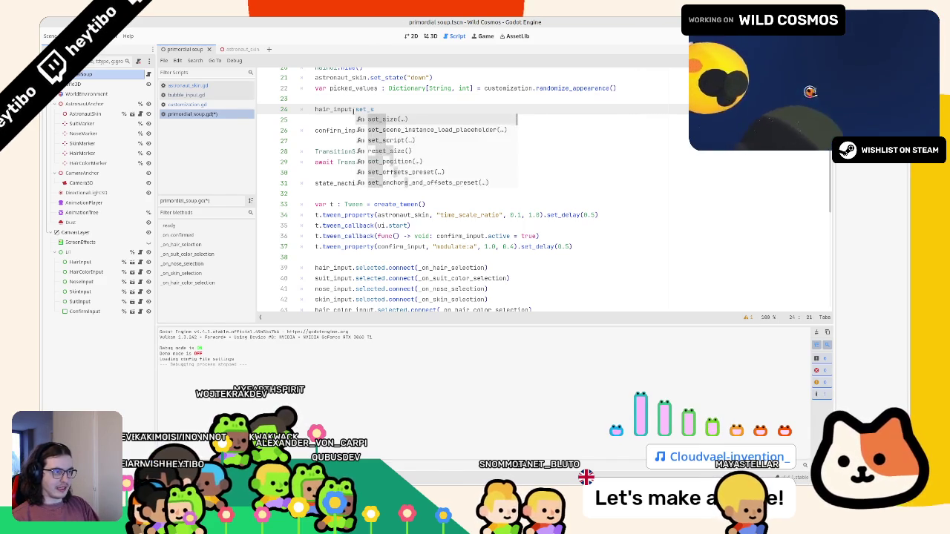
pyautogui.press('BackSpace')
pyautogui.press('BackSpace')
pyautogui.write('lection(')
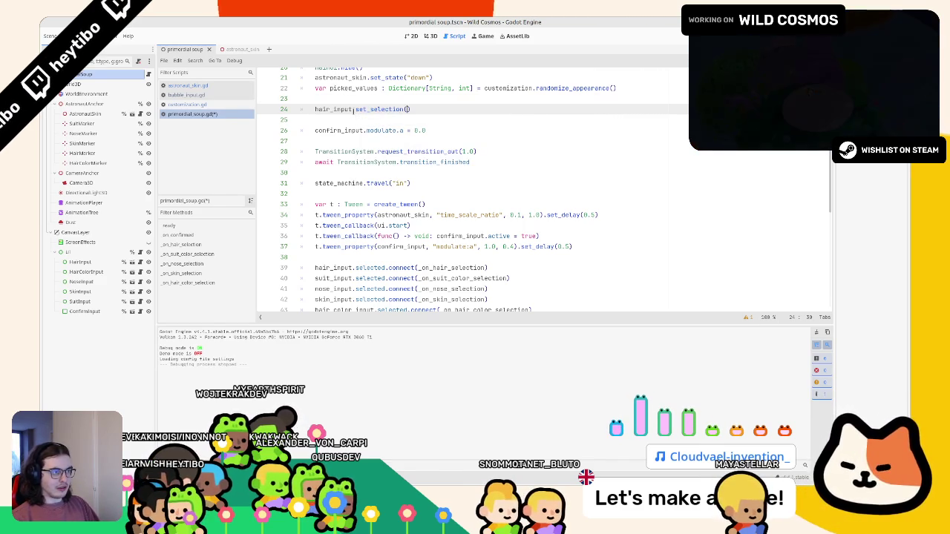
pyautogui.click(209, 94)
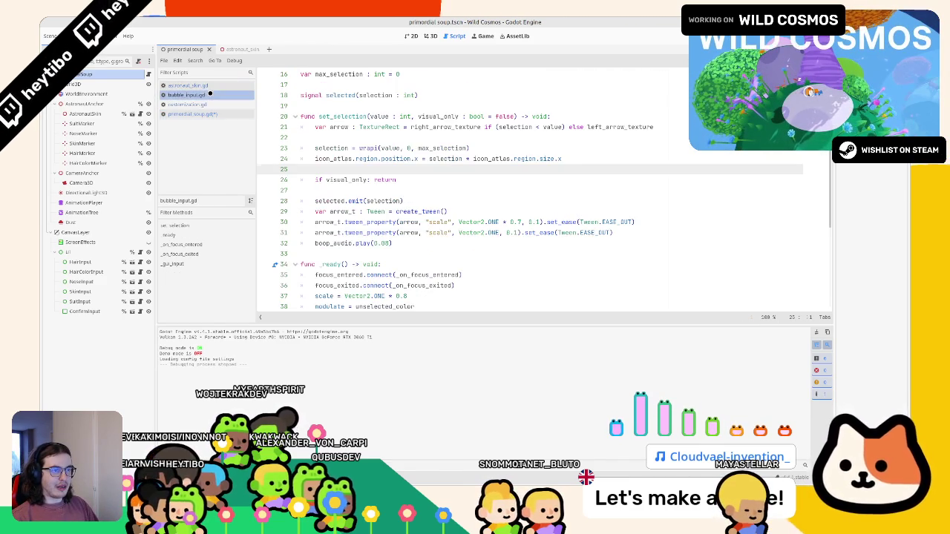
pyautogui.doubleClick(343, 117)
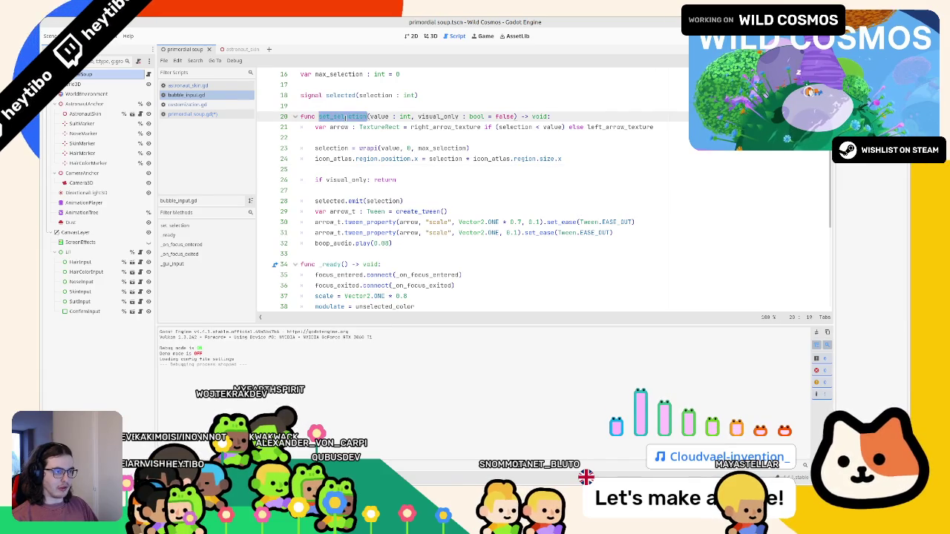
pyautogui.click(162, 115)
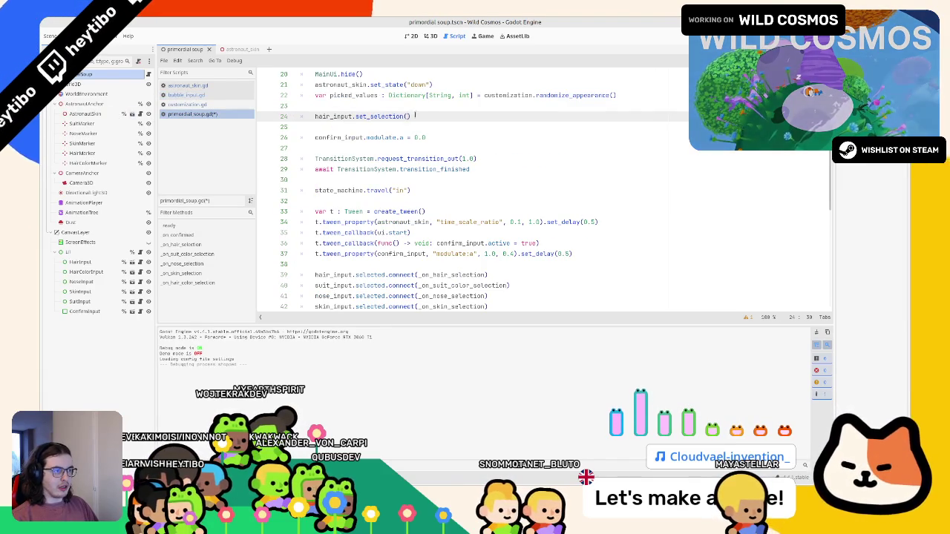
pyautogui.doubleClick(356, 96)
pyautogui.click(409, 117)
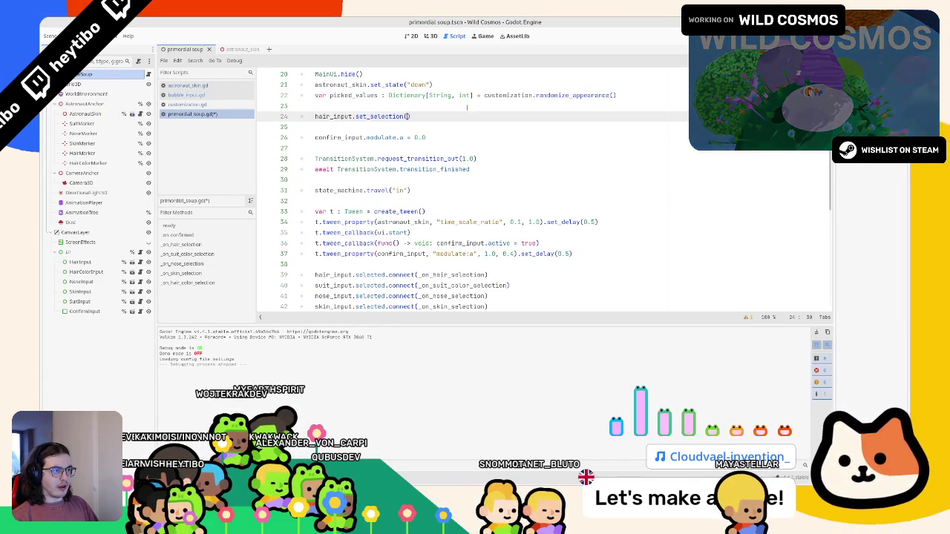
pyautogui.write('.get')
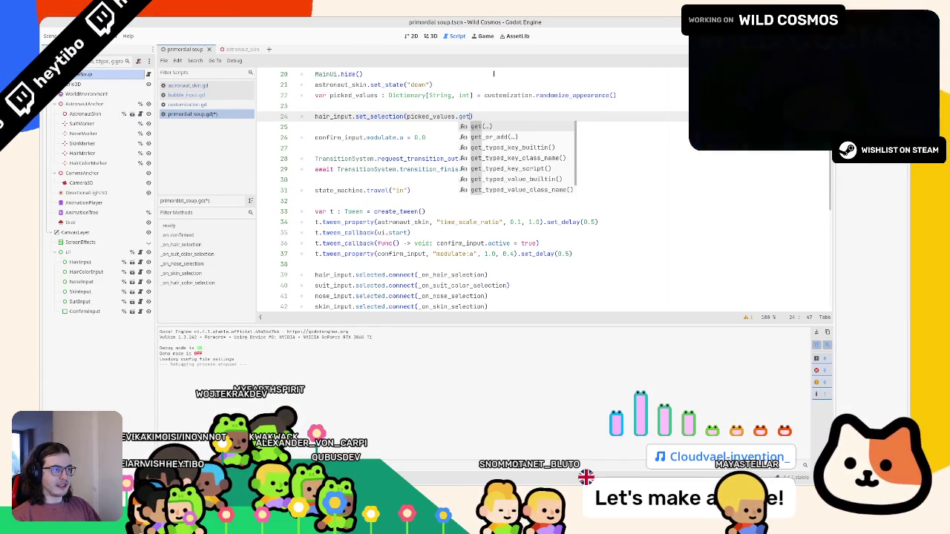
pyautogui.write('(')
# Copy the hair_style key from customization.gd and complete the argument as picked_values.get("hair_style", 0).
pyautogui.click(216, 105)
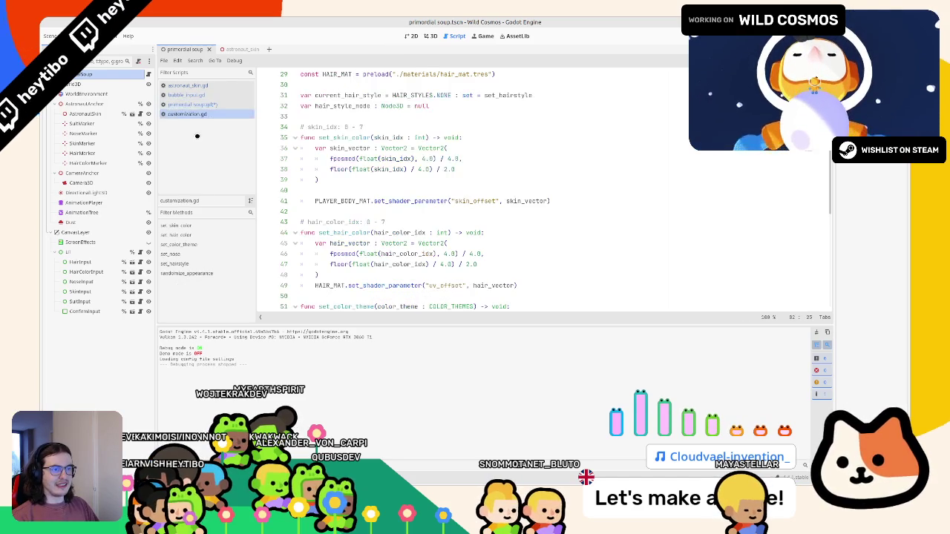
pyautogui.scroll(-10, 377, 175)
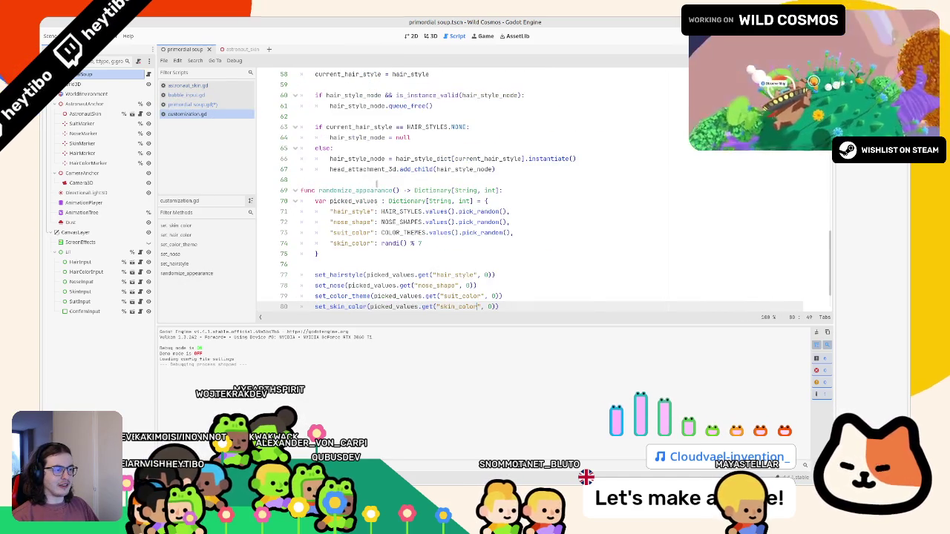
pyautogui.scroll(-2, 430, 222)
pyautogui.click(202, 105)
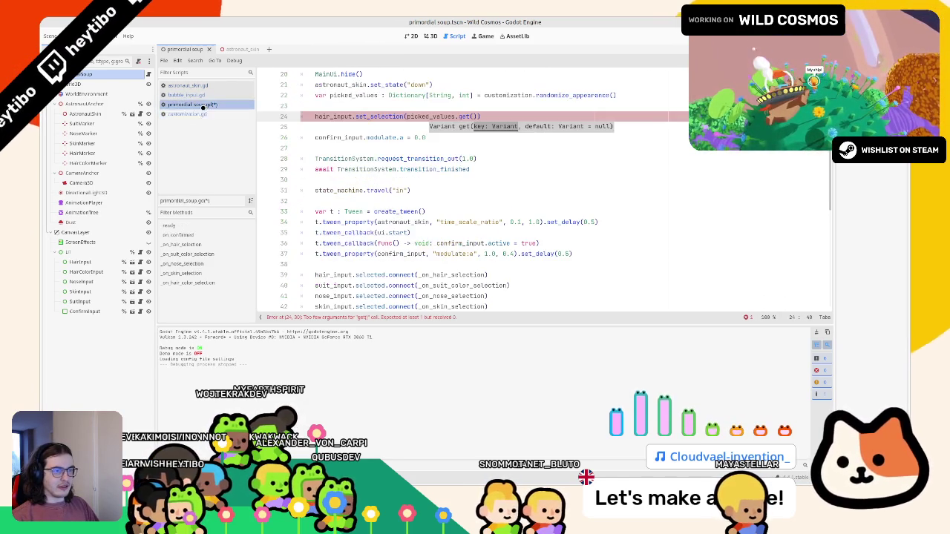
pyautogui.click(200, 114)
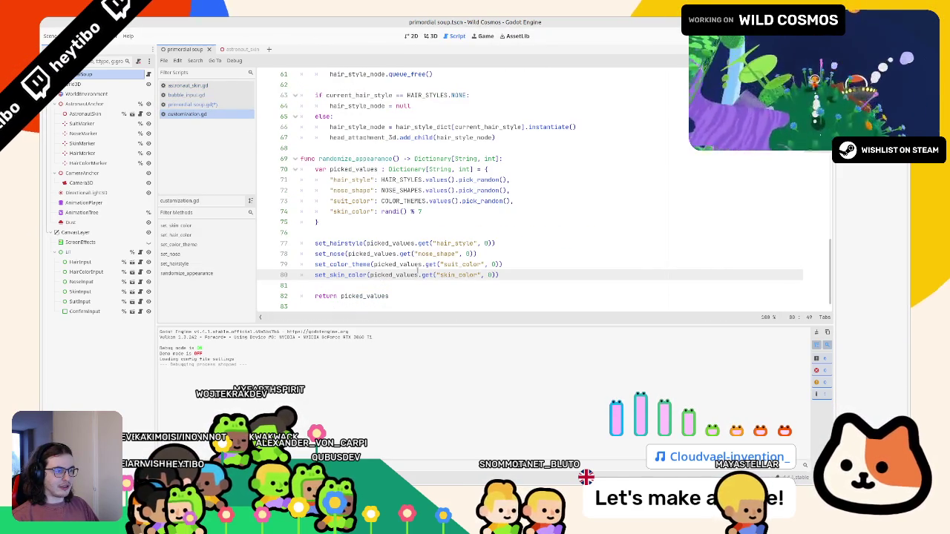
pyautogui.doubleClick(454, 243)
pyautogui.hotkey('ctrl', 'c')
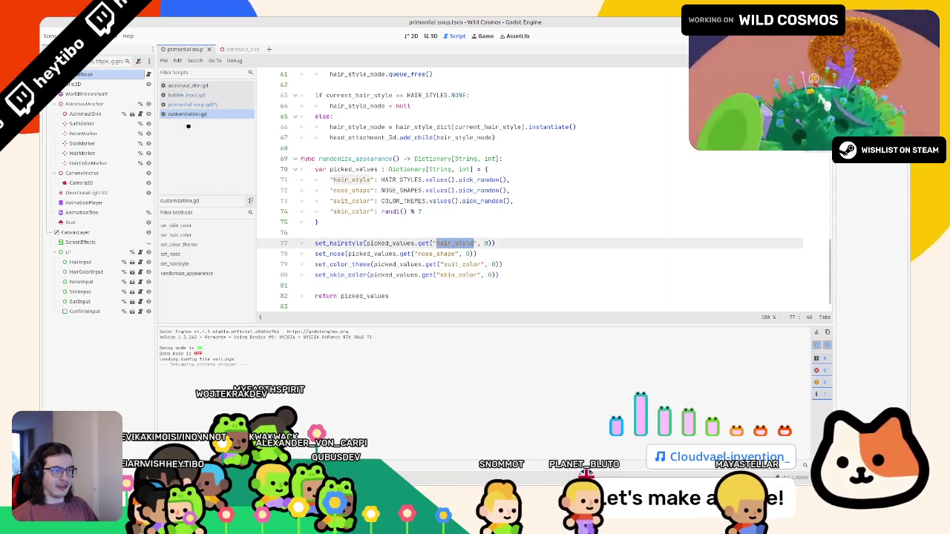
pyautogui.click(190, 104)
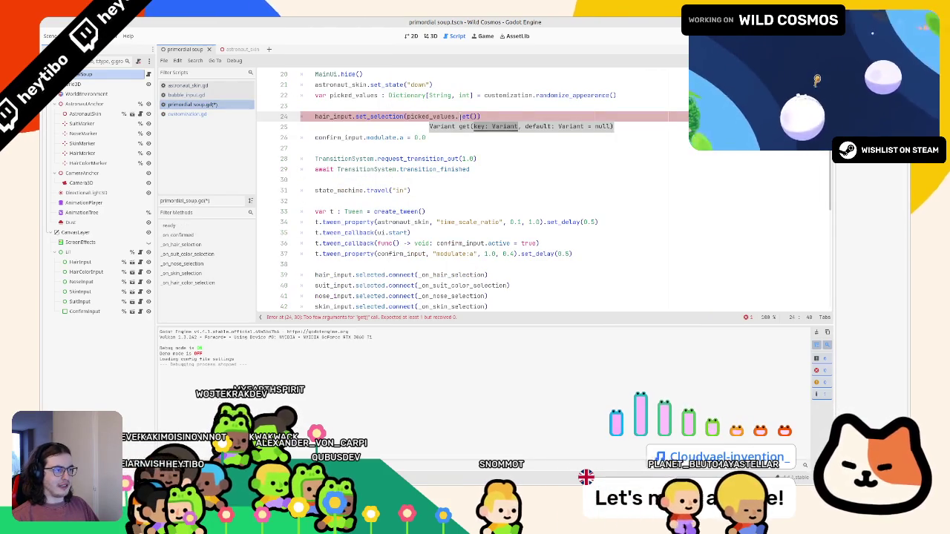
pyautogui.hotkey('ctrl', 'v')
pyautogui.write('", 0')
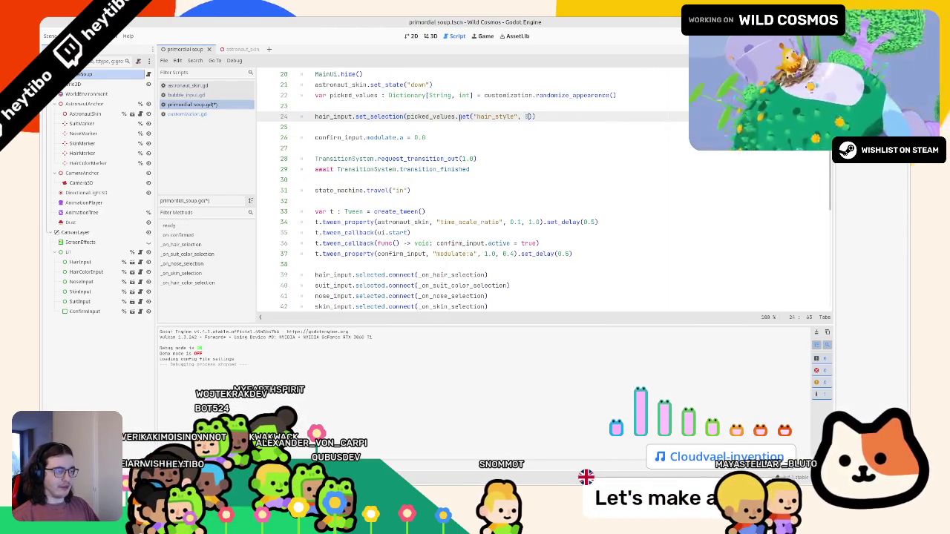
# Add true as the visual-only argument to the hair_input.set_selection call and save the script.
pyautogui.hotkey('ctrl', 'shift', 'd')
pyautogui.hotkey('ctrl', 'shift', 'd')
pyautogui.scroll(-2, 371, 186)
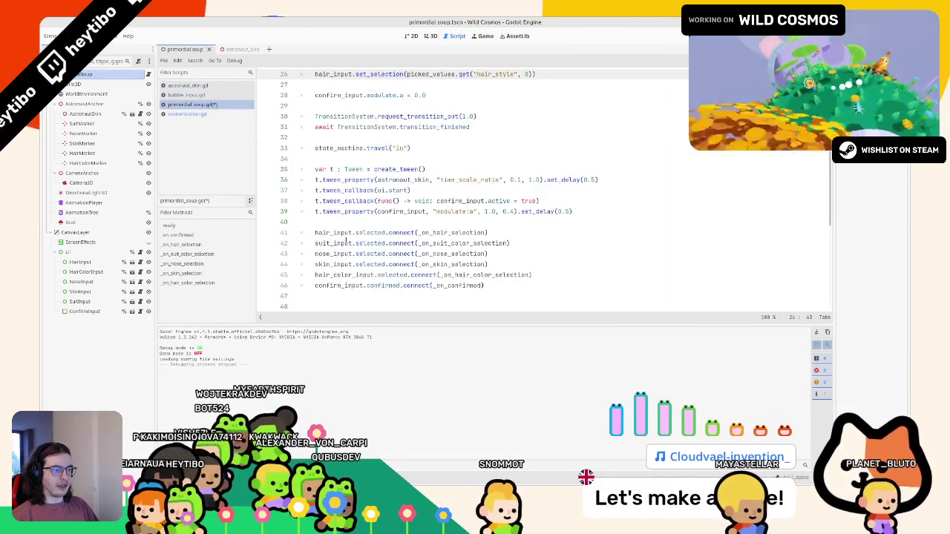
pyautogui.doubleClick(333, 243)
pyautogui.scroll(1, 344, 219)
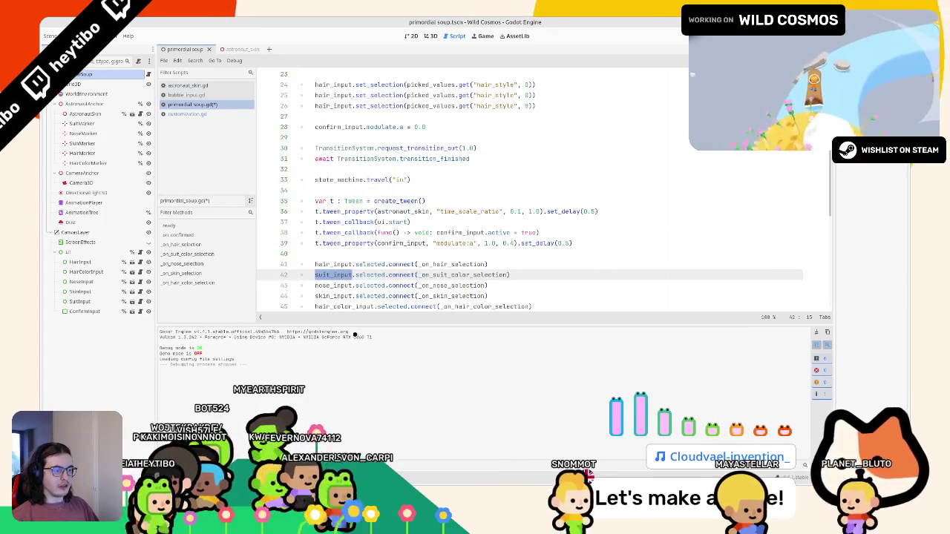
pyautogui.moveTo(349, 325); pyautogui.dragTo(350, 394)
pyautogui.scroll(1, 350, 356)
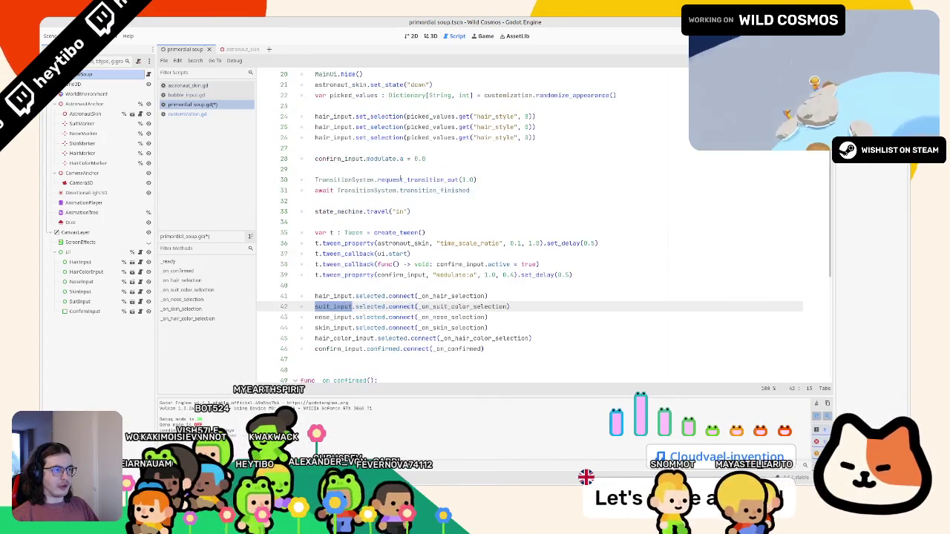
pyautogui.click(526, 119)
pyautogui.hotkey('ctrl', 'shift', 'k')
pyautogui.hotkey('ctrl', 'shift', 'k')
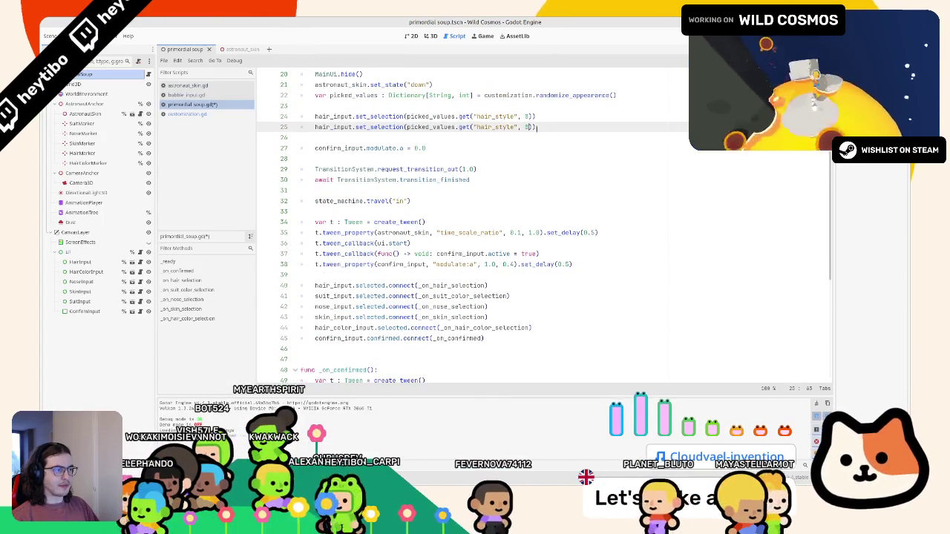
pyautogui.write(', false')
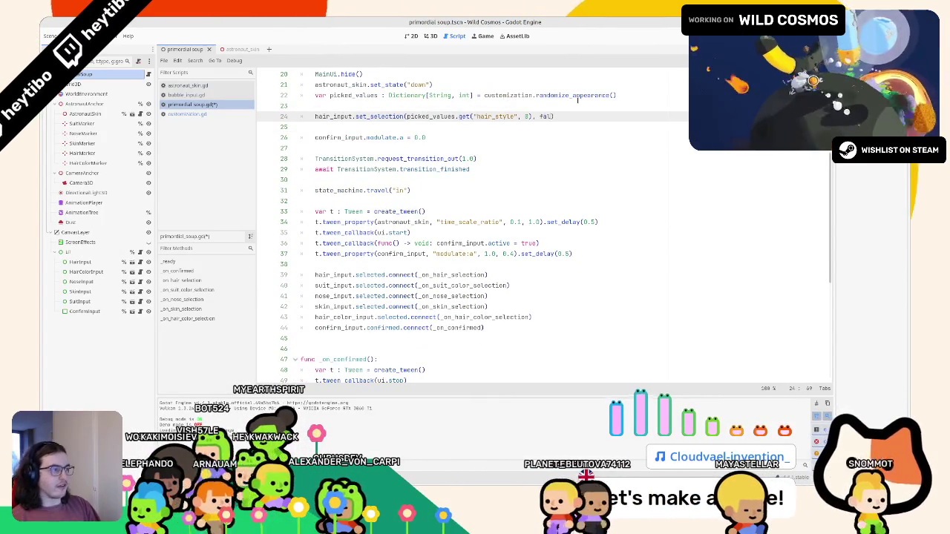
pyautogui.press('BackSpace')
pyautogui.press('BackSpace')
pyautogui.press('BackSpace')
pyautogui.write('true')
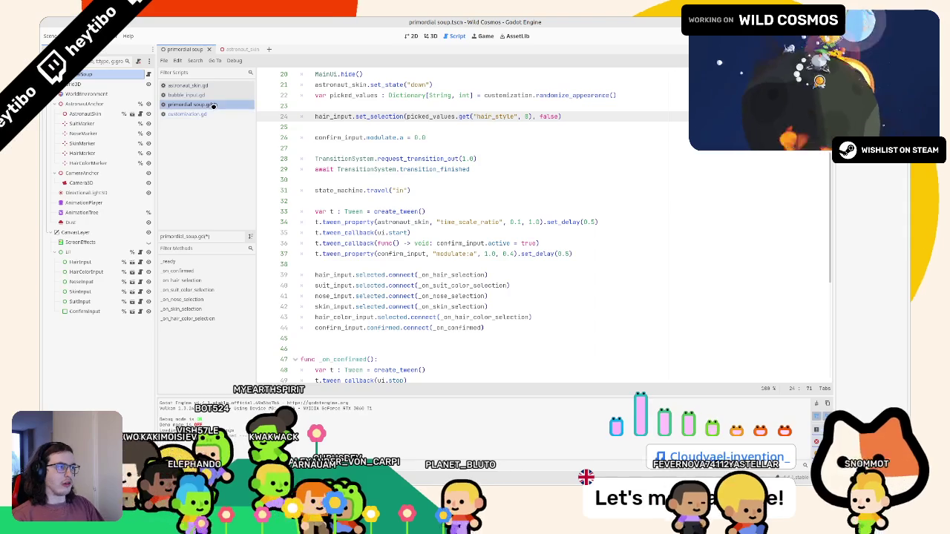
pyautogui.hotkey('ctrl', 's')
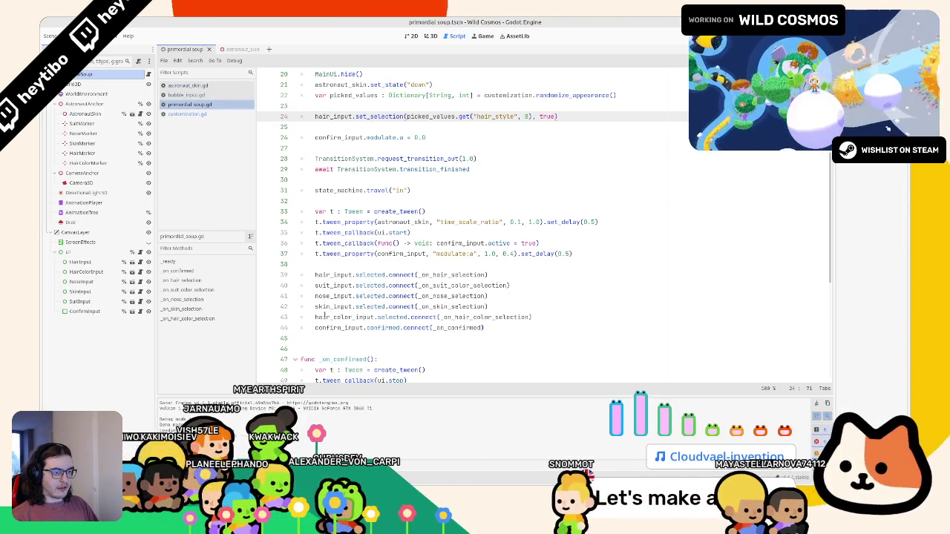
# Insert a blank line after the hair color connection, before the confirm connection.
pyautogui.click(592, 321)
pyautogui.press('Return')
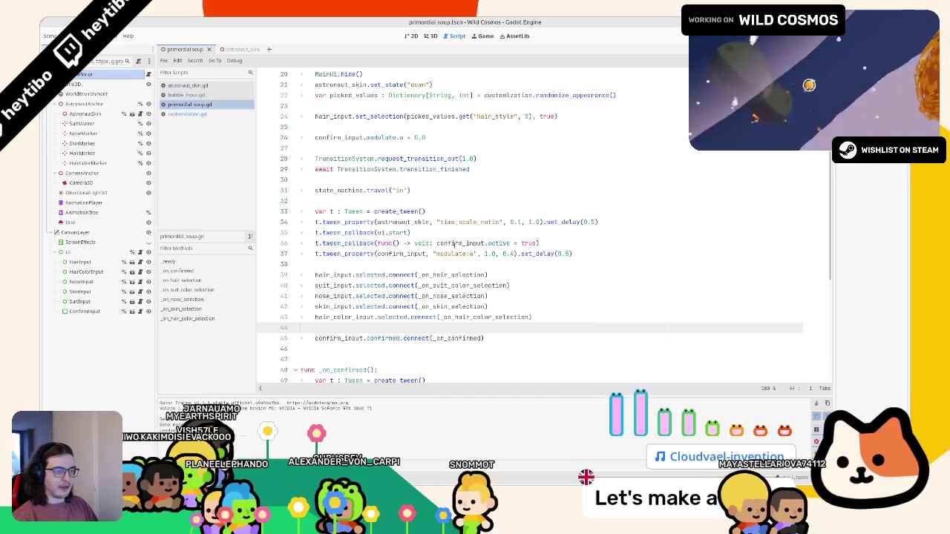
pyautogui.click(375, 117)
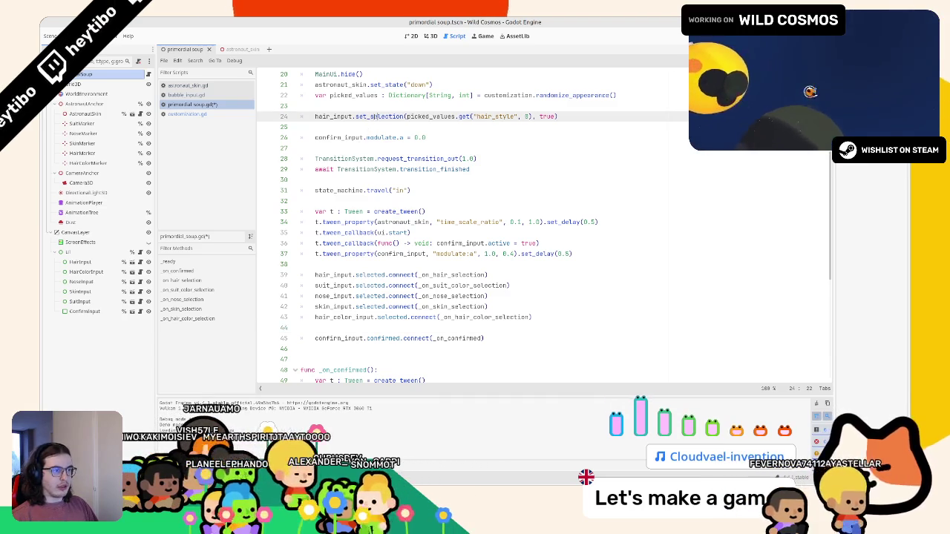
# Duplicate the hair set_selection call and retarget the copies to suit_input and nose_input.
pyautogui.hotkey('ctrl', 'shift', 'd')
pyautogui.hotkey('ctrl', 'shift', 'd')
pyautogui.hotkey('ctrl', 'shift', 'd')
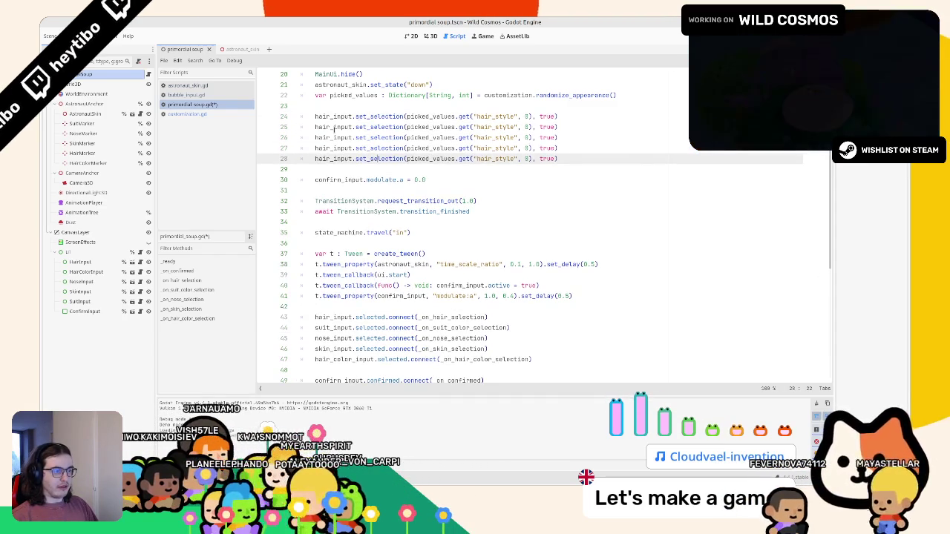
pyautogui.doubleClick(334, 317)
pyautogui.doubleClick(333, 327)
pyautogui.hotkey('ctrl', 'c')
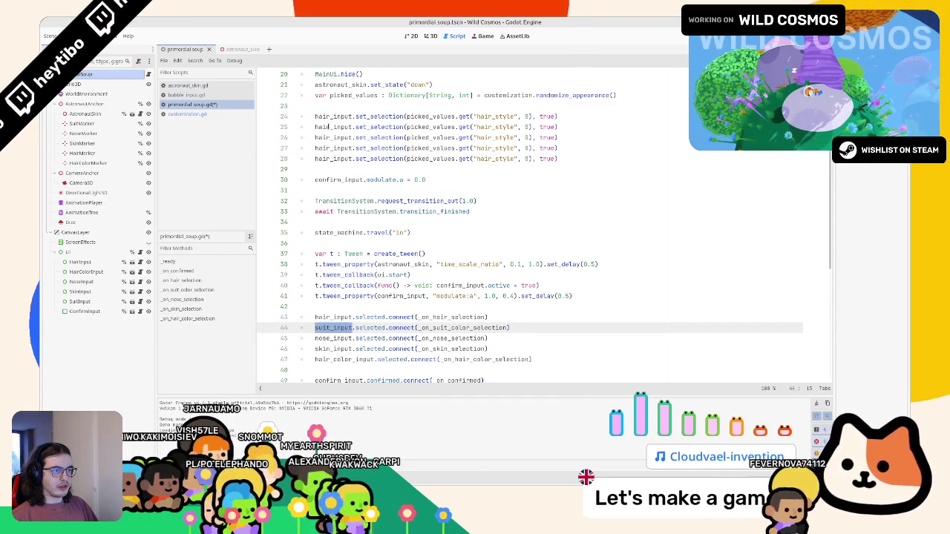
pyautogui.doubleClick(328, 127)
pyautogui.hotkey('ctrl', 'v')
pyautogui.doubleClick(334, 338)
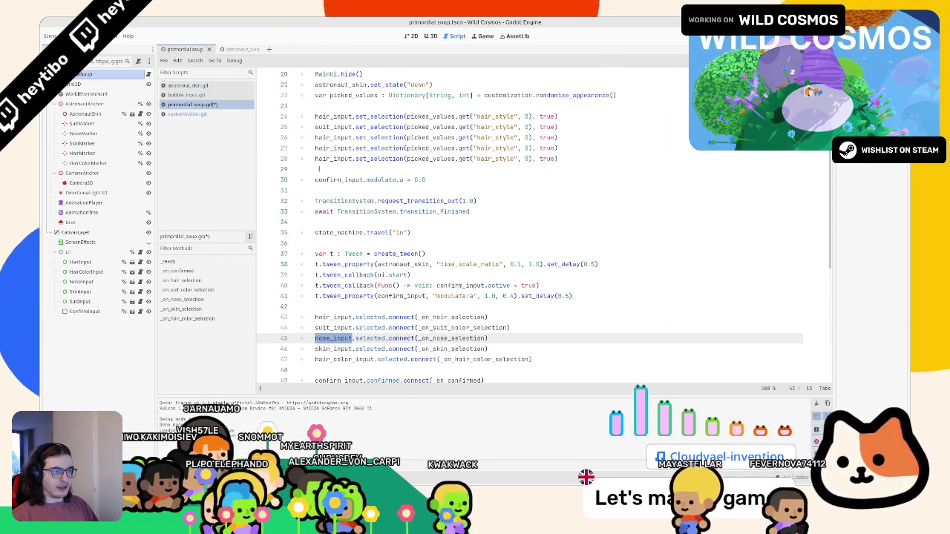
pyautogui.hotkey('ctrl', 'c')
pyautogui.doubleClick(329, 137)
pyautogui.hotkey('ctrl', 'v')
# Retarget the calls on lines 27 and 28 to skin_input and hair_color_input.
pyautogui.doubleClick(333, 348)
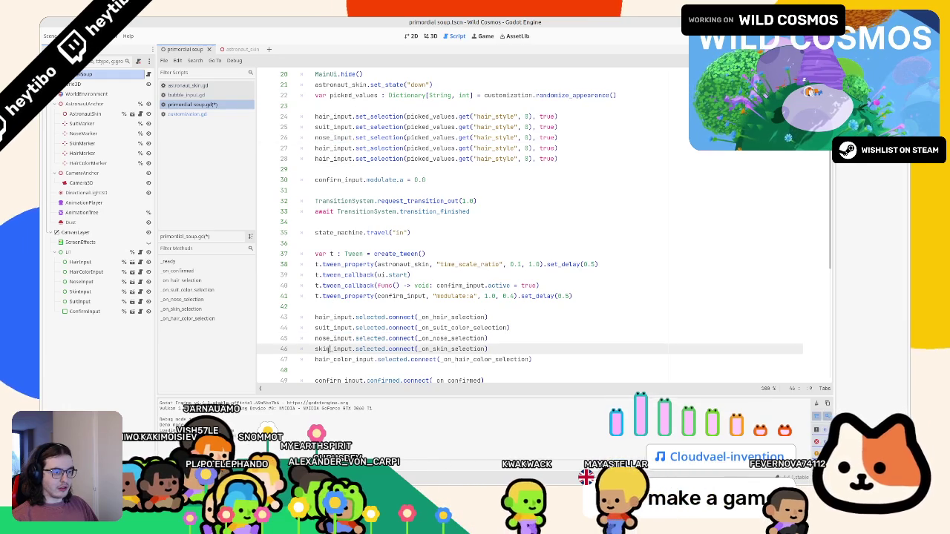
pyautogui.hotkey('ctrl', 'c')
pyautogui.doubleClick(329, 148)
pyautogui.hotkey('ctrl', 'v')
pyautogui.doubleClick(333, 359)
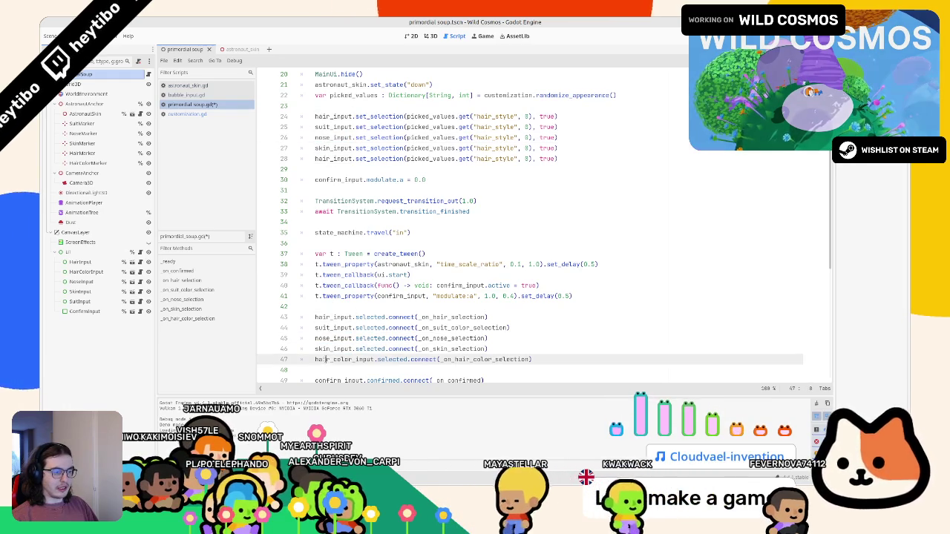
pyautogui.hotkey('ctrl', 'c')
pyautogui.doubleClick(329, 158)
pyautogui.hotkey('ctrl', 'v')
# Change the get() keys to hair_color, skin_color and nose_shape on lines 28, 27 and 26.
pyautogui.doubleClick(516, 158)
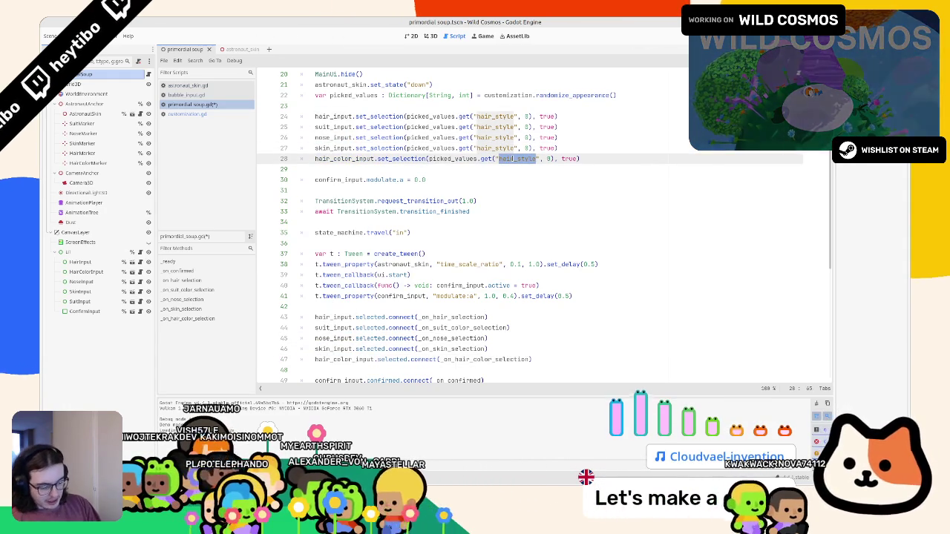
pyautogui.write('hair')
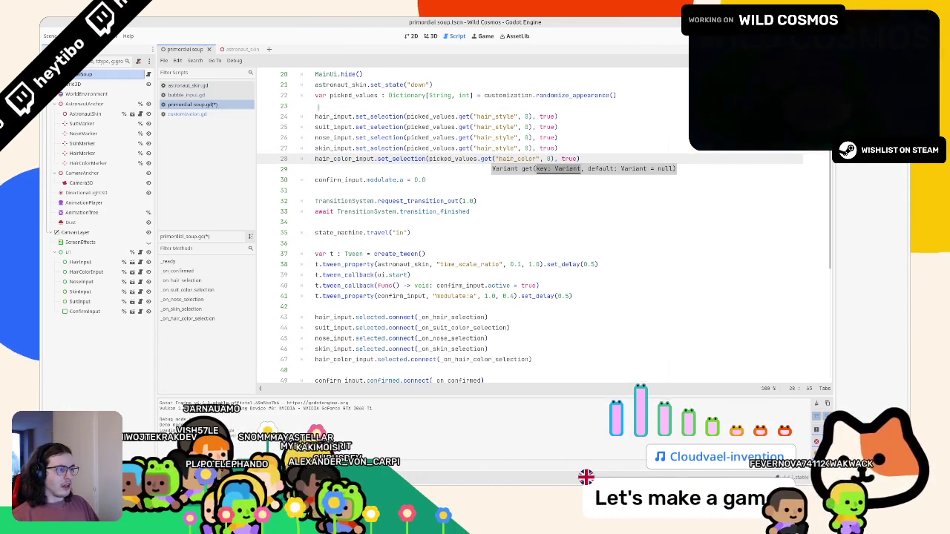
pyautogui.doubleClick(500, 147)
pyautogui.write('skin_colo')
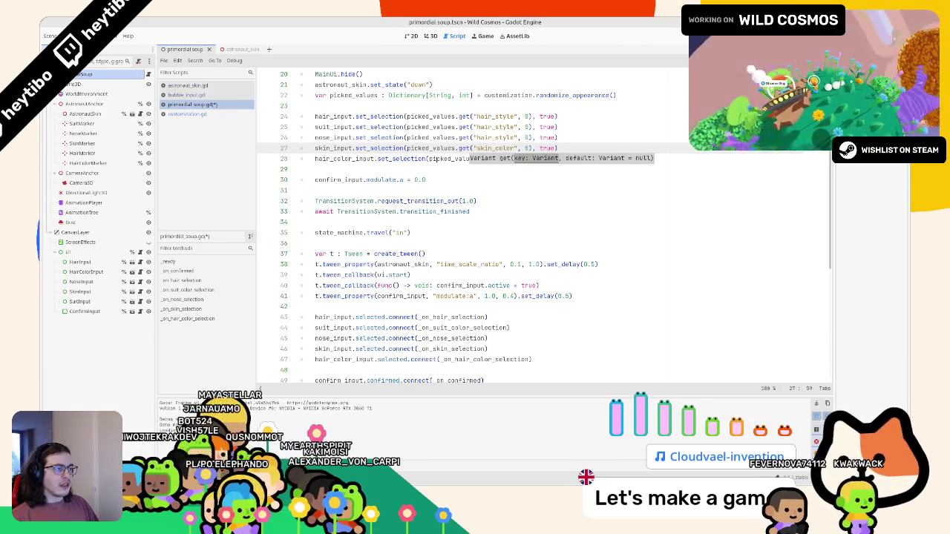
pyautogui.click(502, 138)
pyautogui.write('nose_shap')
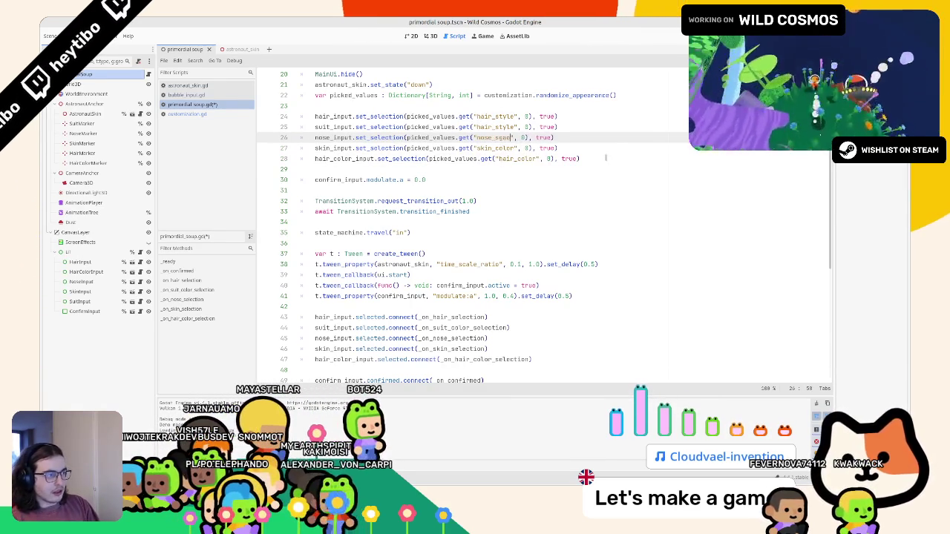
pyautogui.write('e')
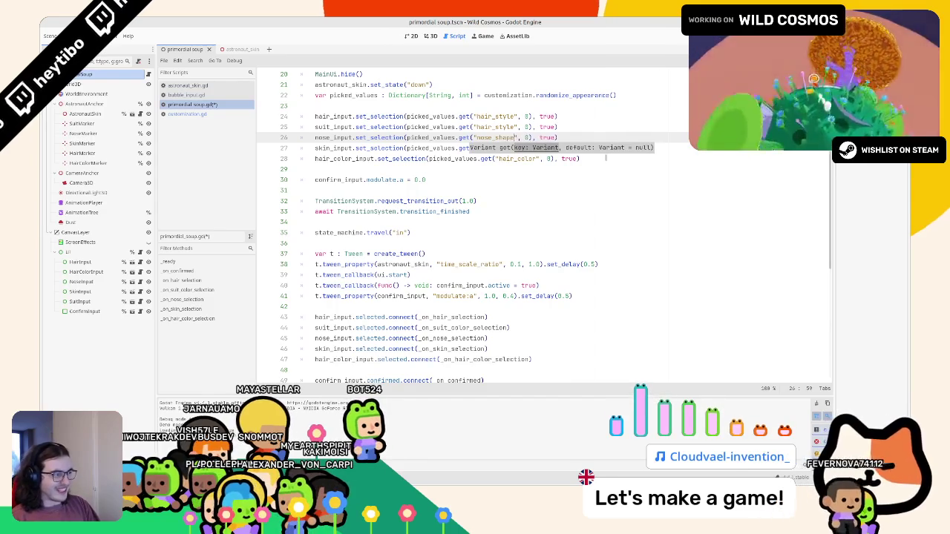
# Check the appearance dictionary keys in customization.gd, including suit_color.
pyautogui.click(212, 114)
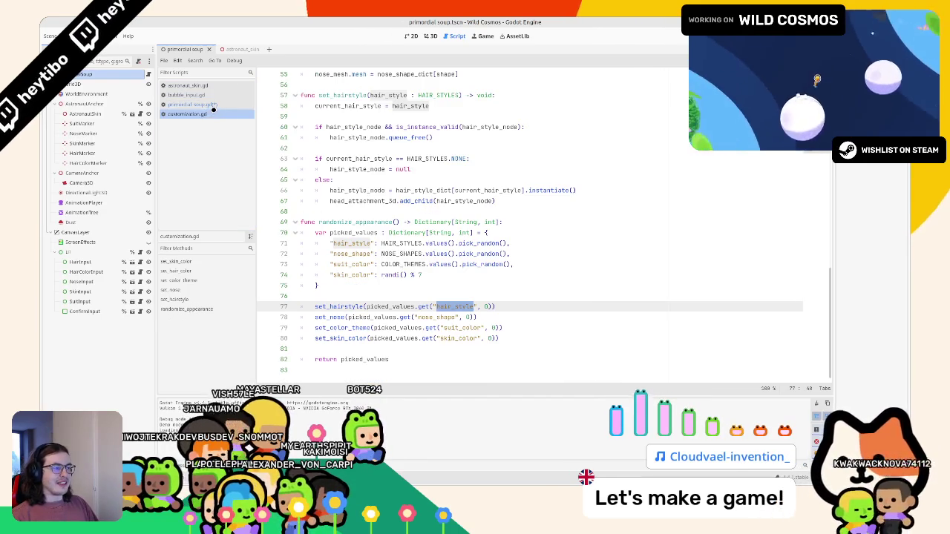
pyautogui.scroll(14, 356, 221)
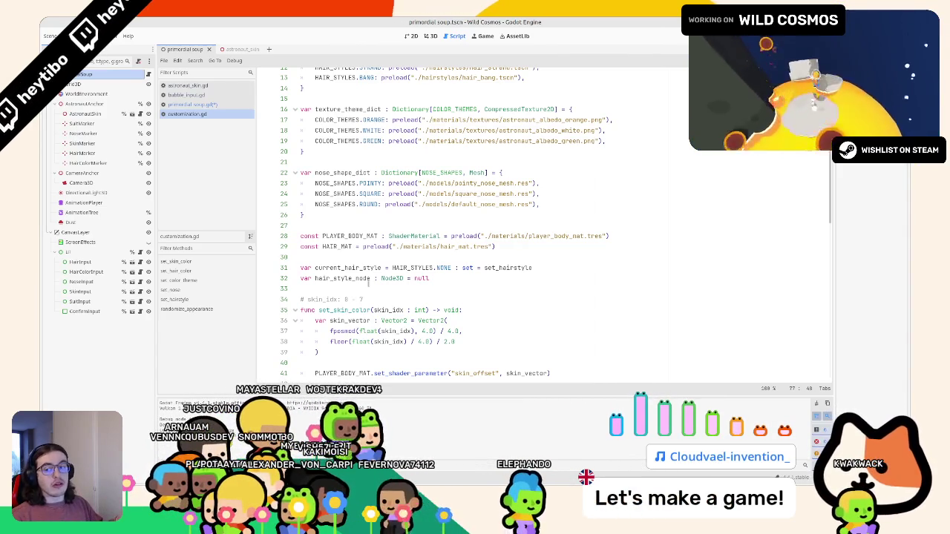
pyautogui.click(177, 105)
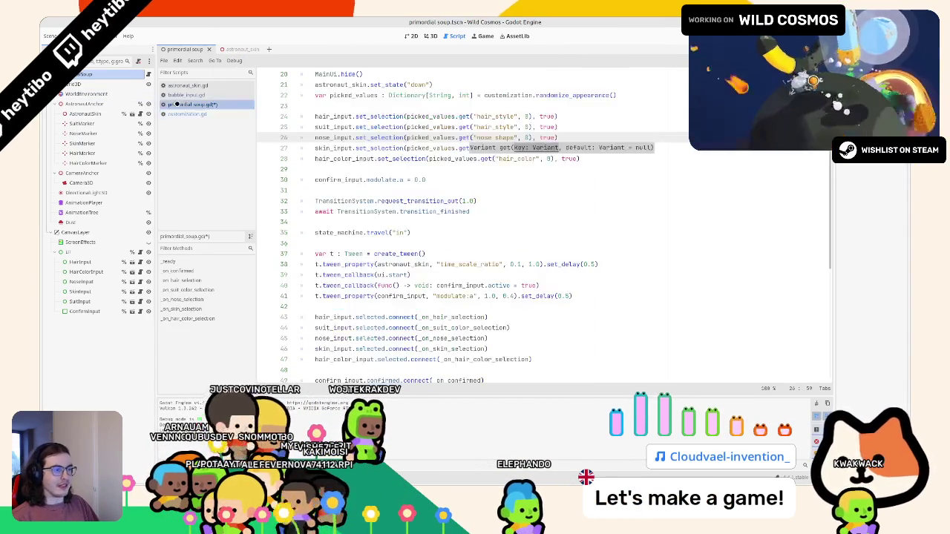
pyautogui.click(178, 114)
pyautogui.scroll(-10, 450, 158)
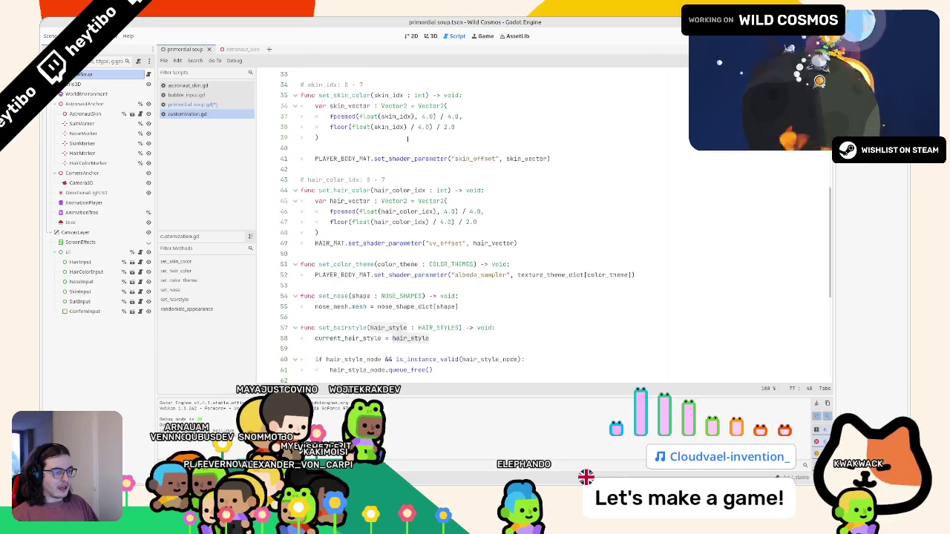
pyautogui.scroll(-2, 450, 158)
pyautogui.click(345, 264)
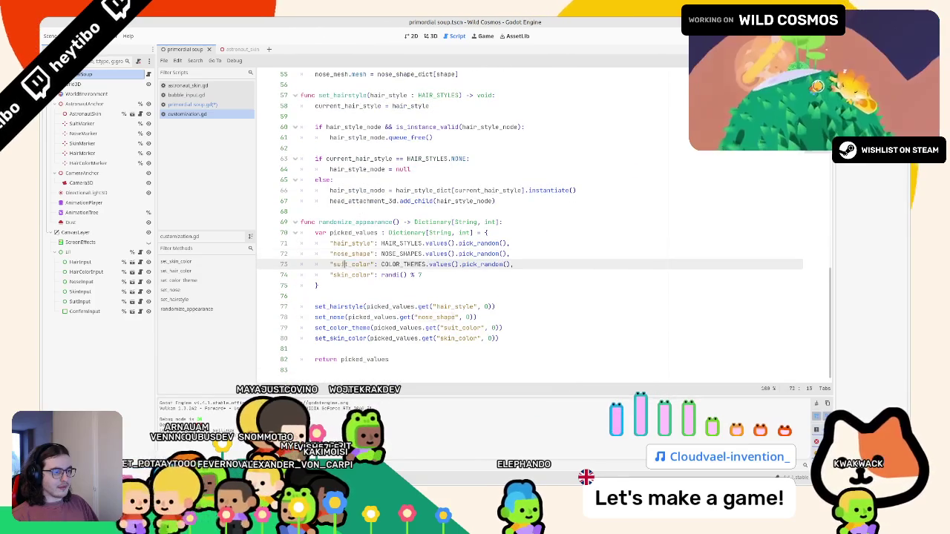
pyautogui.click(215, 104)
# Compare against customization.gd's set_ calls and make line 25 read the suit_color key.
pyautogui.click(428, 159)
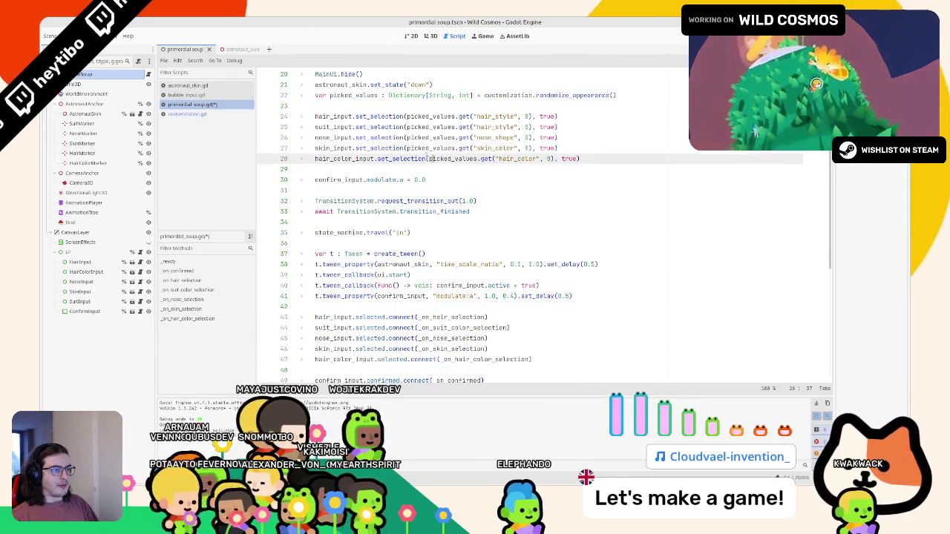
pyautogui.doubleClick(486, 128)
pyautogui.click(210, 113)
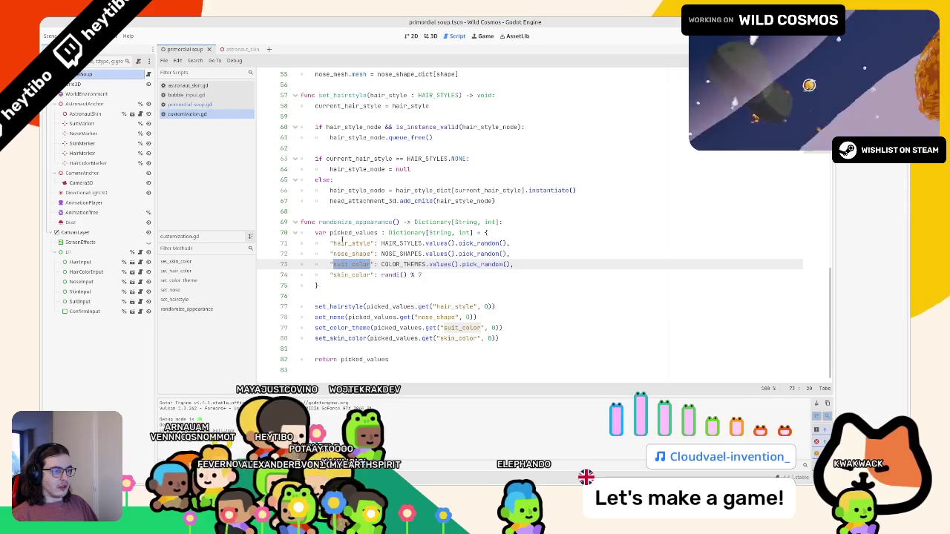
pyautogui.doubleClick(350, 243)
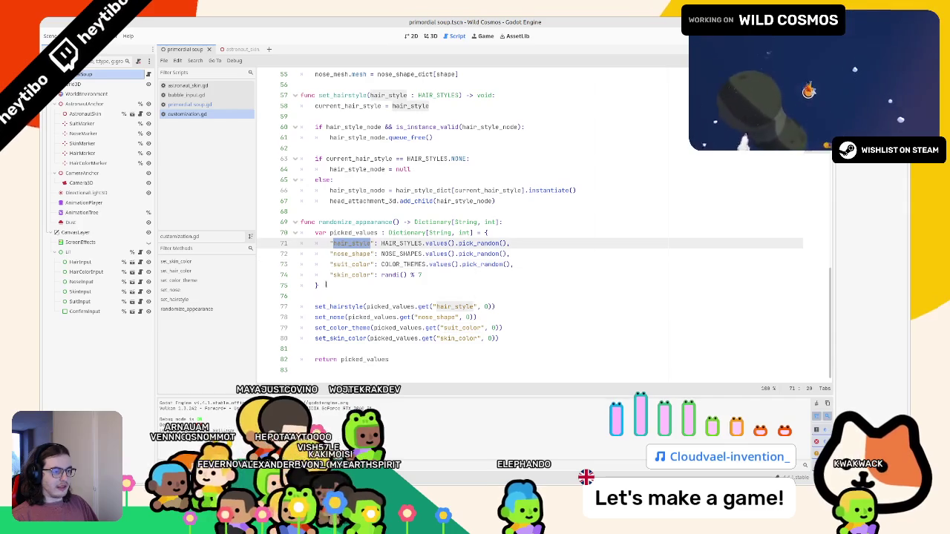
pyautogui.tripleClick(323, 338)
pyautogui.moveTo(323, 337); pyautogui.dragTo(334, 306)
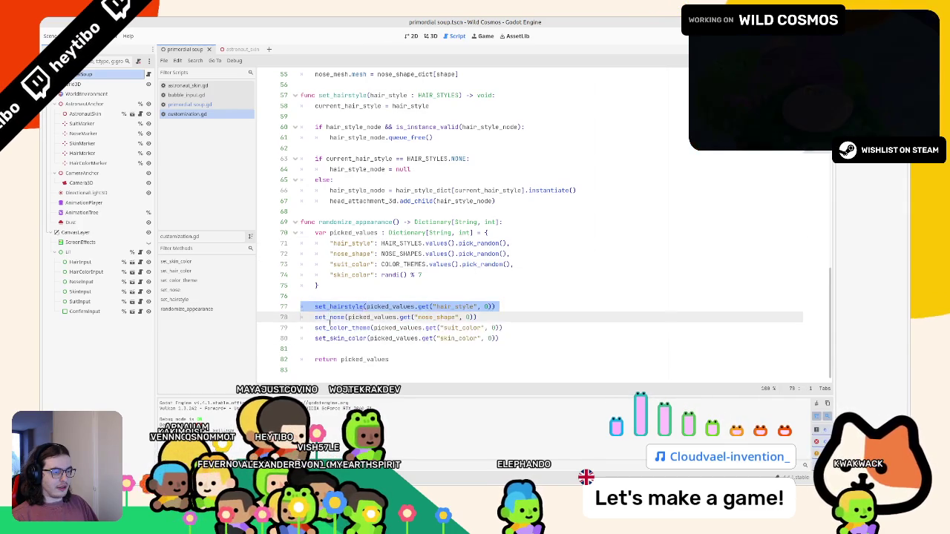
pyautogui.click(331, 307)
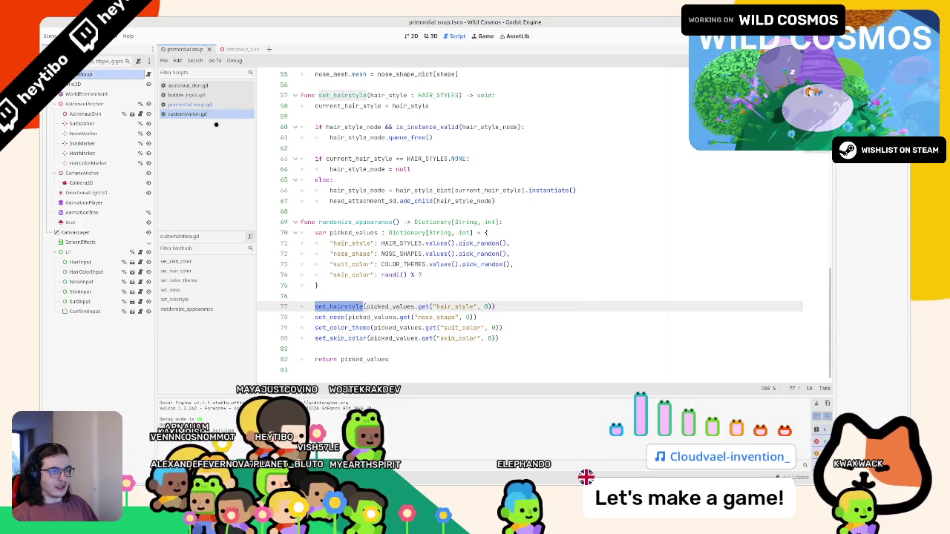
pyautogui.click(217, 108)
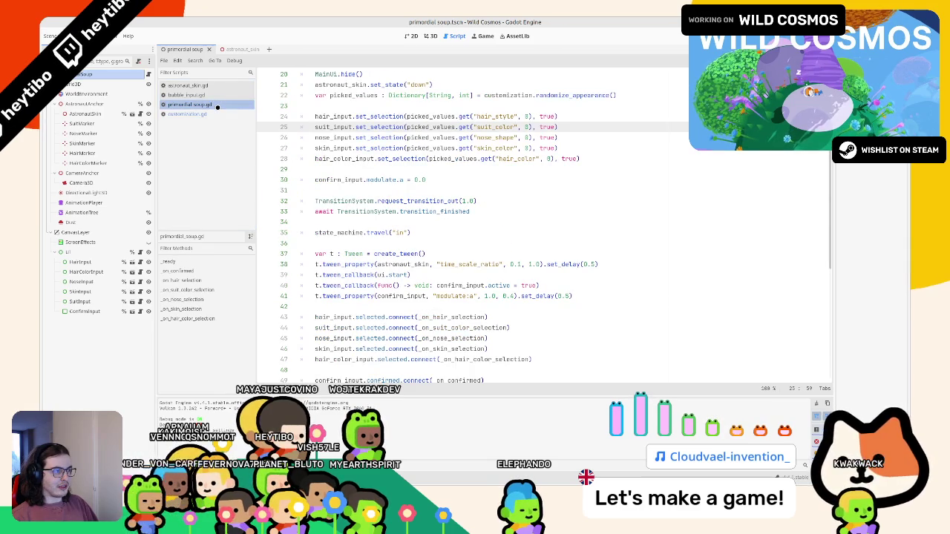
pyautogui.doubleClick(483, 138)
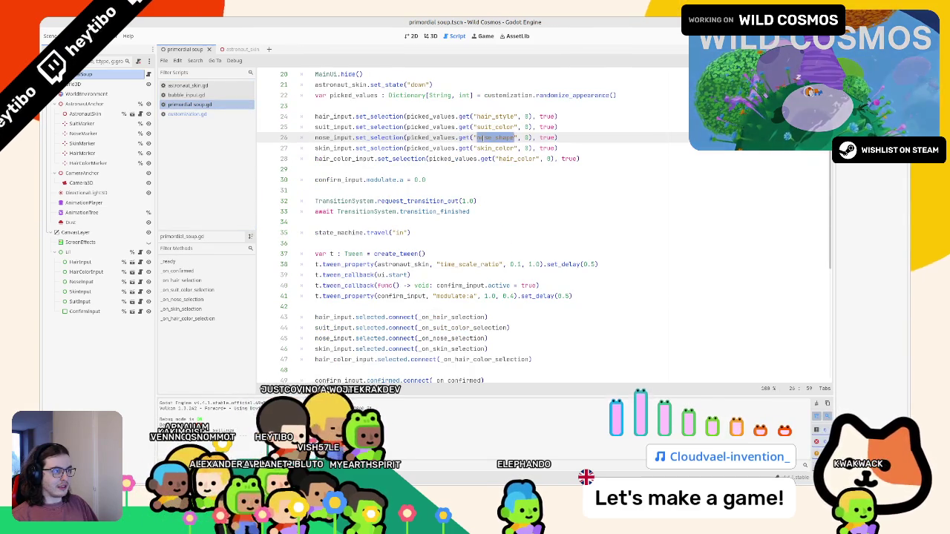
pyautogui.doubleClick(490, 127)
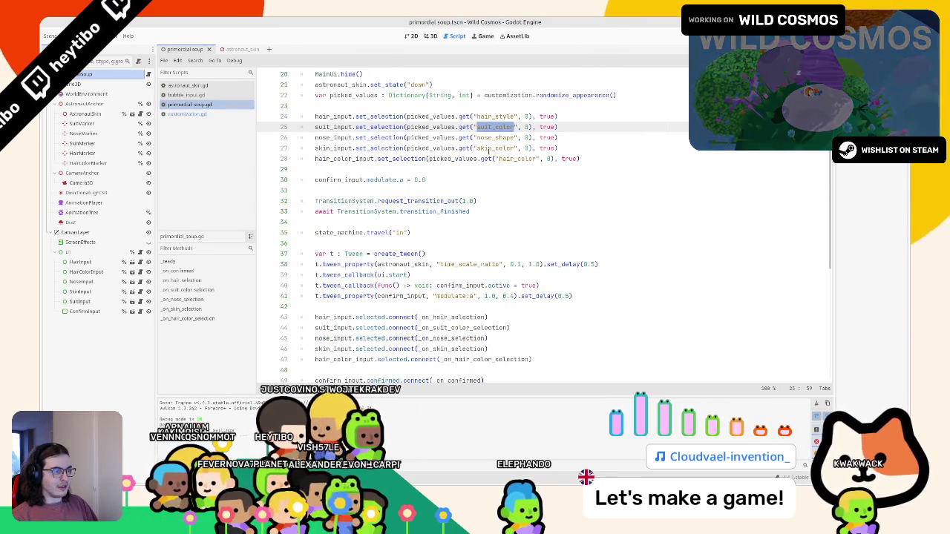
pyautogui.doubleClick(487, 148)
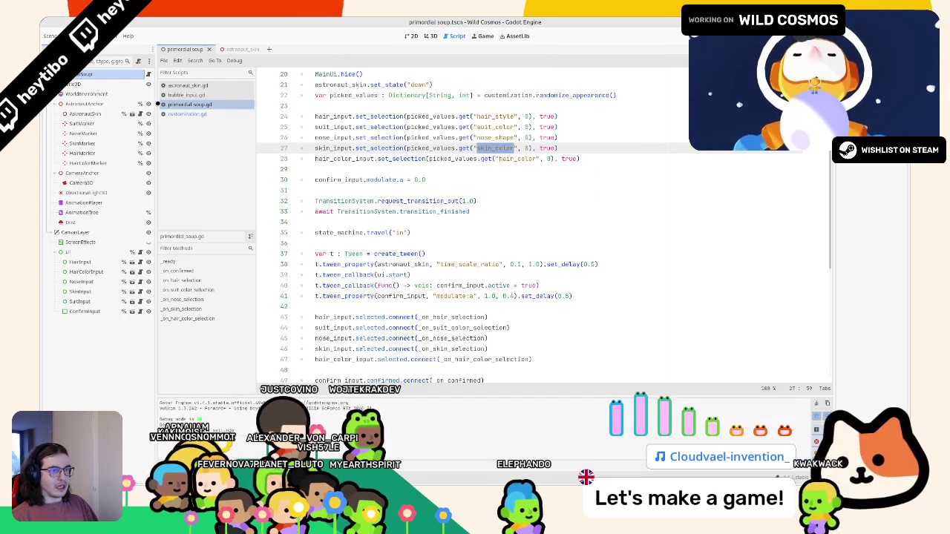
pyautogui.click(178, 113)
# Add a set_hair_color call below set_hairstyle in customization.gd.
pyautogui.hotkey('alt', 'Left')
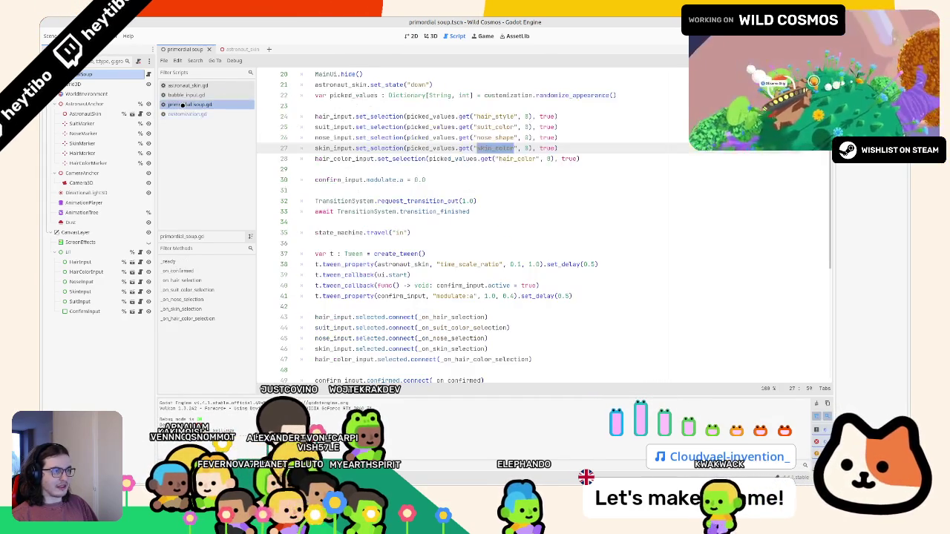
pyautogui.click(182, 113)
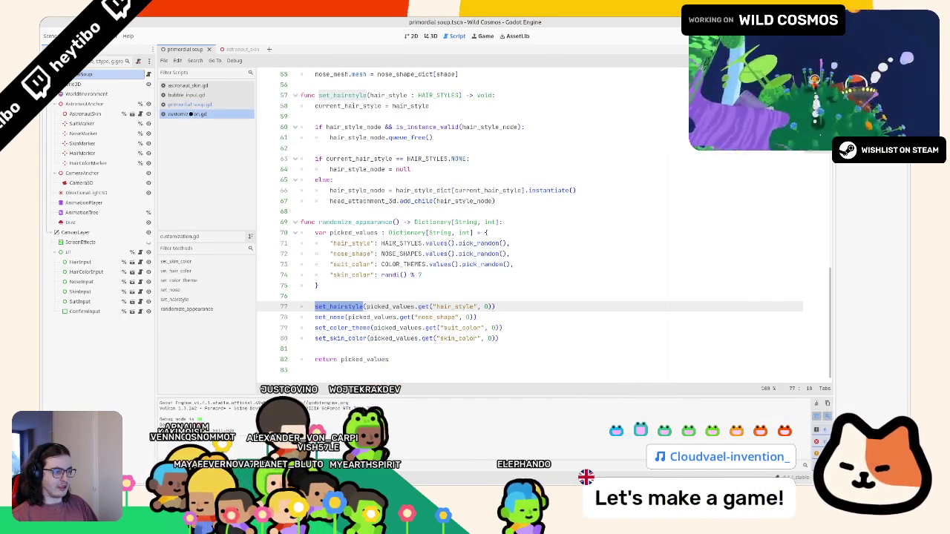
pyautogui.hotkey('ctrl', 'alt', 'Down')
pyautogui.write('s')
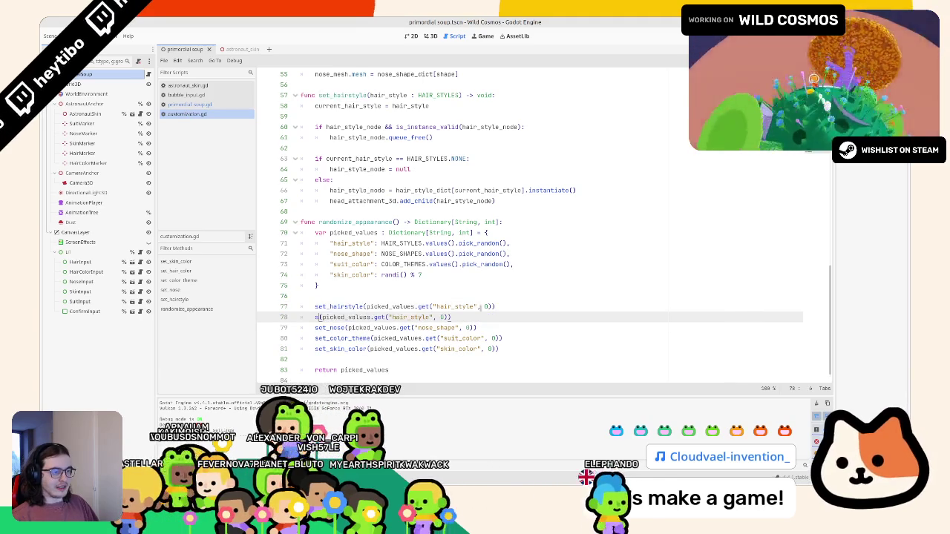
pyautogui.write('et')
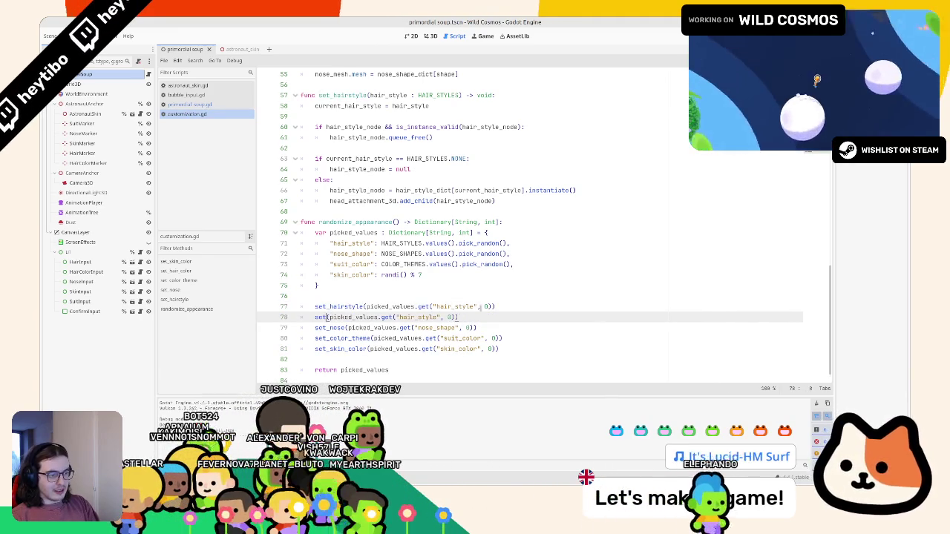
pyautogui.write('_hair')
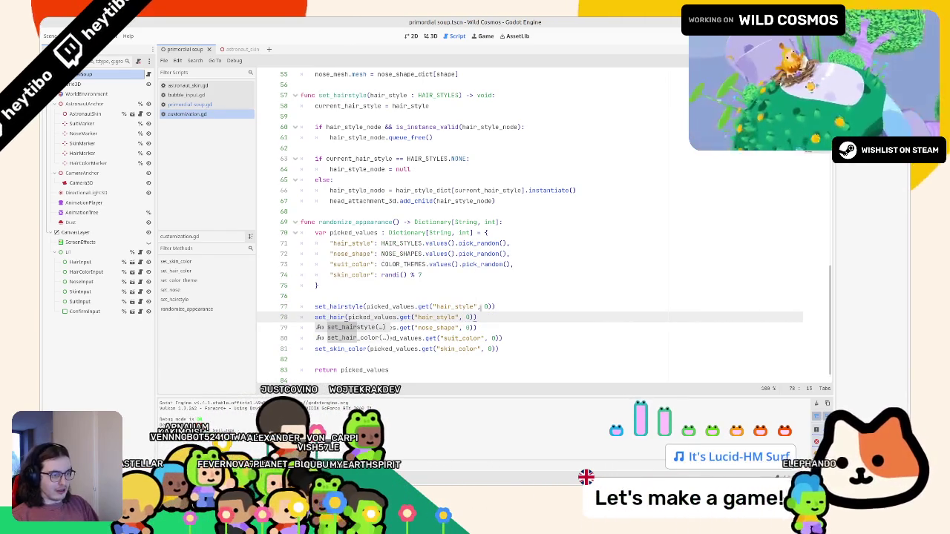
pyautogui.press('Down')
pyautogui.press('Return')
# Add a hair_color dictionary entry with the value randi() % 7.
pyautogui.click(543, 247)
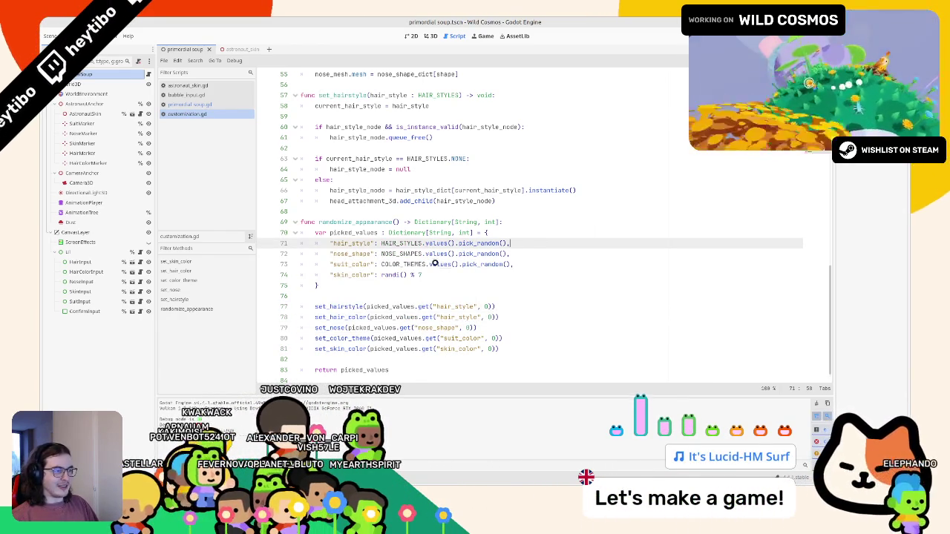
pyautogui.hotkey('ctrl', 'shift', 'd')
pyautogui.doubleClick(411, 254)
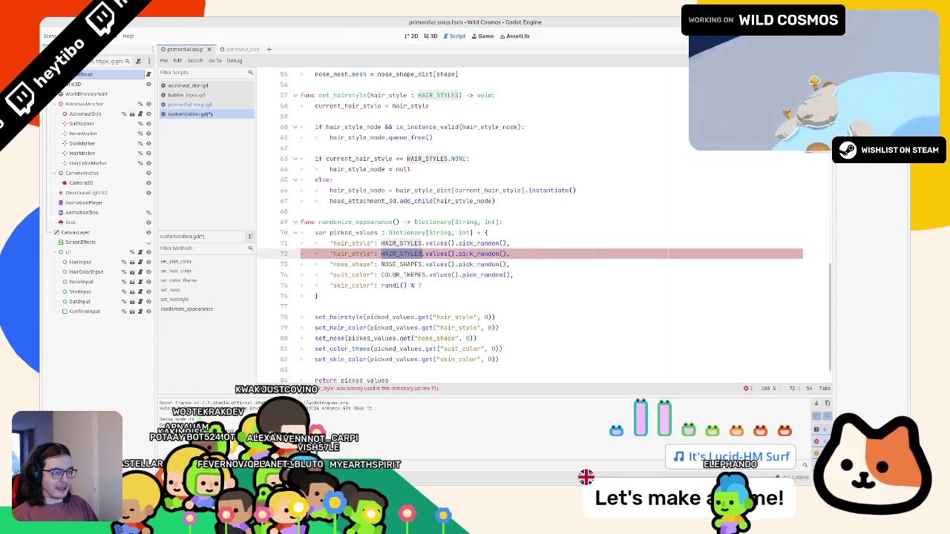
pyautogui.hotkey('ctrl', 'shift', 'Right')
pyautogui.hotkey('ctrl', 'shift', 'Right')
pyautogui.hotkey('ctrl', 'shift', 'Right')
pyautogui.write('randi() % 7')
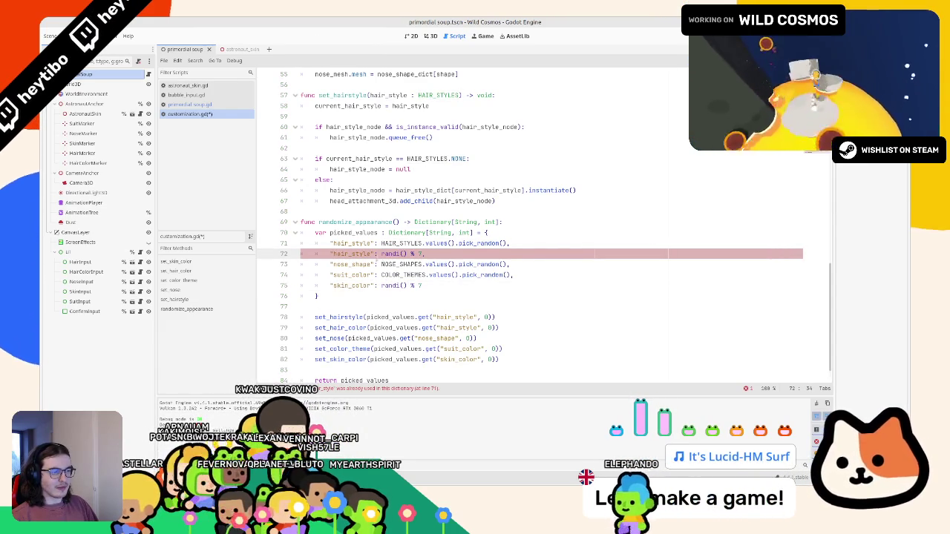
pyautogui.doubleClick(357, 254)
pyautogui.write('hair_col')
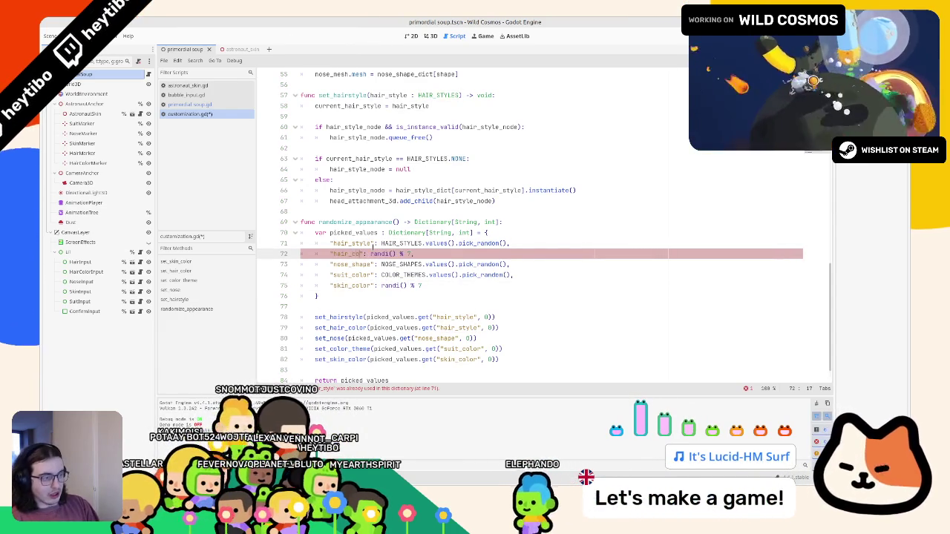
pyautogui.write('or')
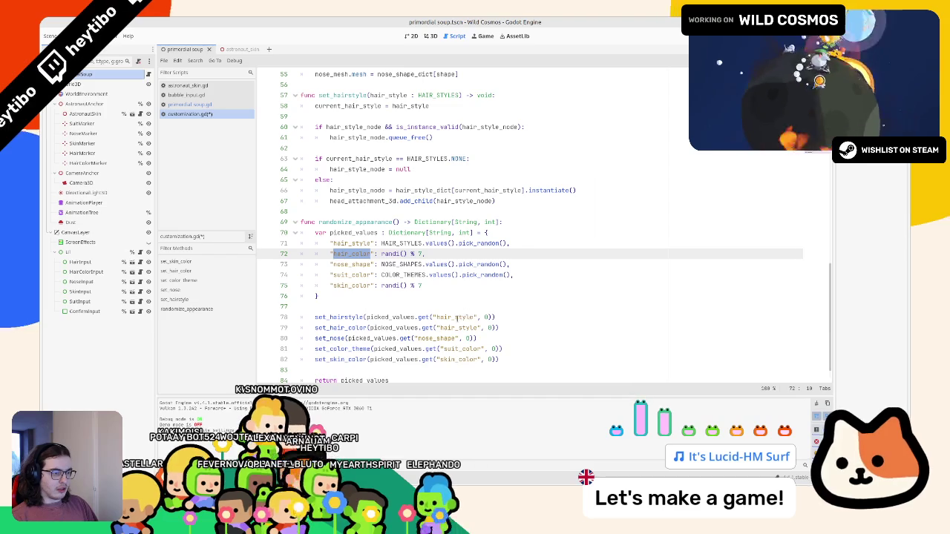
# Make set_hair_color read the hair_color key, cross-checking the lookups in primordial_soup.gd.
pyautogui.doubleClick(456, 317)
pyautogui.doubleClick(456, 327)
pyautogui.write('hair_color')
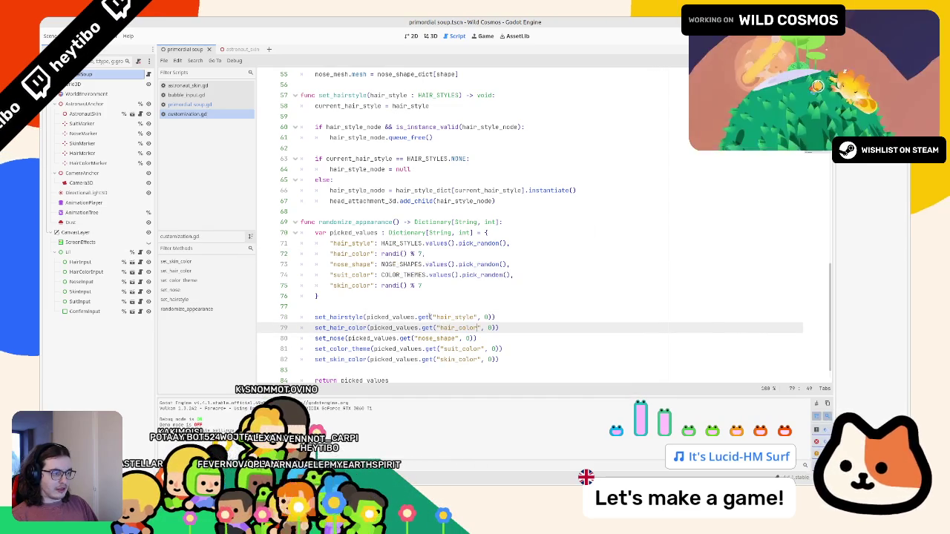
pyautogui.click(214, 104)
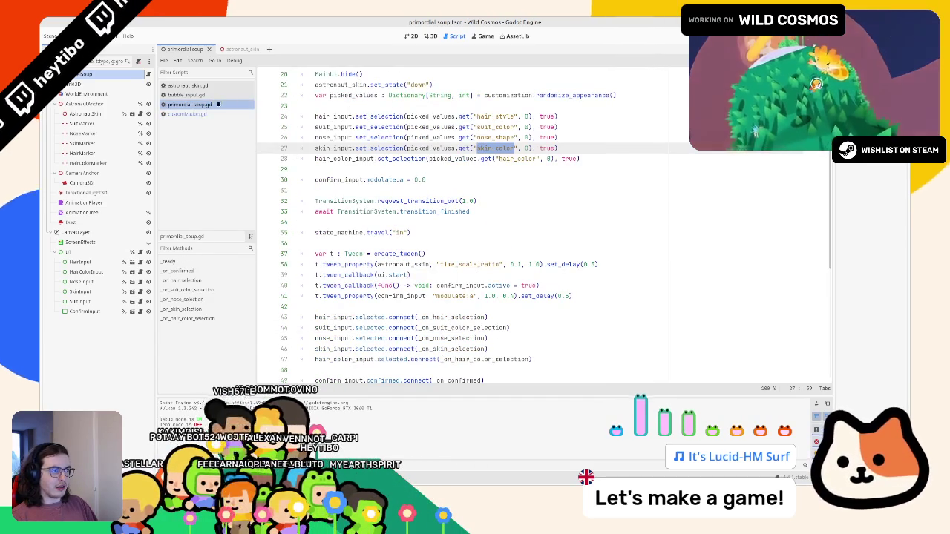
pyautogui.click(495, 116)
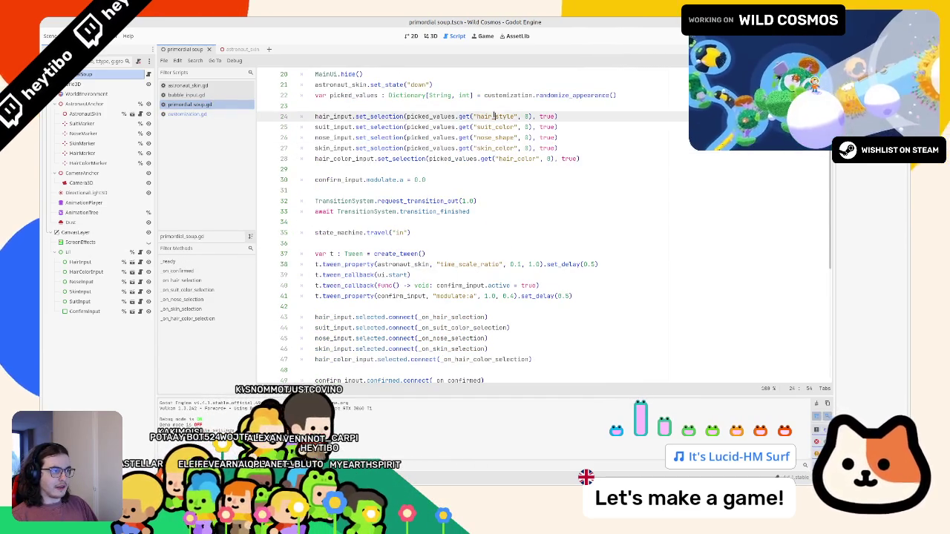
pyautogui.click(501, 158)
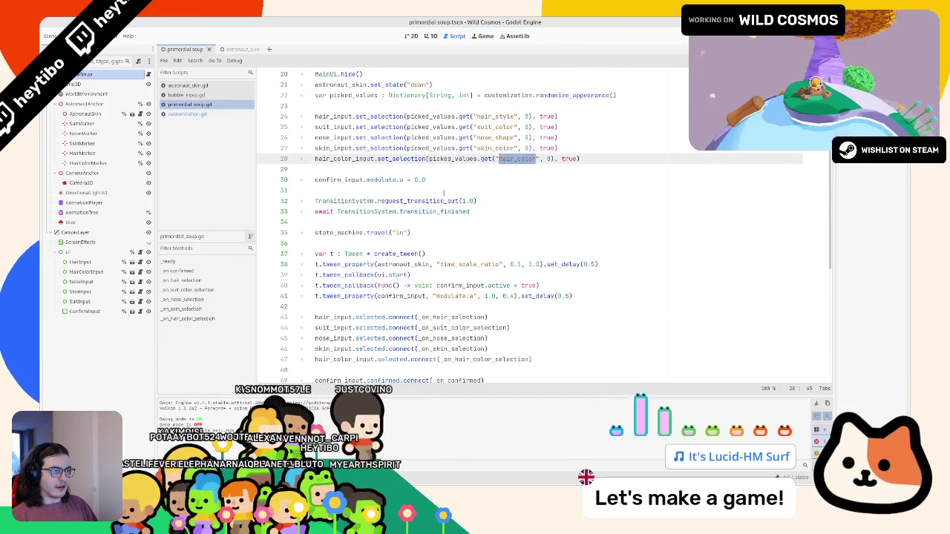
pyautogui.click(219, 113)
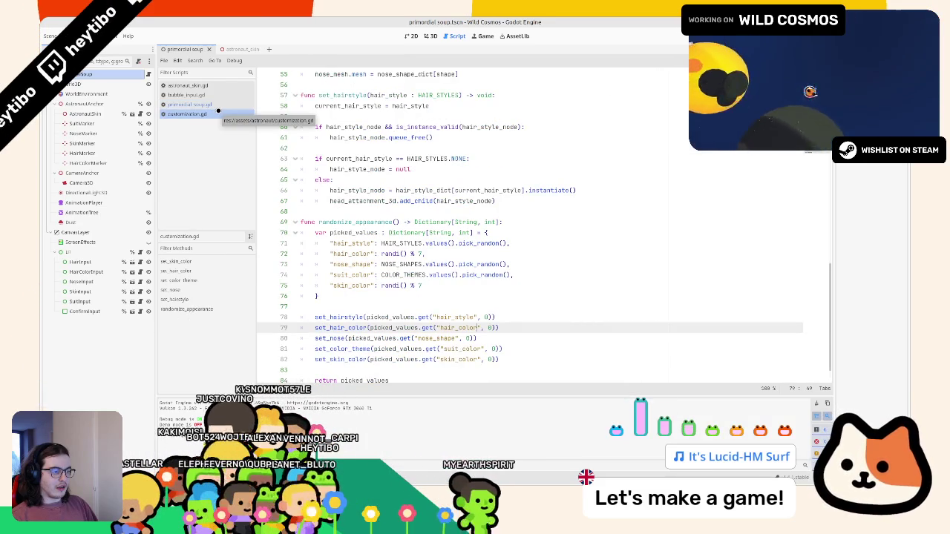
pyautogui.click(218, 112)
# Run and restart the game, maximize it, and confirm the blue-haired, white-suited astronaut.
pyautogui.click(211, 104)
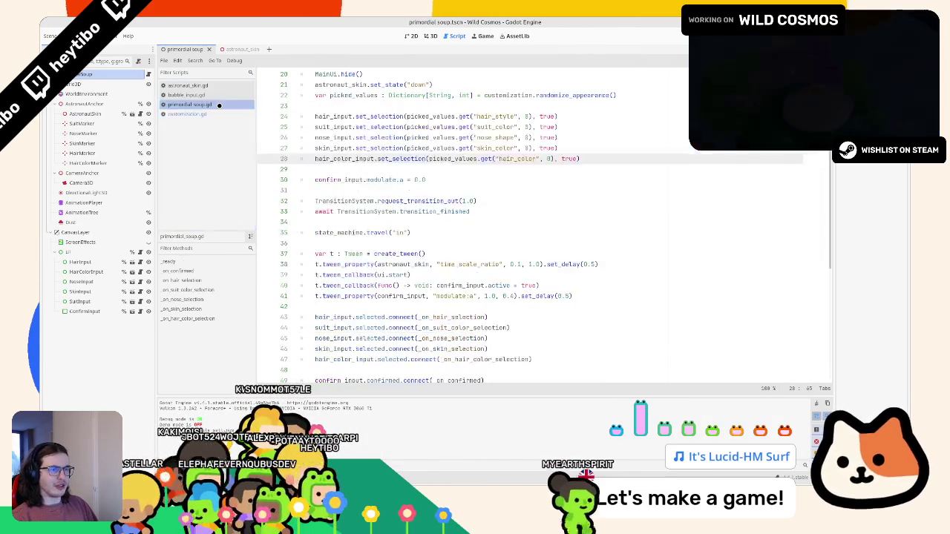
pyautogui.press('F6')
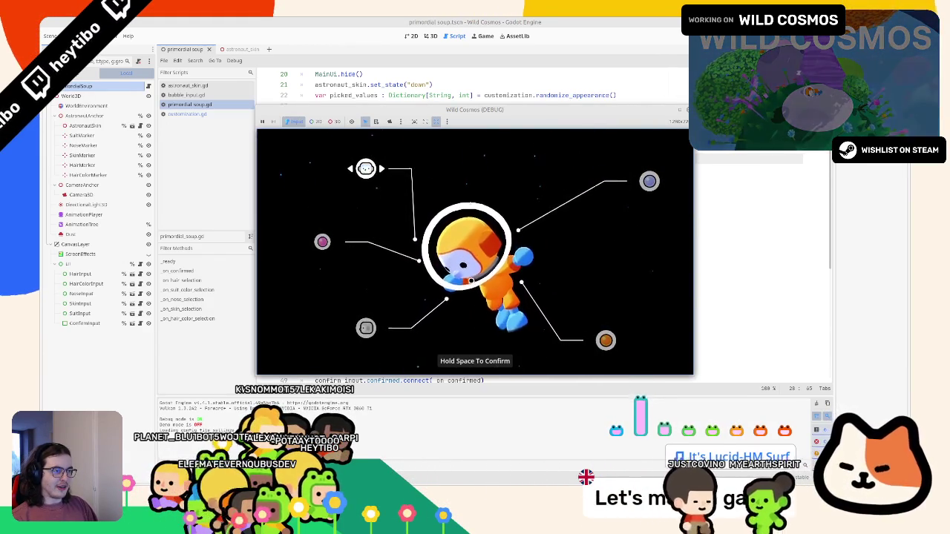
pyautogui.press('F5')
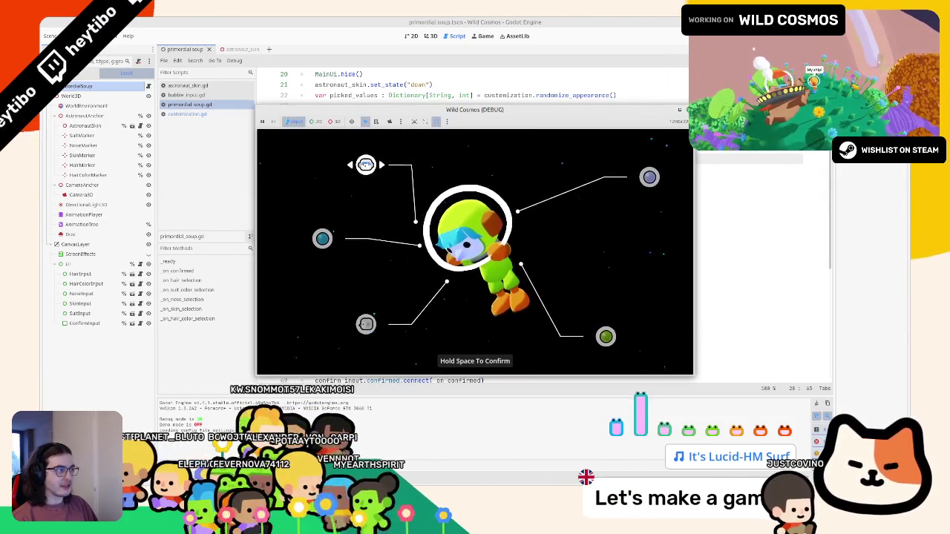
pyautogui.click(682, 110)
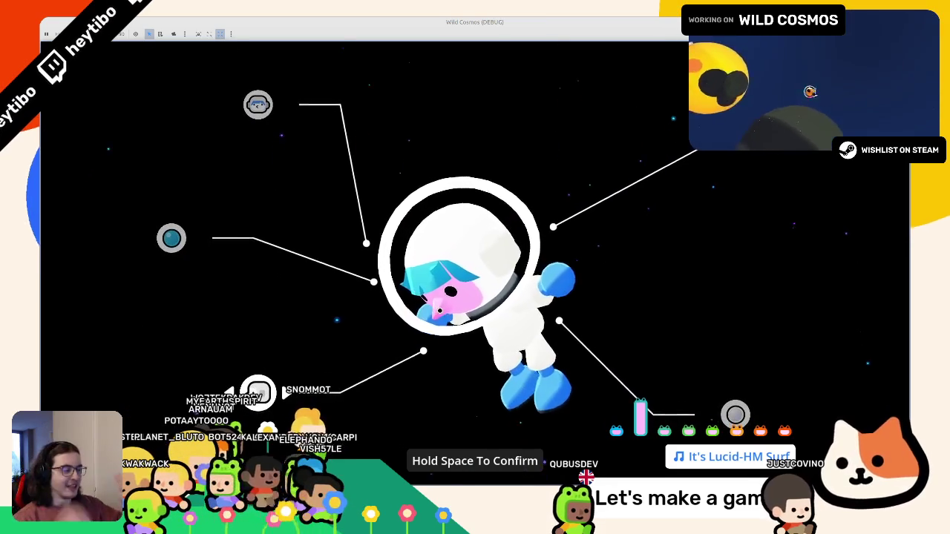
pyautogui.press('space')
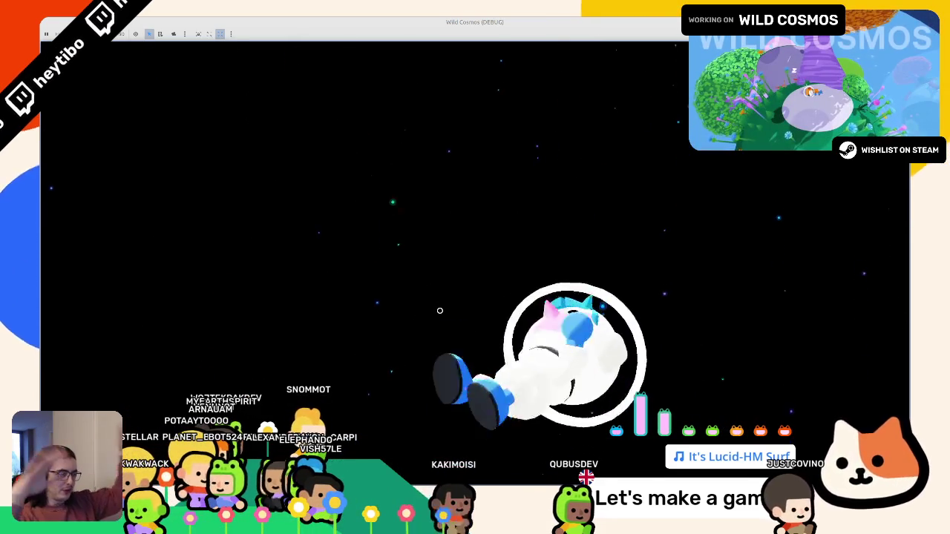
# Stop the game and follow the Errors tab warning to ui.gd's update function.
pyautogui.press('F8')
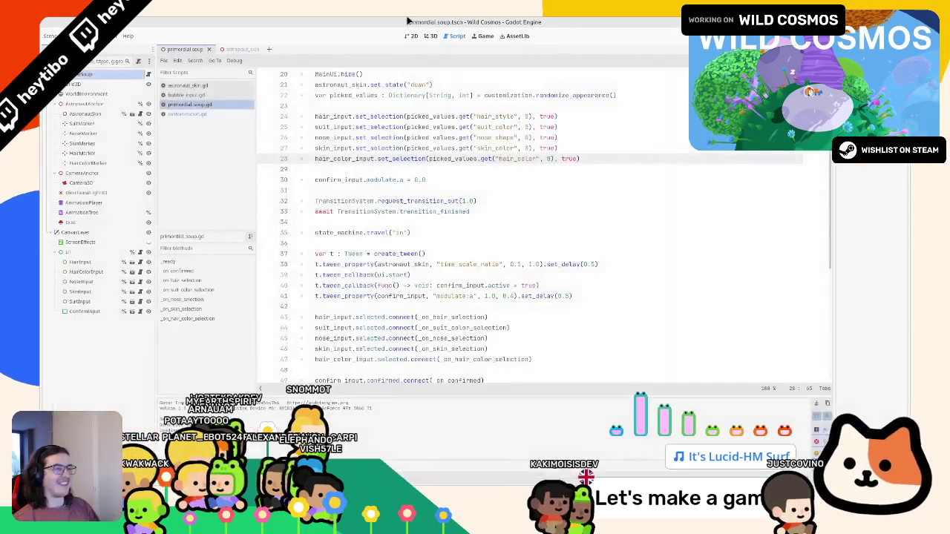
pyautogui.click(215, 522)
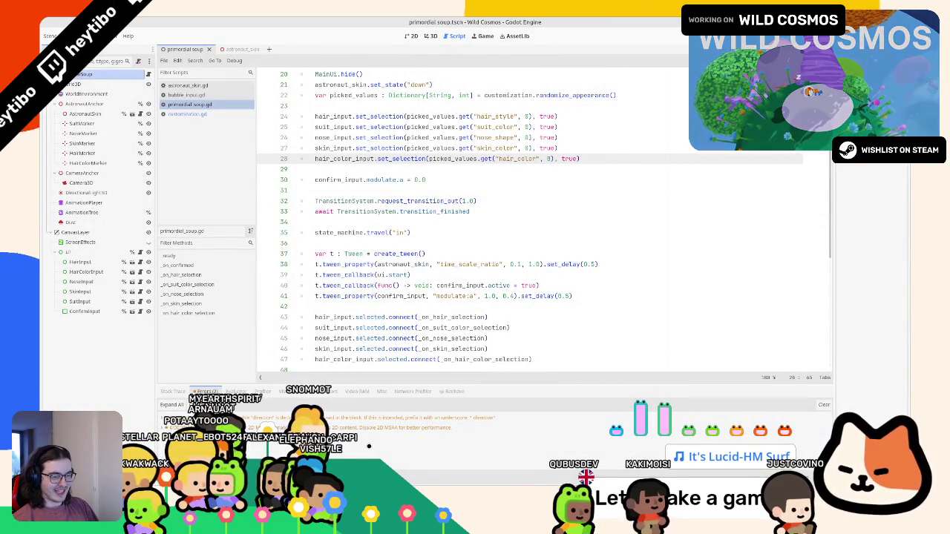
pyautogui.click(327, 418)
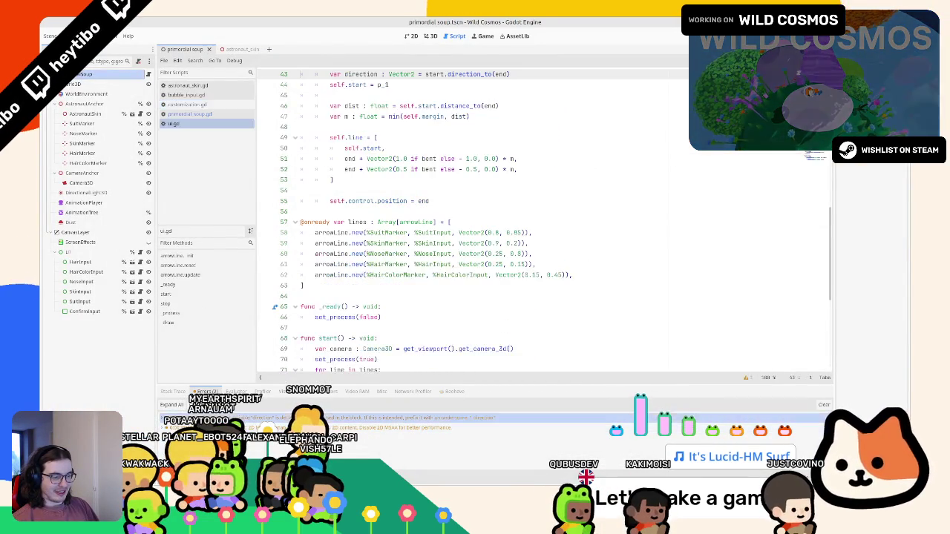
pyautogui.scroll(3, 355, 262)
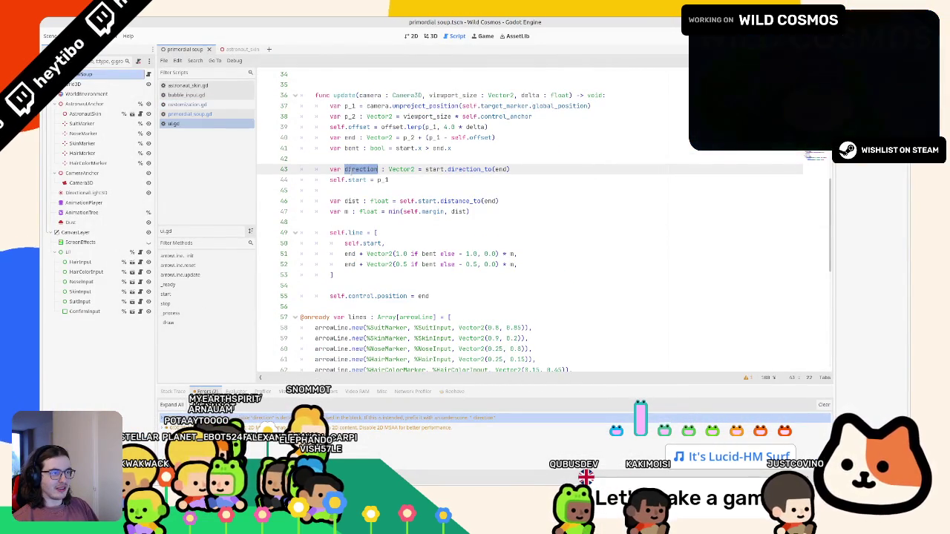
# Delete the unused direction variable line and relaunch the game.
pyautogui.tripleClick(539, 173)
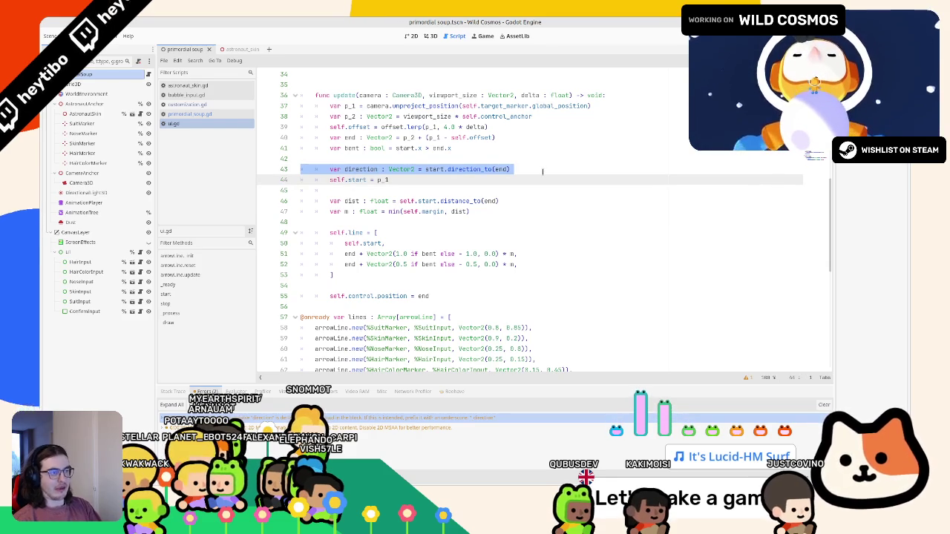
pyautogui.click(542, 172)
pyautogui.press('F5')
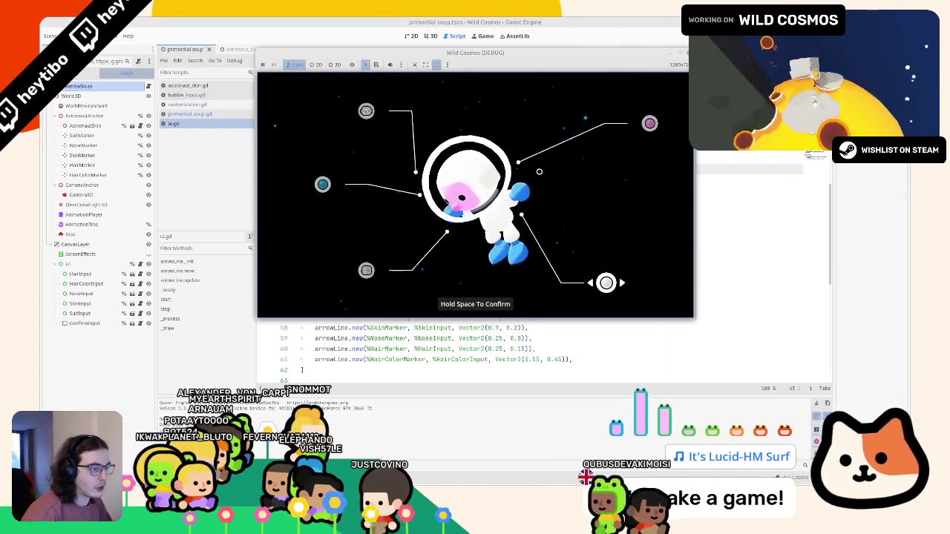
# Cycle the hair, hair colour, nose and skin options, choose pink skin, then confirm the astronaut.
pyautogui.press('Up')
pyautogui.press('Up')
pyautogui.press('Up')
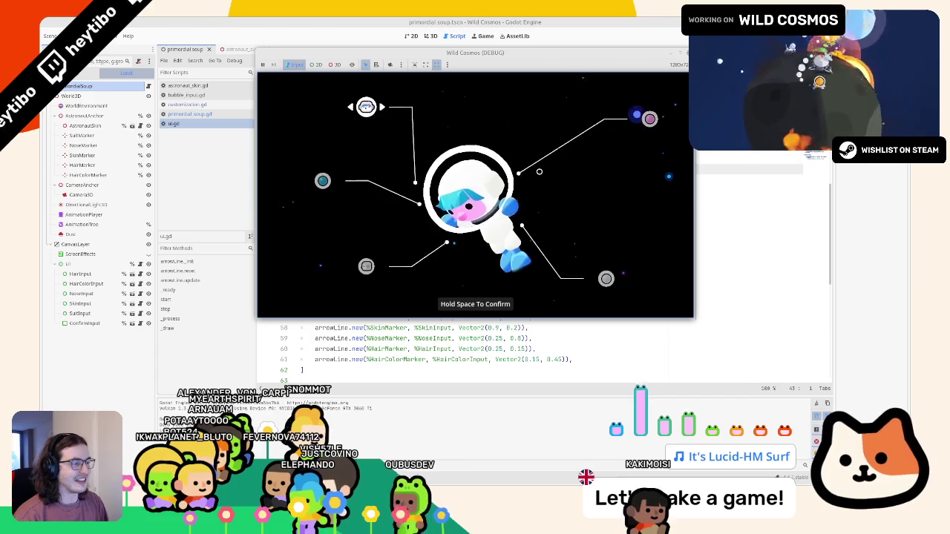
pyautogui.press('Up')
pyautogui.press('Up')
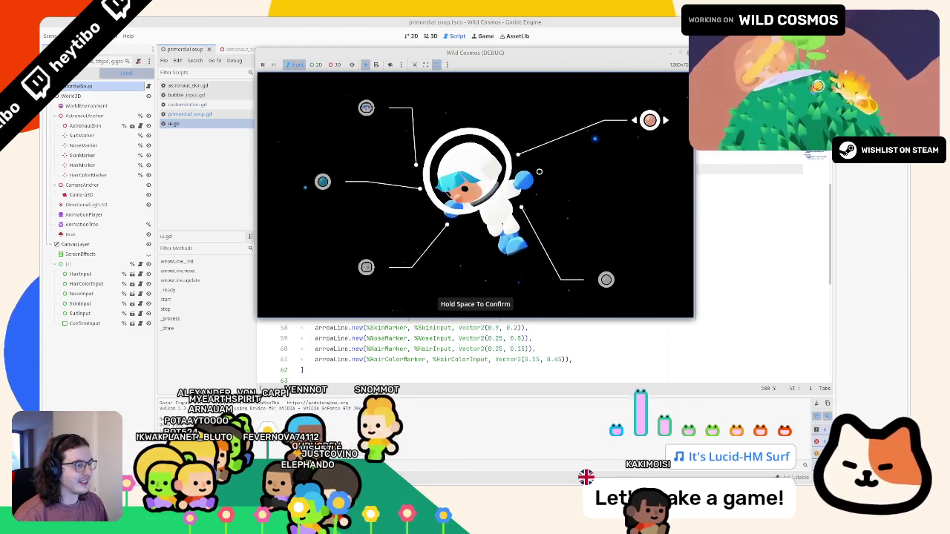
pyautogui.press('Right')
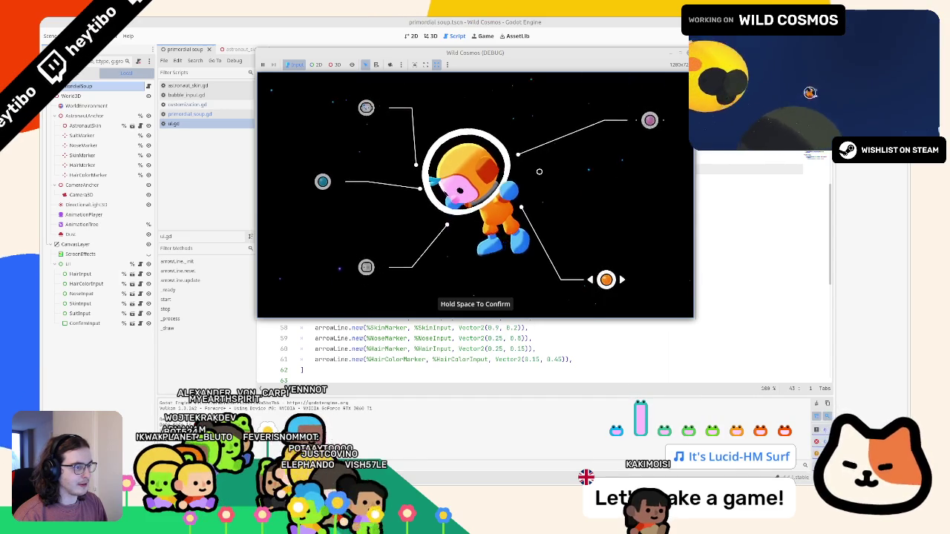
pyautogui.press('Right')
pyautogui.press('Right')
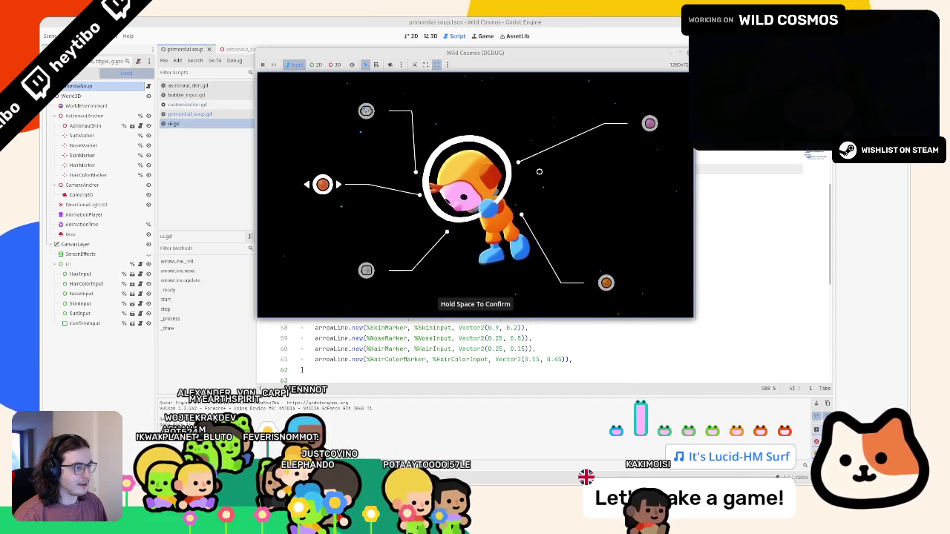
pyautogui.press('Down')
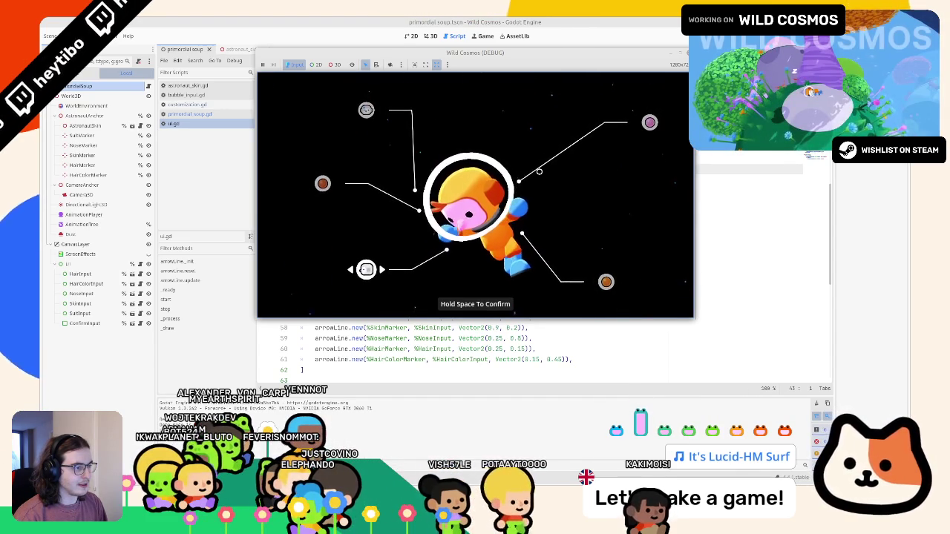
pyautogui.press('Up')
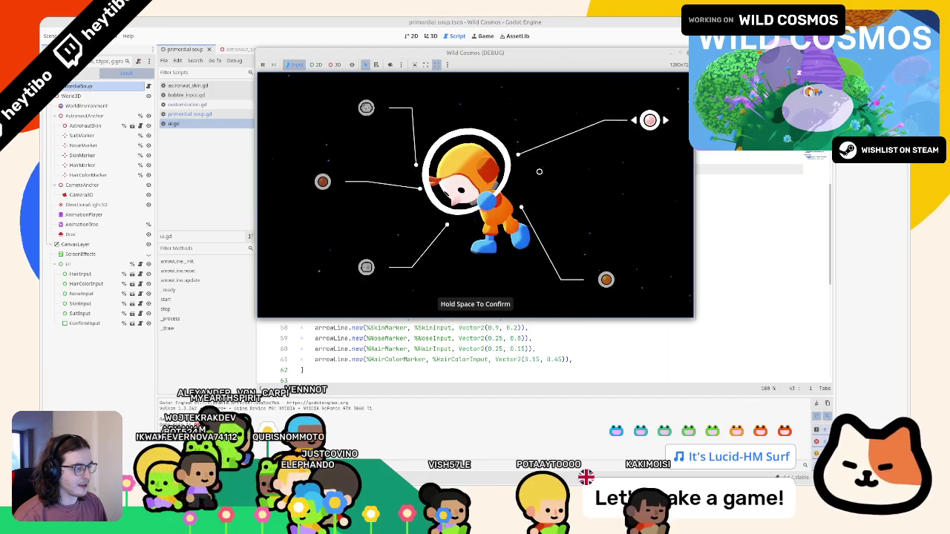
pyautogui.press('Right')
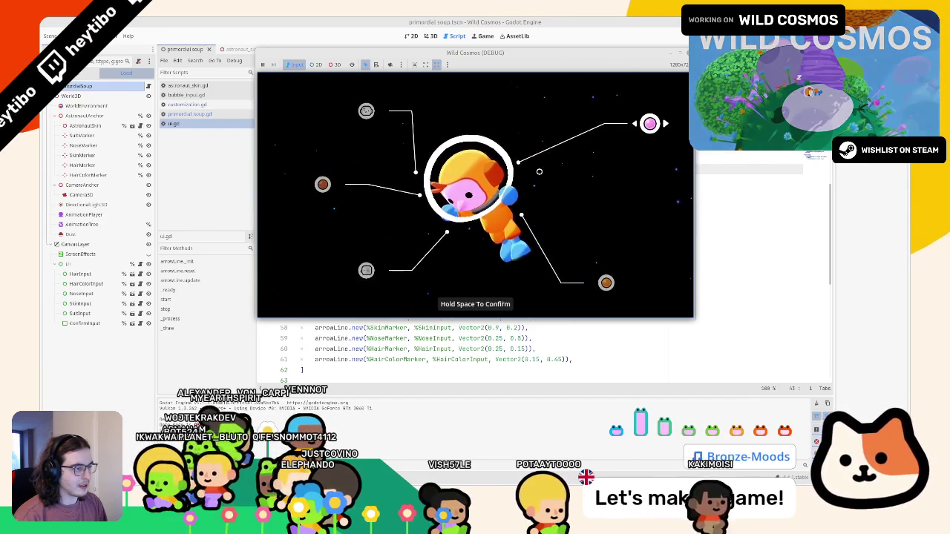
pyautogui.press('Right')
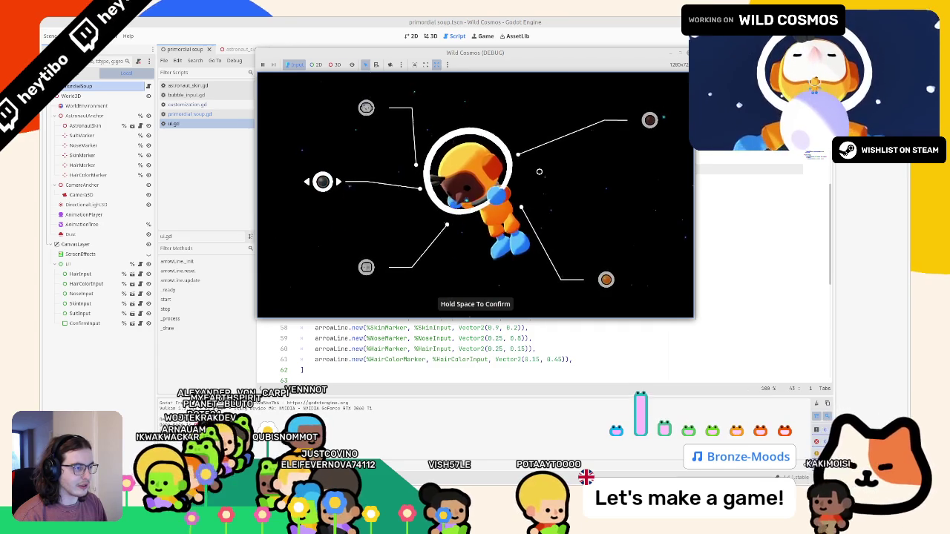
pyautogui.press('Down')
pyautogui.press('Up')
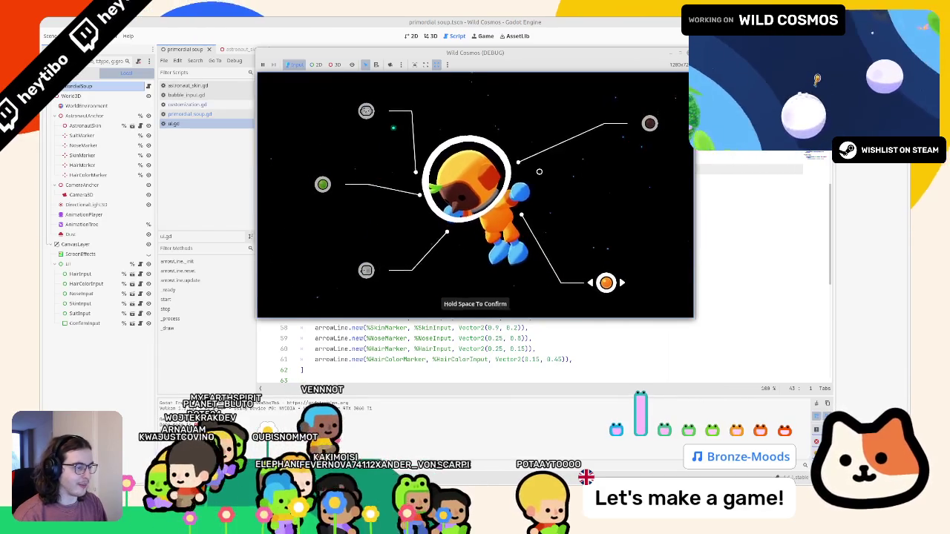
pyautogui.press('space')
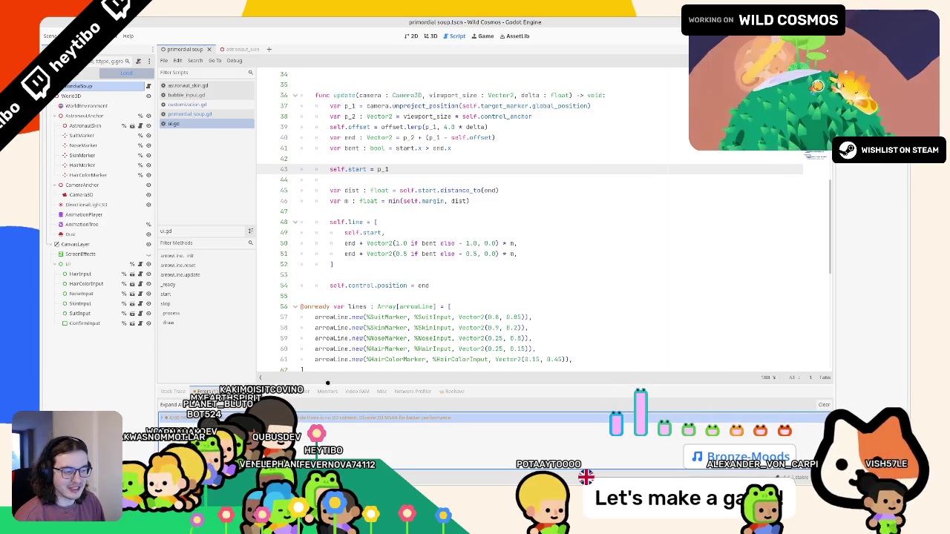
# Enlarge the bottom panel to read the 2D MSAA warning, then collapse the Debugger panel.
pyautogui.moveTo(202, 384); pyautogui.dragTo(203, 225)
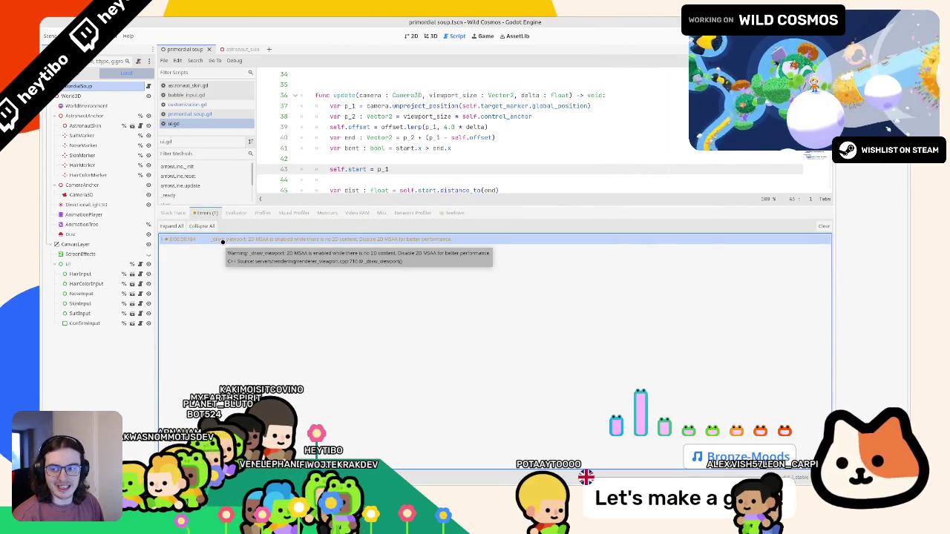
pyautogui.click(497, 472)
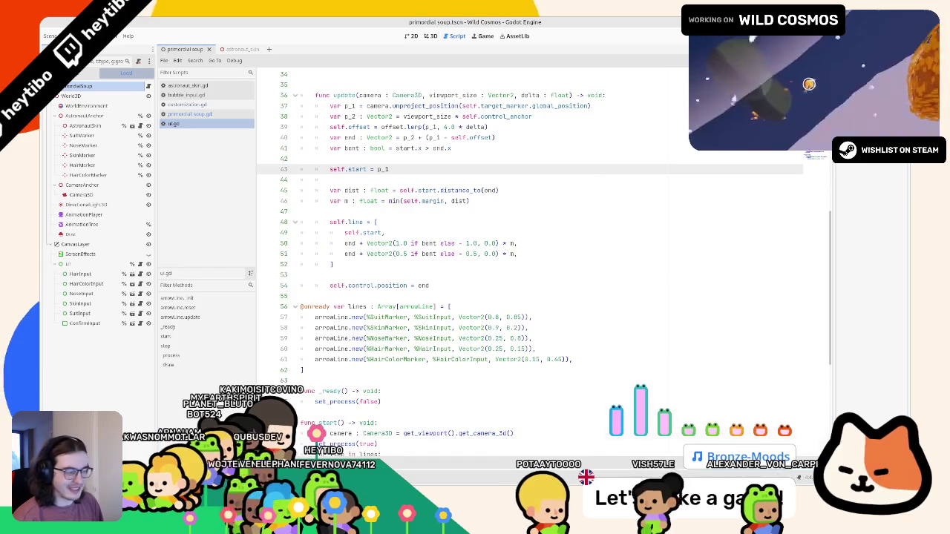